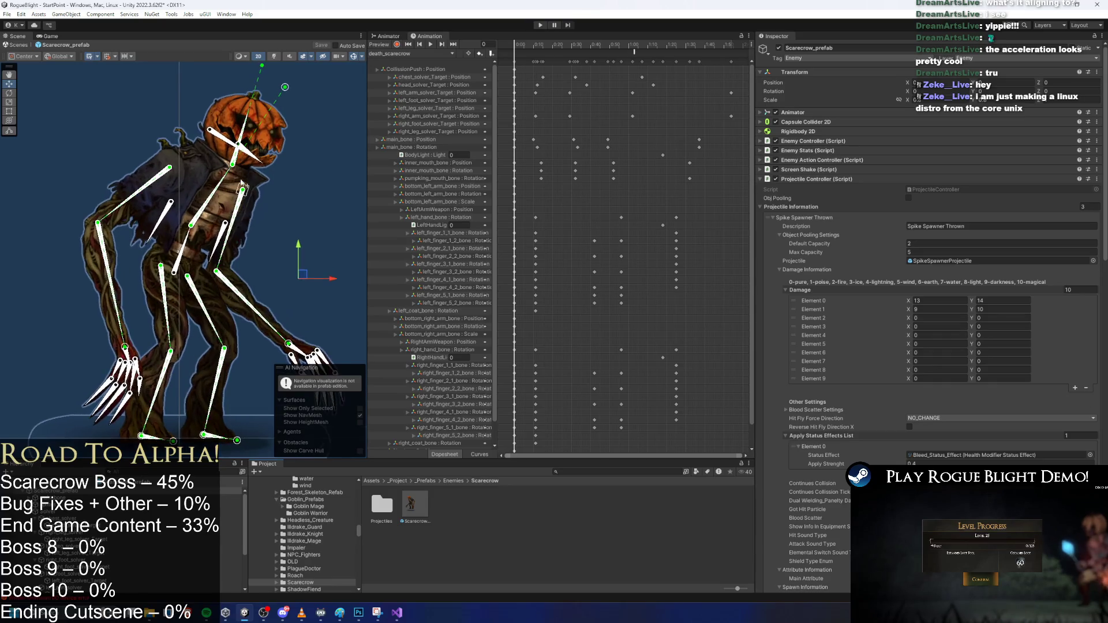
Select ProjectileMouthSpawnPosition under the scarecrow's pumpking_mouth_bone in the Hierarchy
click(80, 512)
key(Left)
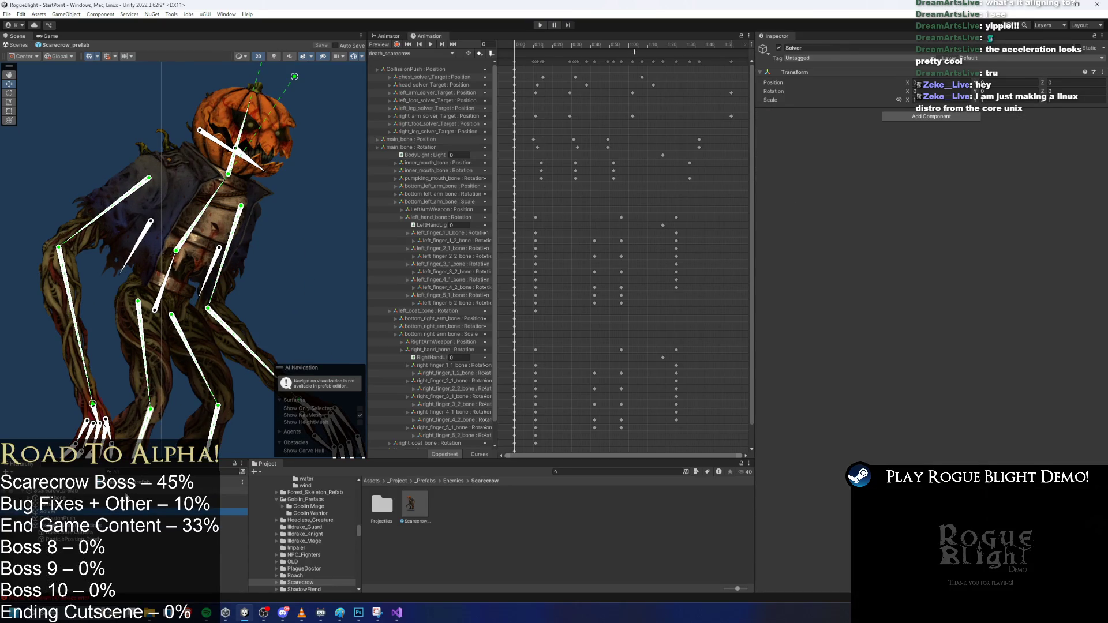
click(57, 490)
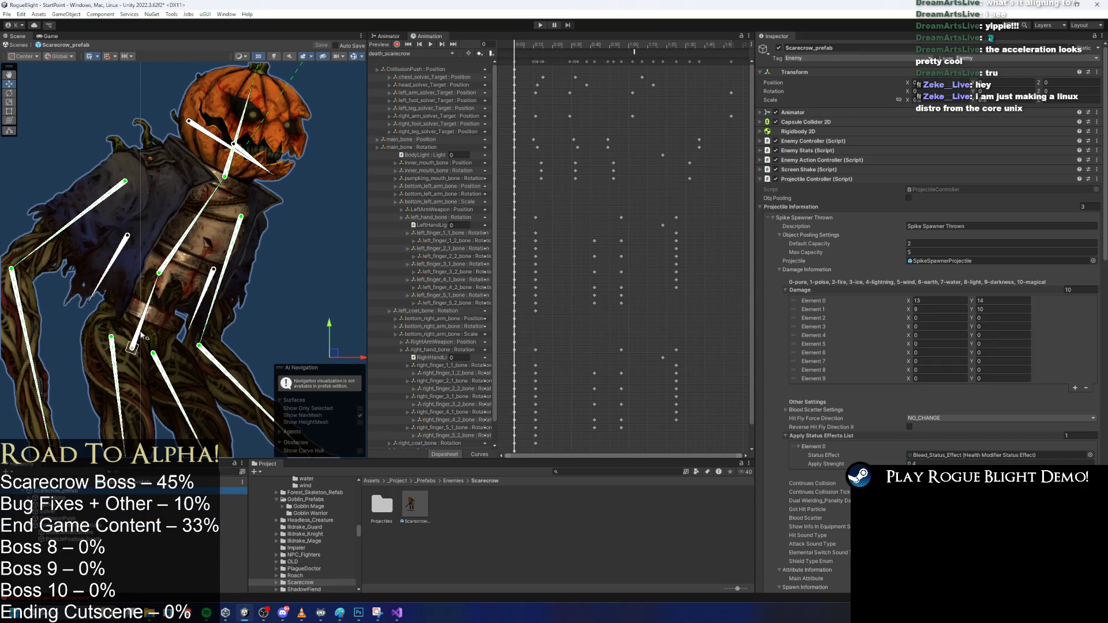
click(242, 151)
click(208, 132)
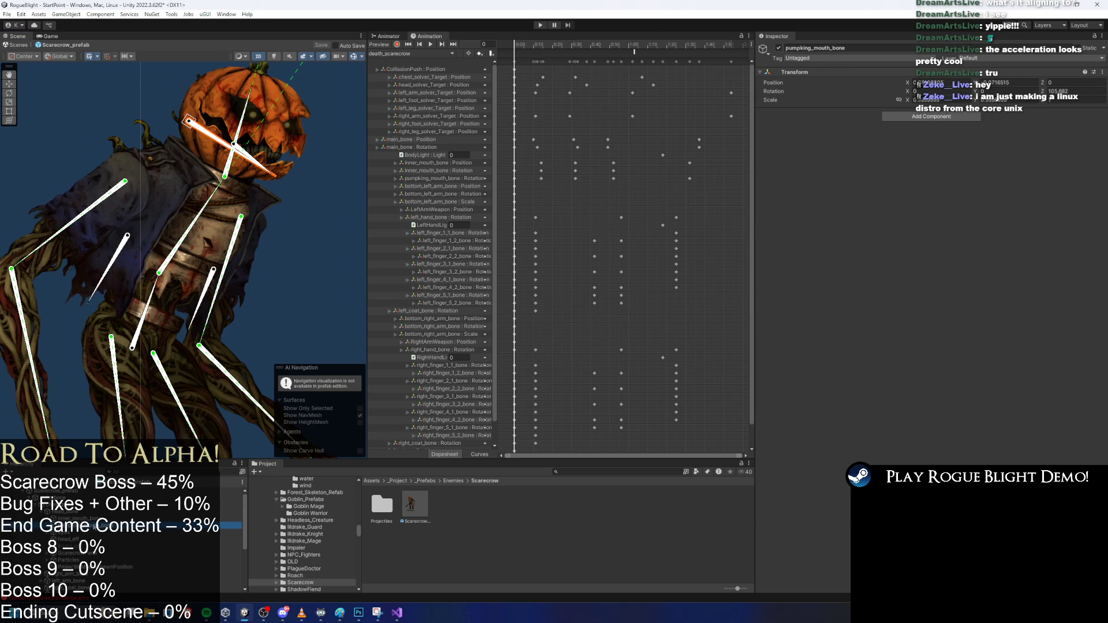
click(111, 568)
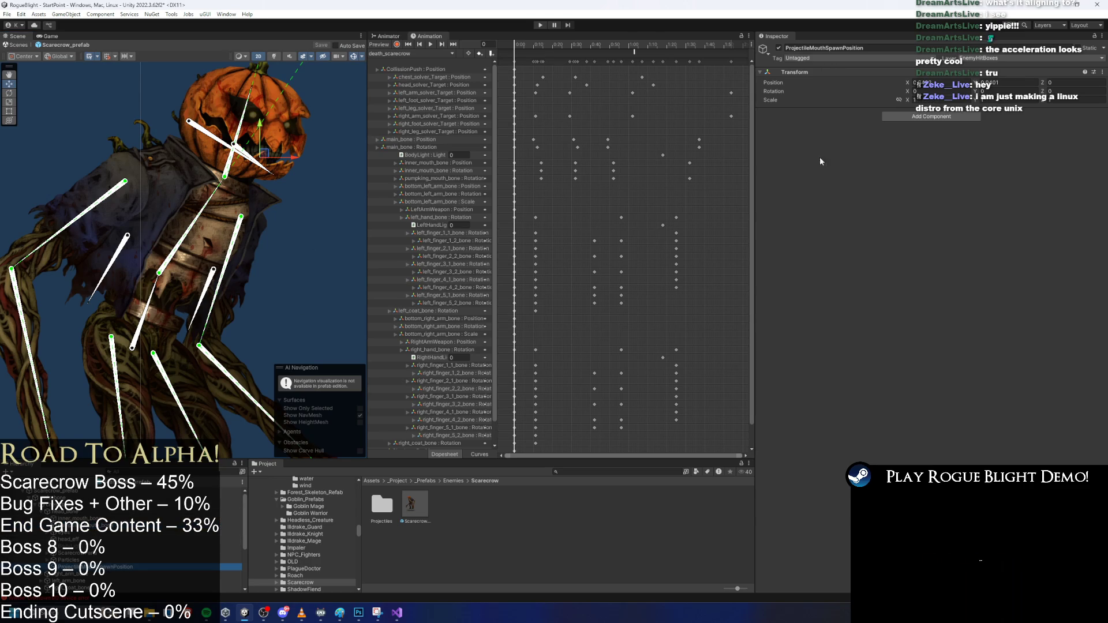
Try pasting the copied component onto the spawn point's Transform, then undo the paste
right_click(794, 71)
mouse_move(850, 162)
click(939, 207)
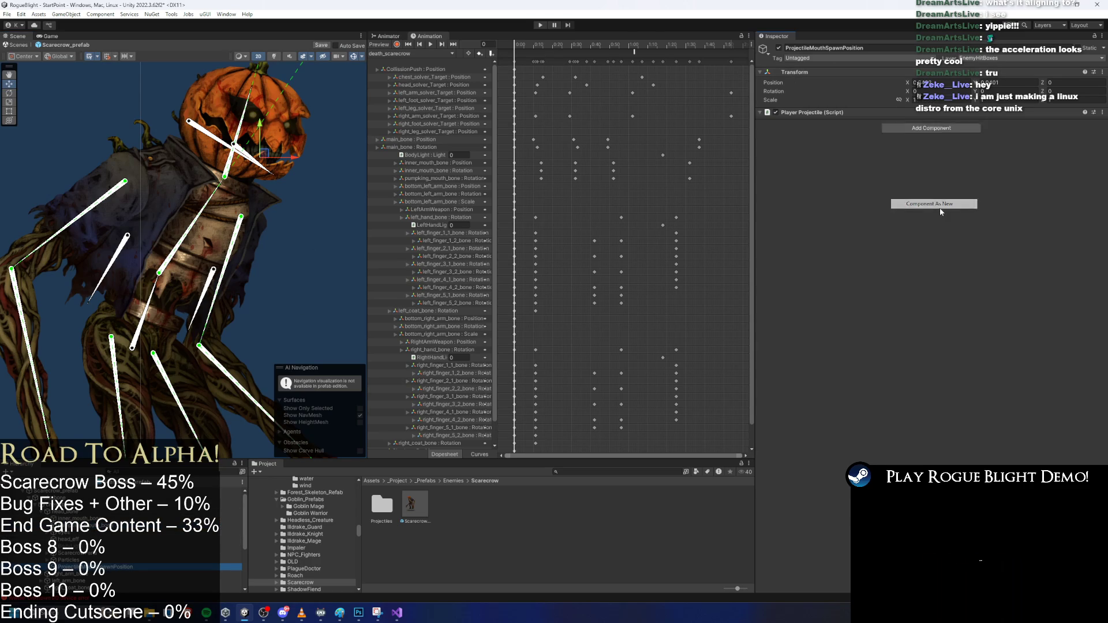
key(ctrl+z)
right_click(799, 72)
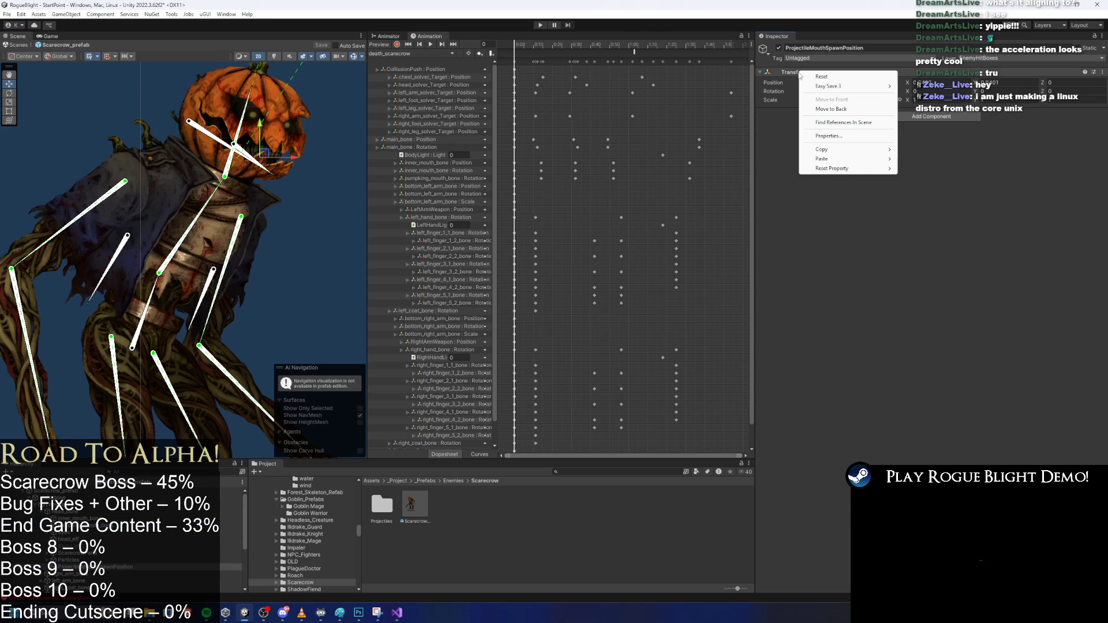
mouse_move(854, 159)
click(934, 206)
key(ctrl+z)
key(f)
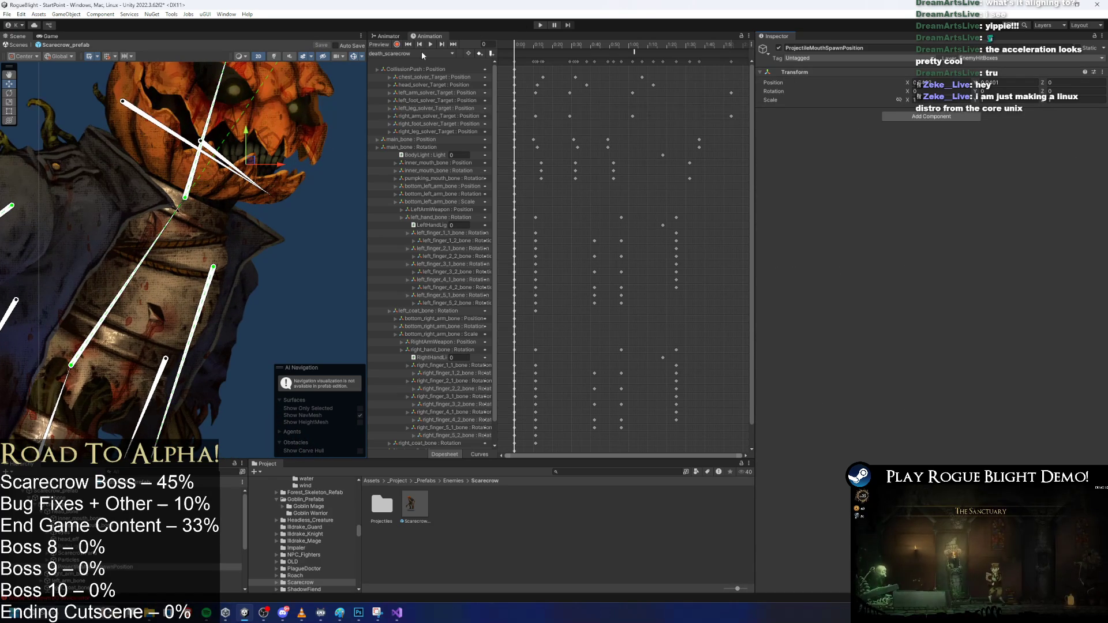
Switch the Animation preview to SR_SpikeProjectile_scarecrow and frame the mouth spawn point
click(444, 54)
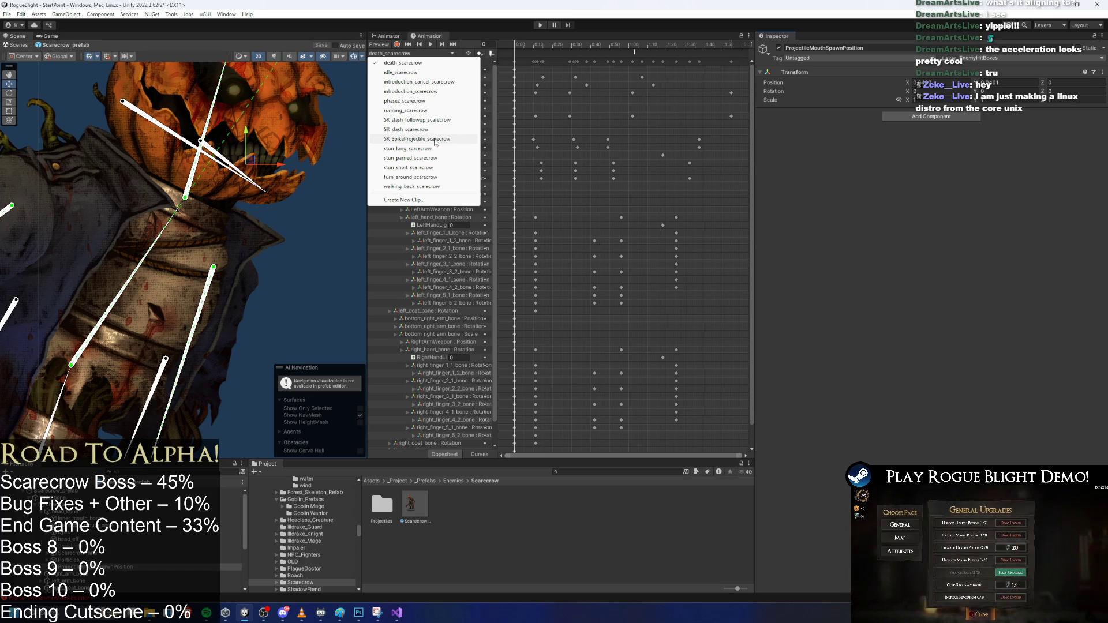
click(435, 139)
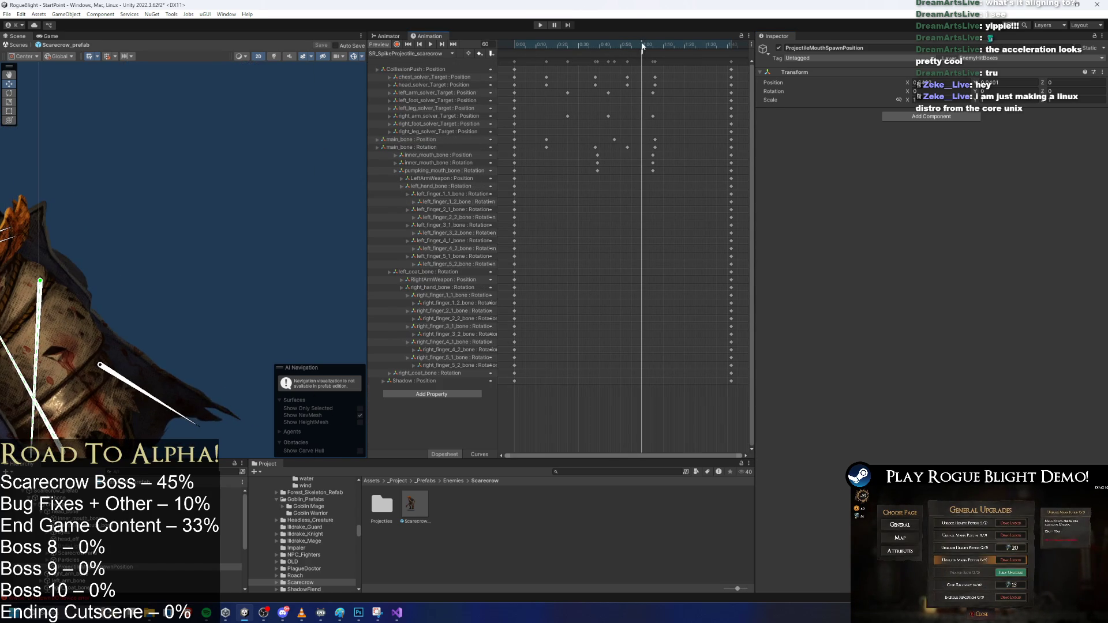
key(f)
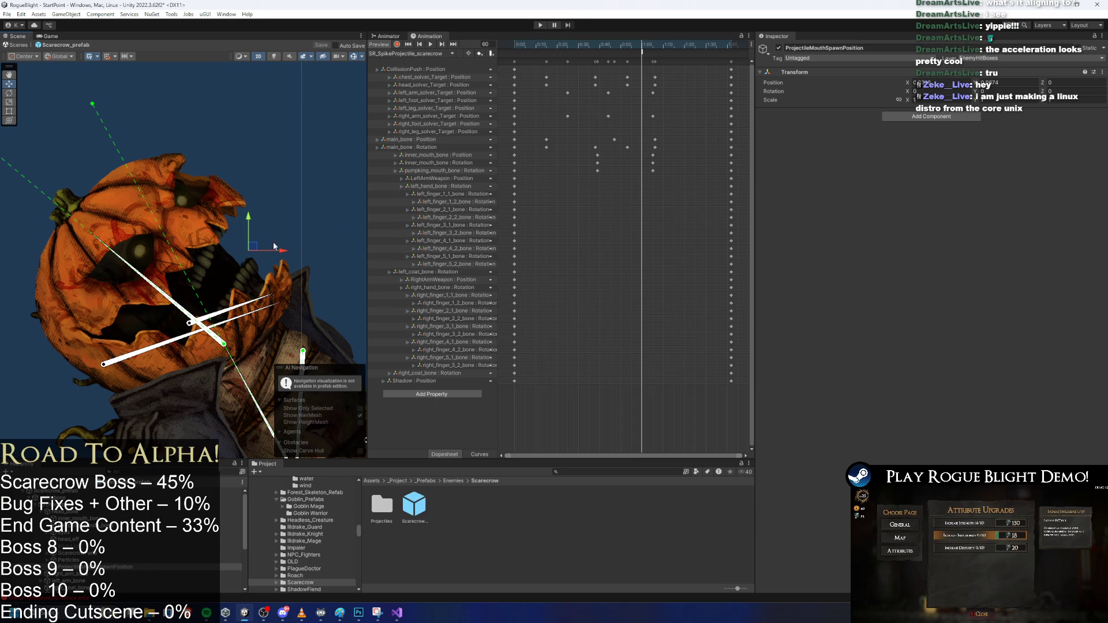
scroll(257, 246, up, 1)
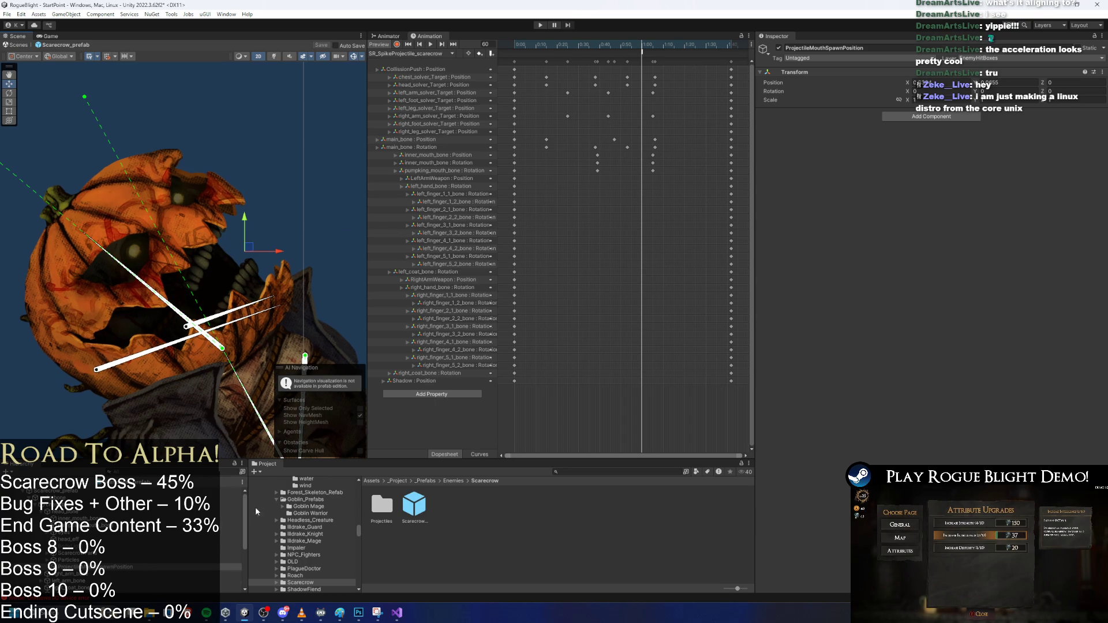
Duplicate ProjectileMouthSpawnPosition, then delete the duplicate
key(ctrl+d)
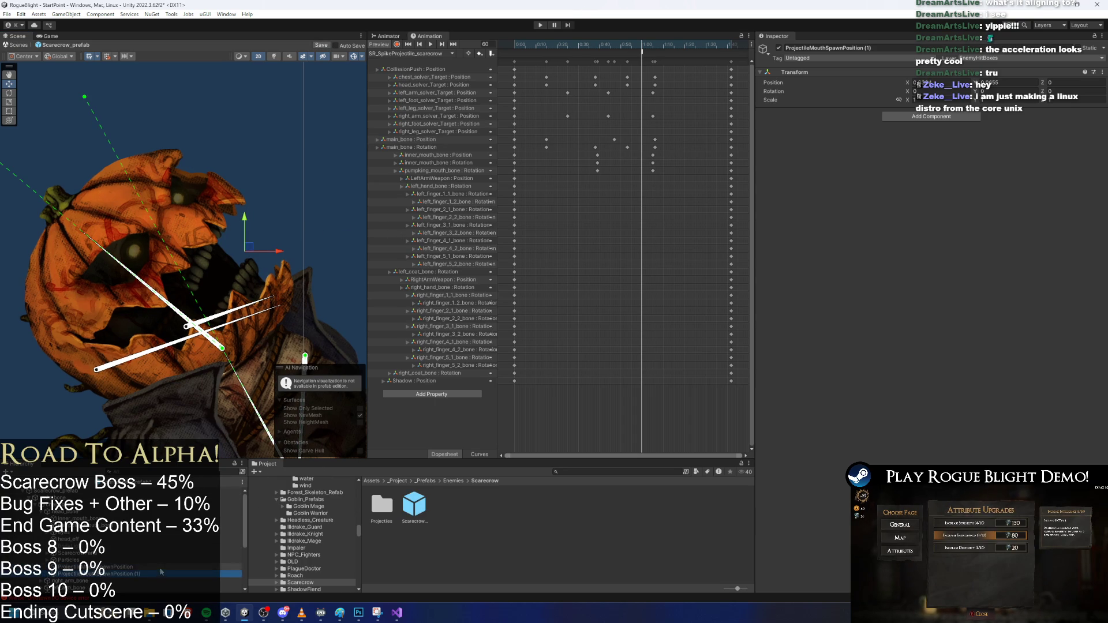
right_click(137, 576)
click(194, 261)
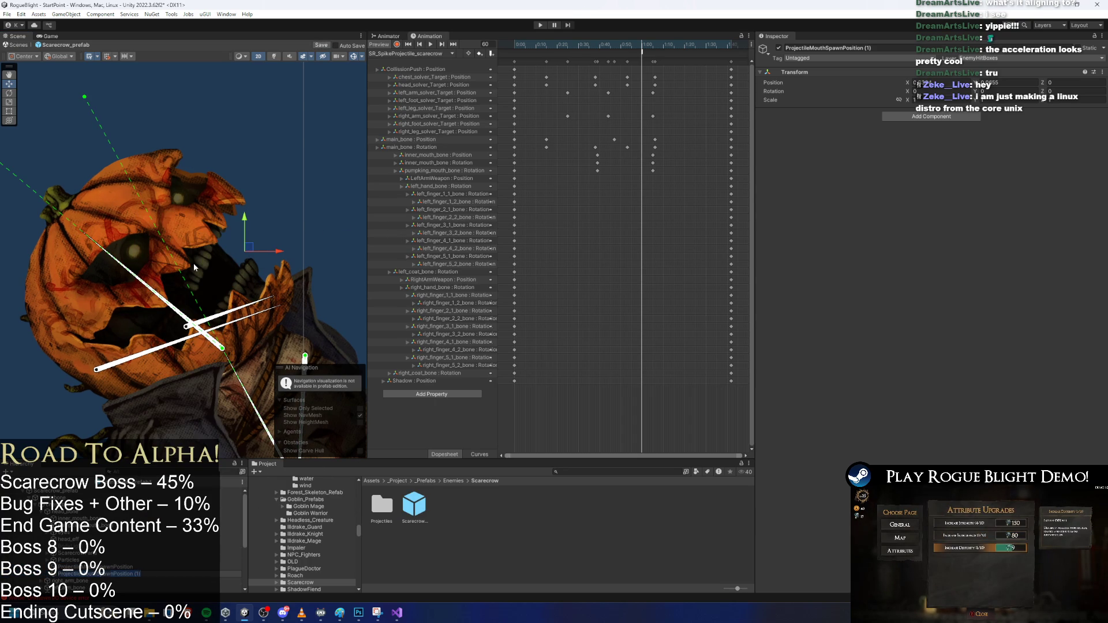
key(Delete)
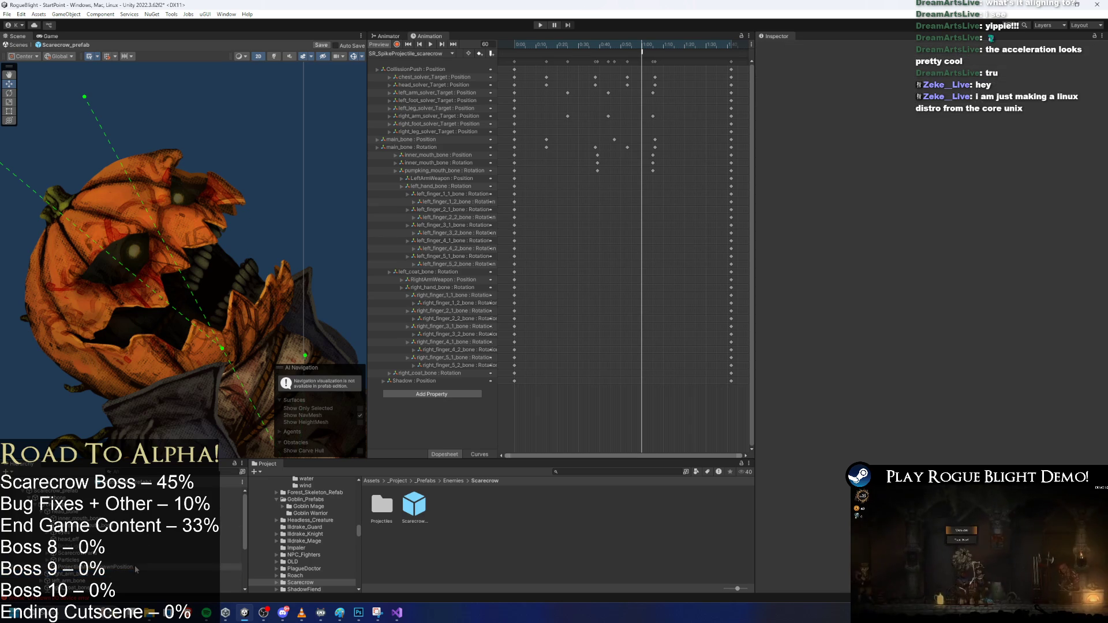
click(627, 471)
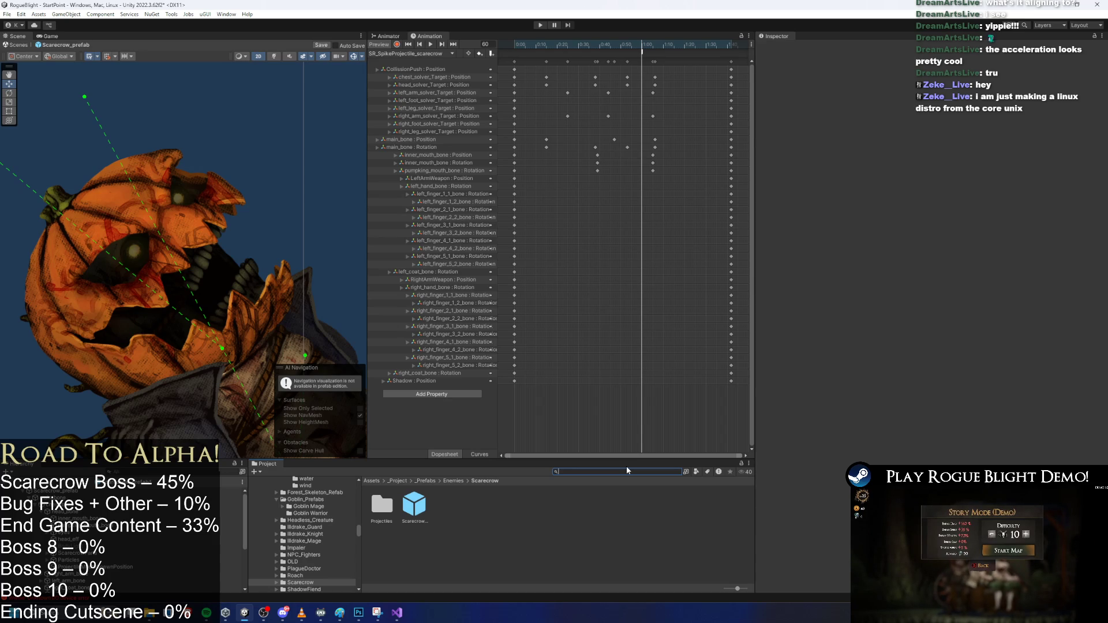
Search the project assets for 'poison' and then for 'vomit'
text(poison proj)
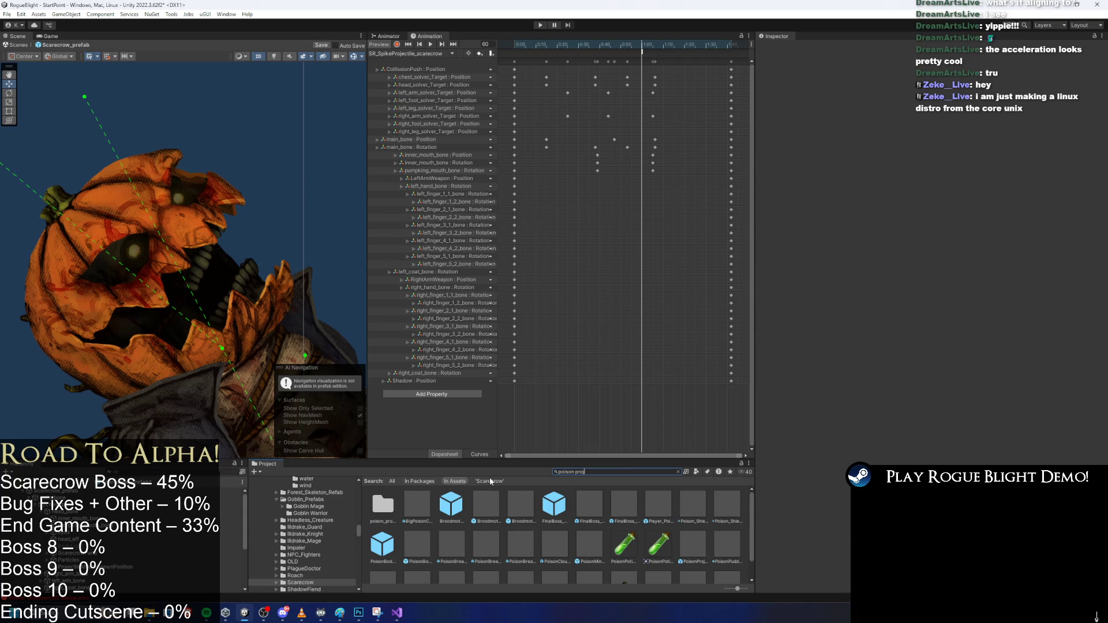
key(ctrl+a)
text(vomit)
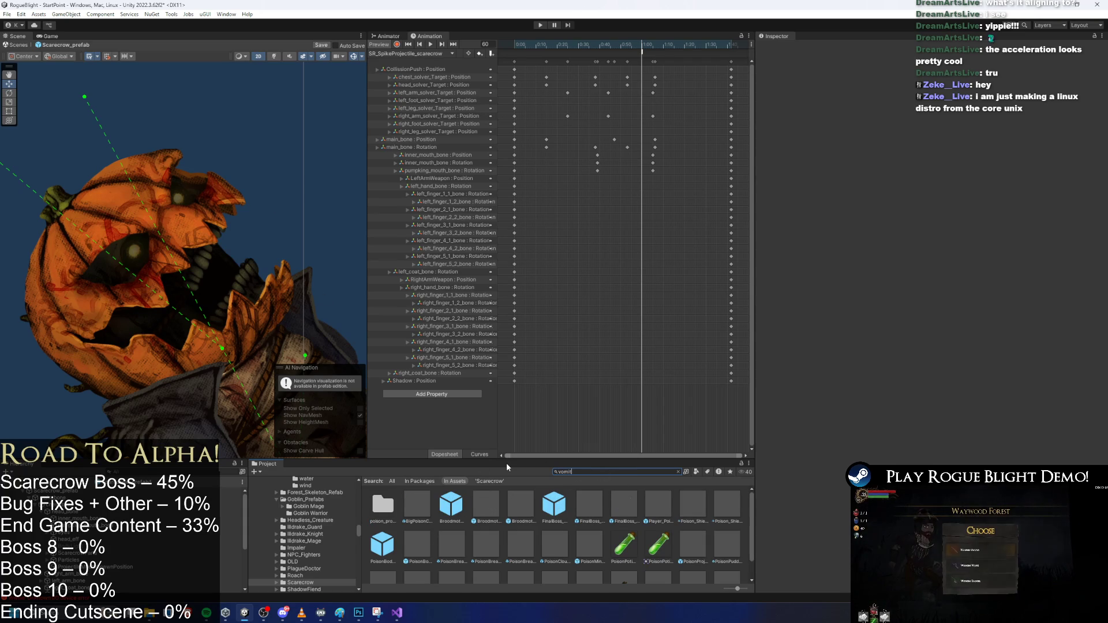
click(203, 185)
click(664, 486)
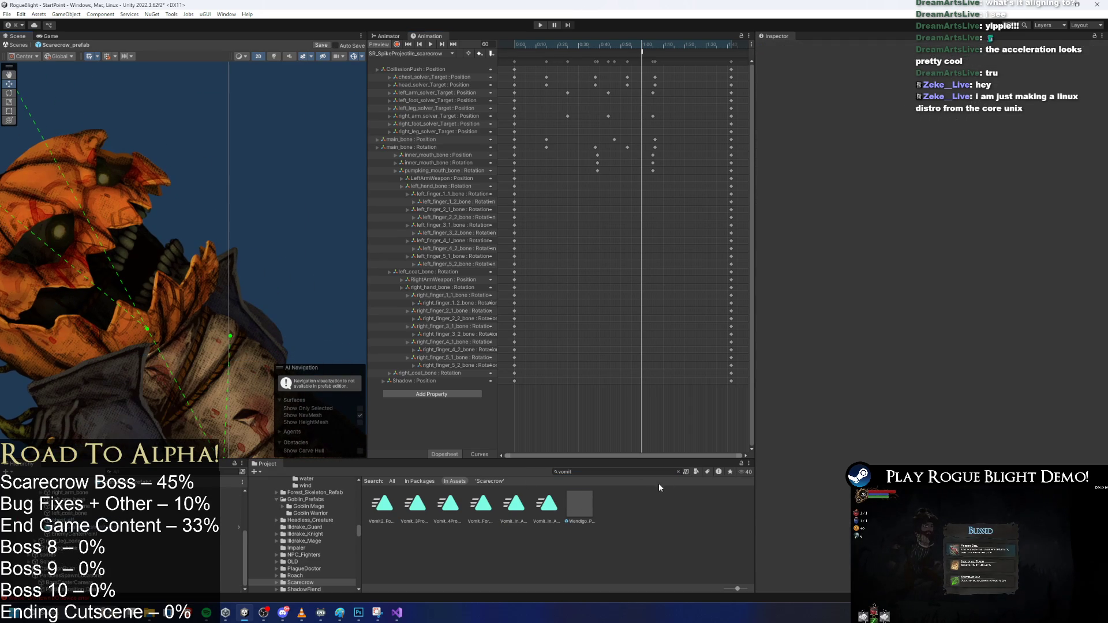
Find Broodmother_Prefab in the Project window and drag it into the Scene view
click(613, 473)
key(BackSpace)
text(brood pref)
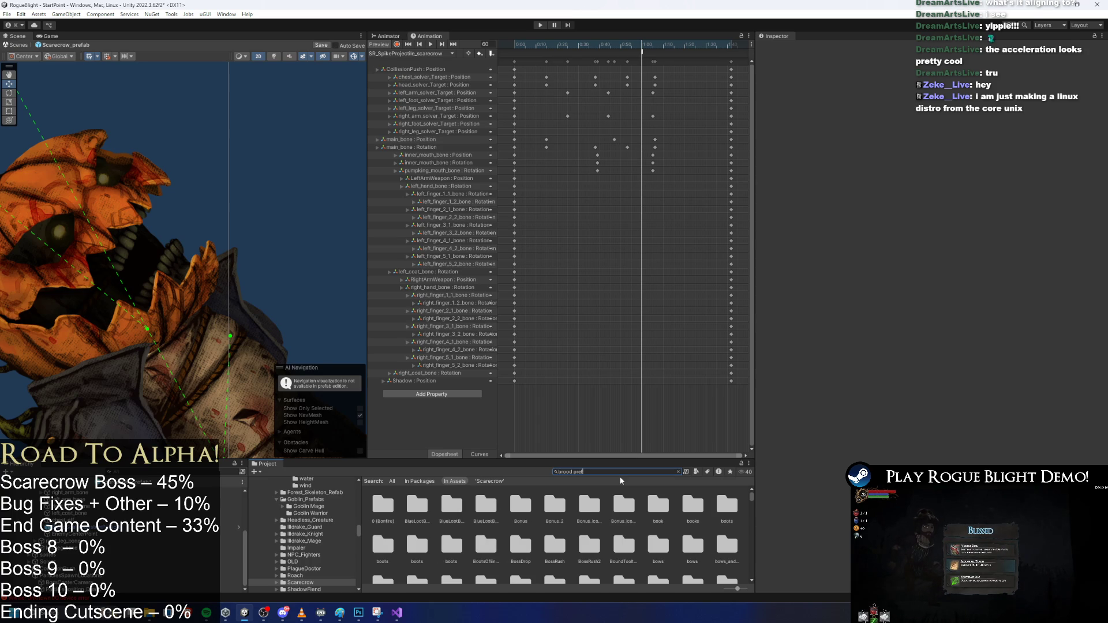
text(a)
scroll(235, 310, down, 10)
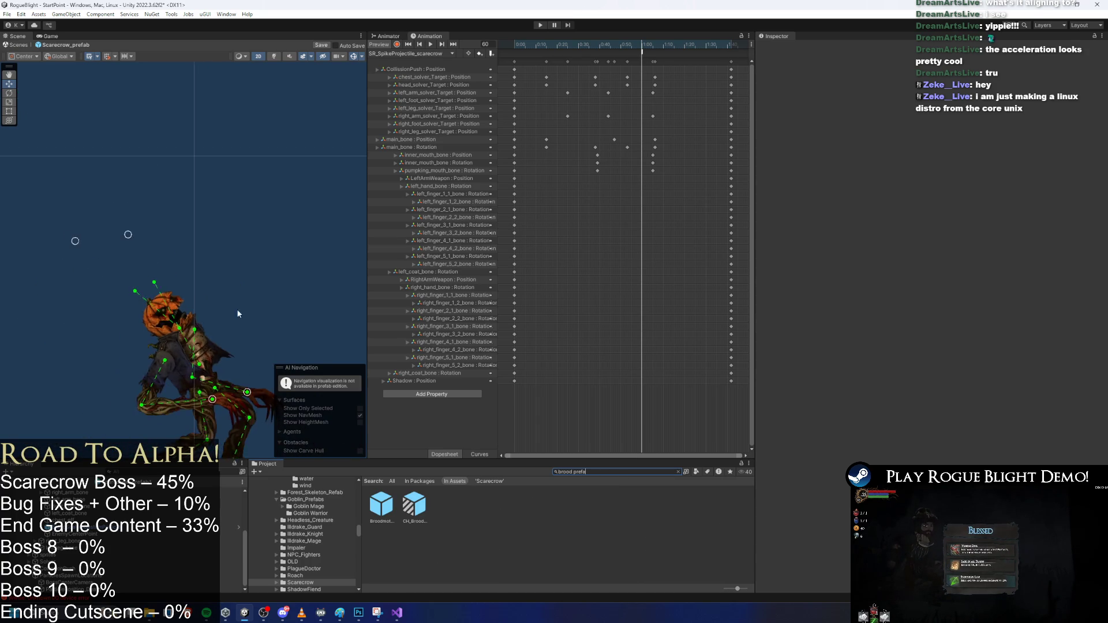
mouse_move(381, 503)
mouse_down()
mouse_move(158, 190)
mouse_move(130, 209)
mouse_up()
Filter the Hierarchy by 'prefab' and copy the Broodmother's PreExisting_PositionMouthParticle
key(f)
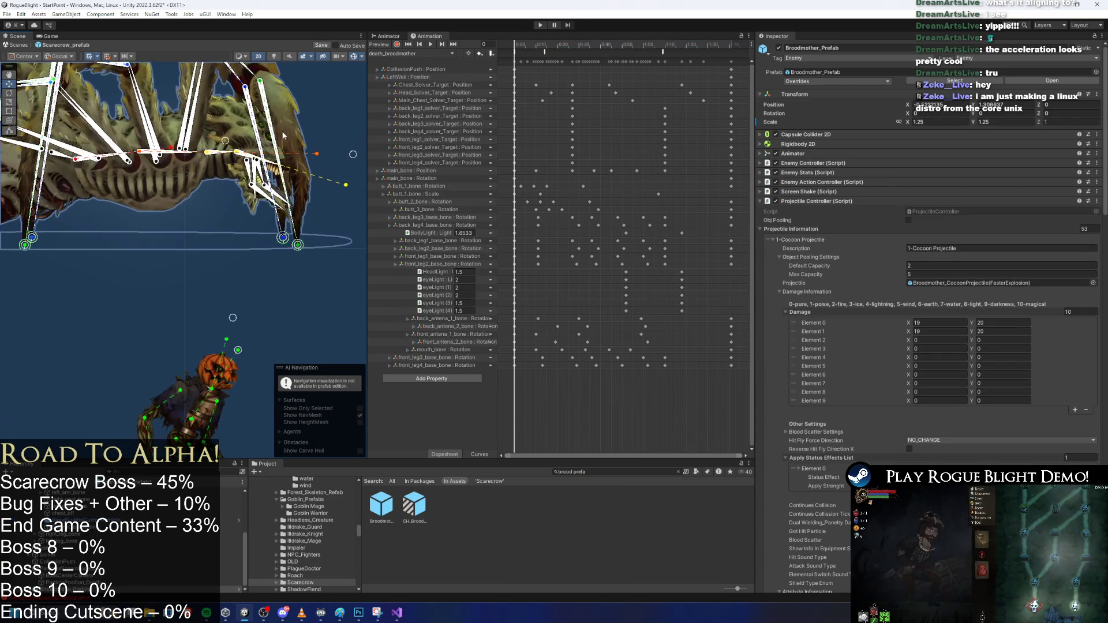
click(269, 183)
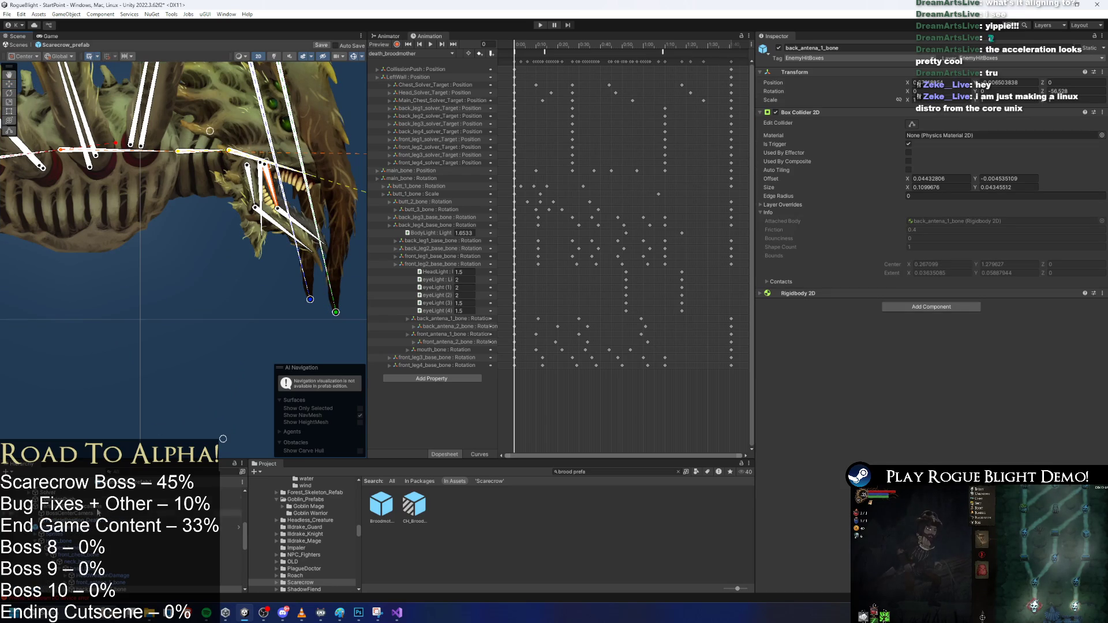
click(139, 471)
text(prefab)
key(Down)
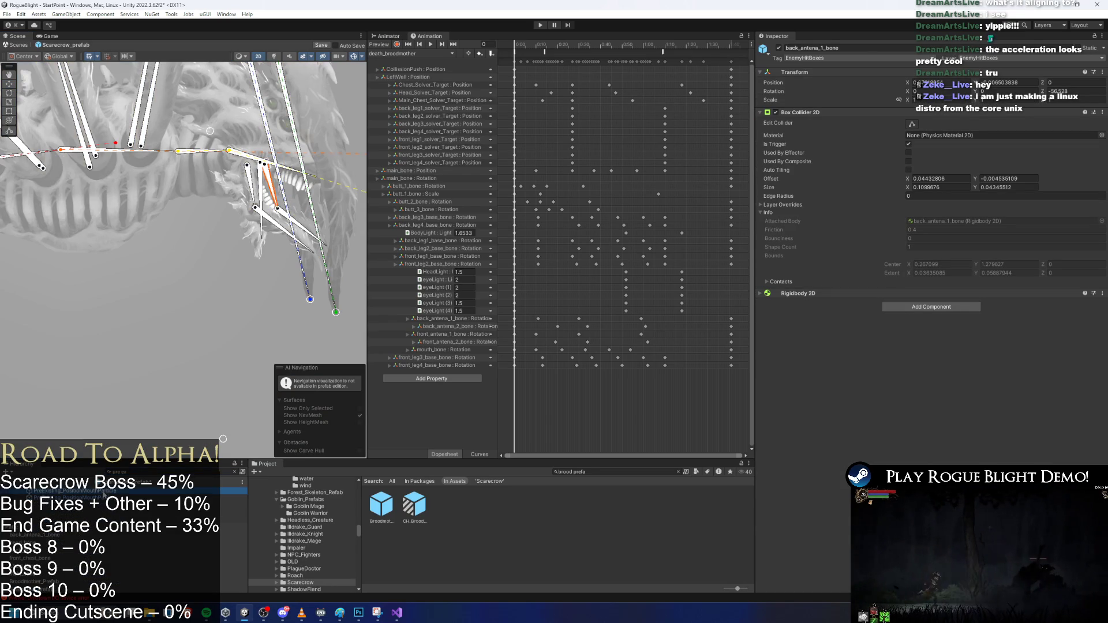
key(Down)
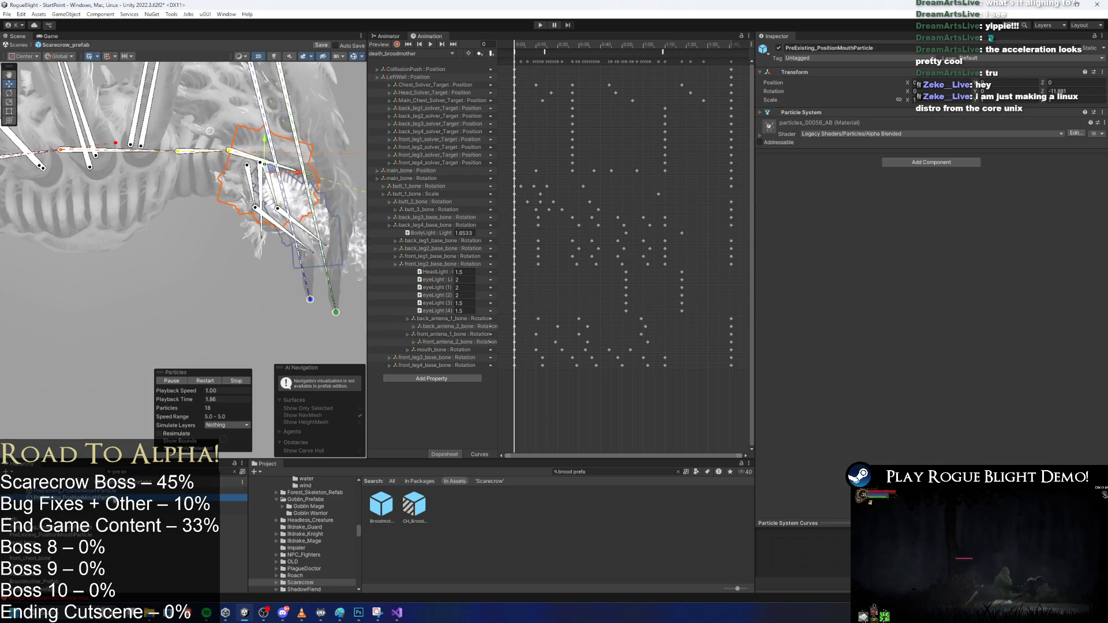
key(Escape)
right_click(130, 506)
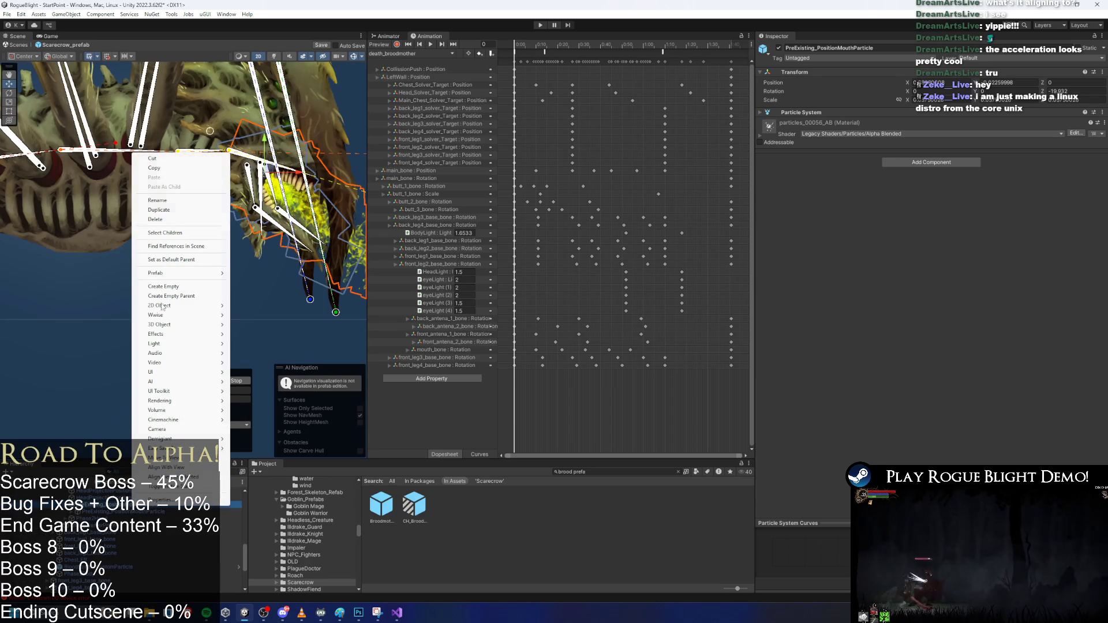
click(186, 171)
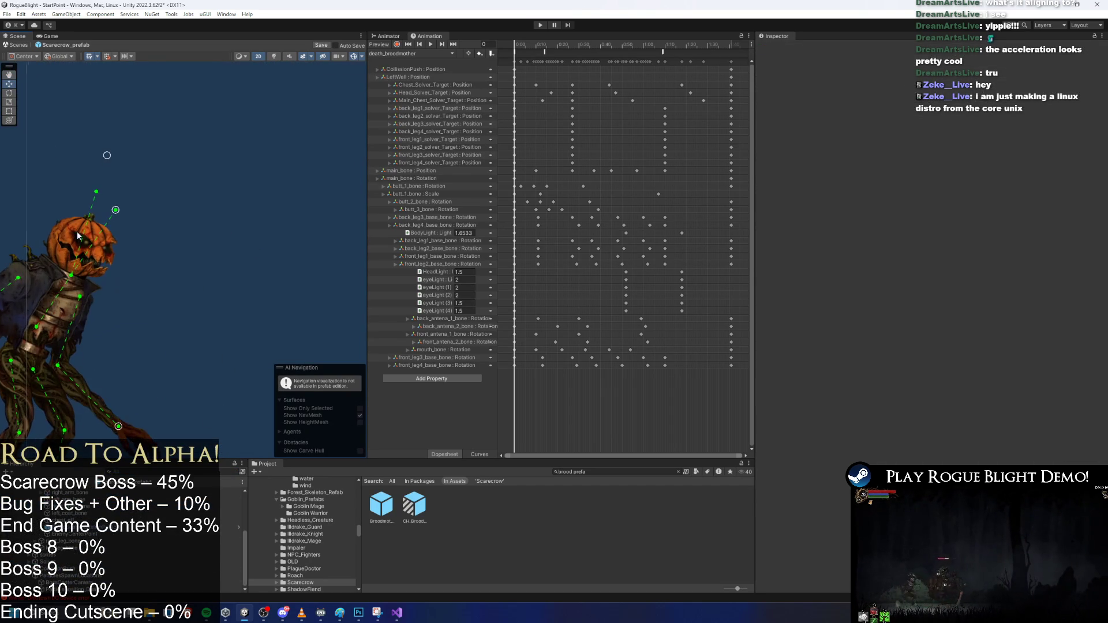
Bring the scarecrow back into view and select its inner_mouth_bone
click(92, 257)
scroll(89, 258, up, 3)
click(82, 264)
Paste the copied mouth particle as a child of head_bone and frame it
right_click(83, 494)
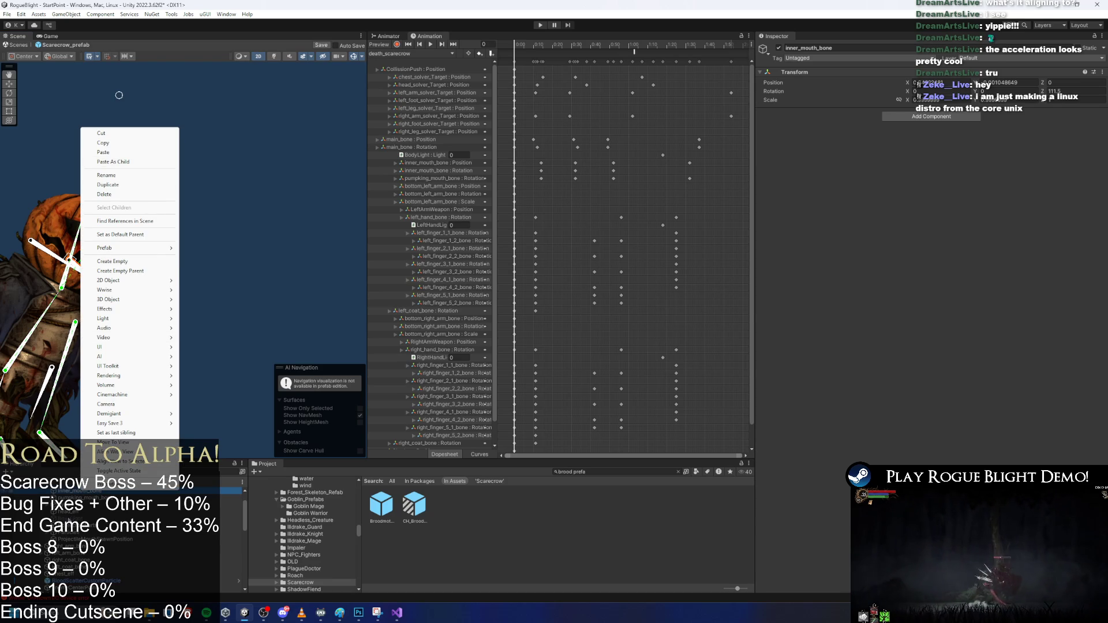
click(112, 512)
click(74, 242)
right_click(81, 146)
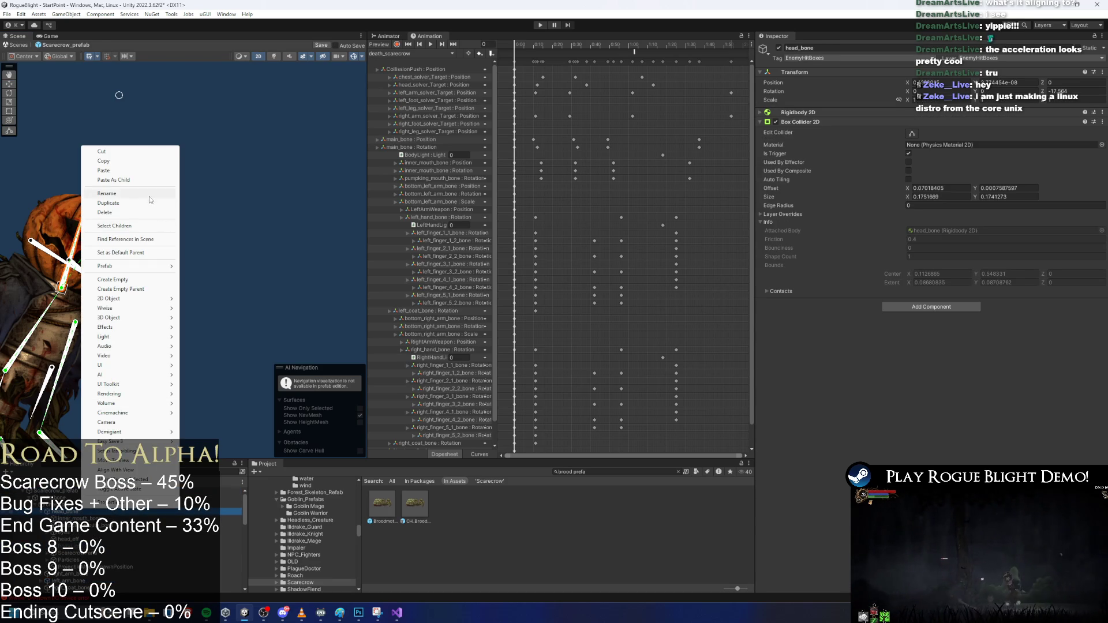
click(132, 180)
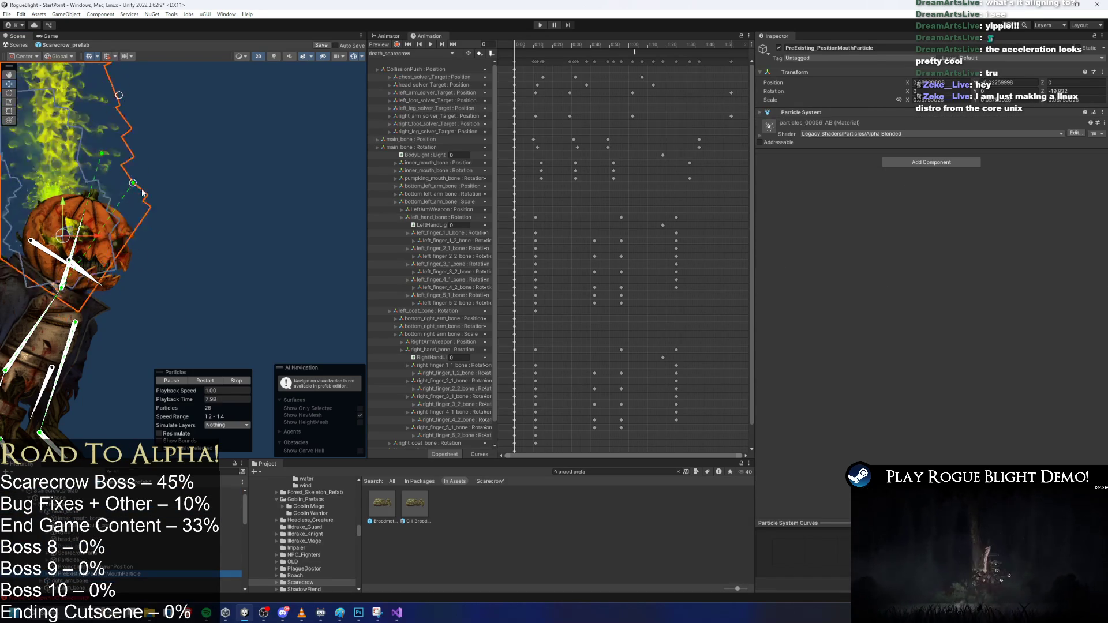
key(f)
Rotate the emitter so the spray points up-right out of the pumpkin mouth
key(e)
mouse_move(218, 230)
mouse_down()
mouse_move(229, 266)
mouse_move(211, 293)
mouse_move(207, 281)
mouse_up()
key(w)
scroll(207, 281, up, 2)
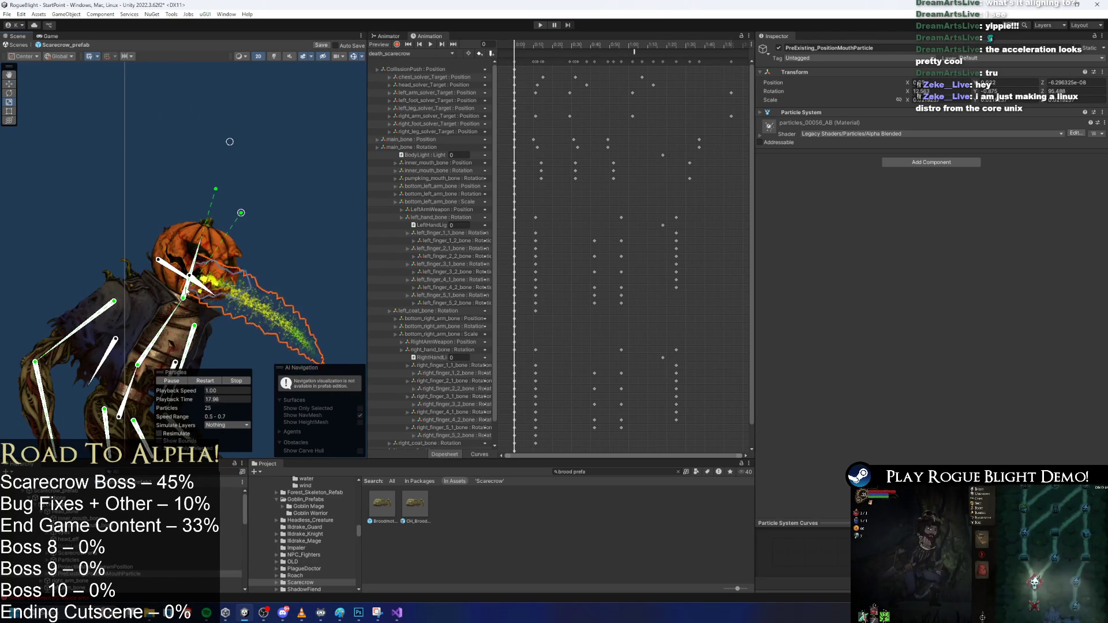
scroll(193, 293, up, 2)
key(e)
mouse_move(233, 276)
mouse_down()
mouse_move(235, 288)
mouse_move(146, 255)
mouse_move(143, 273)
mouse_up()
key(ctrl+z)
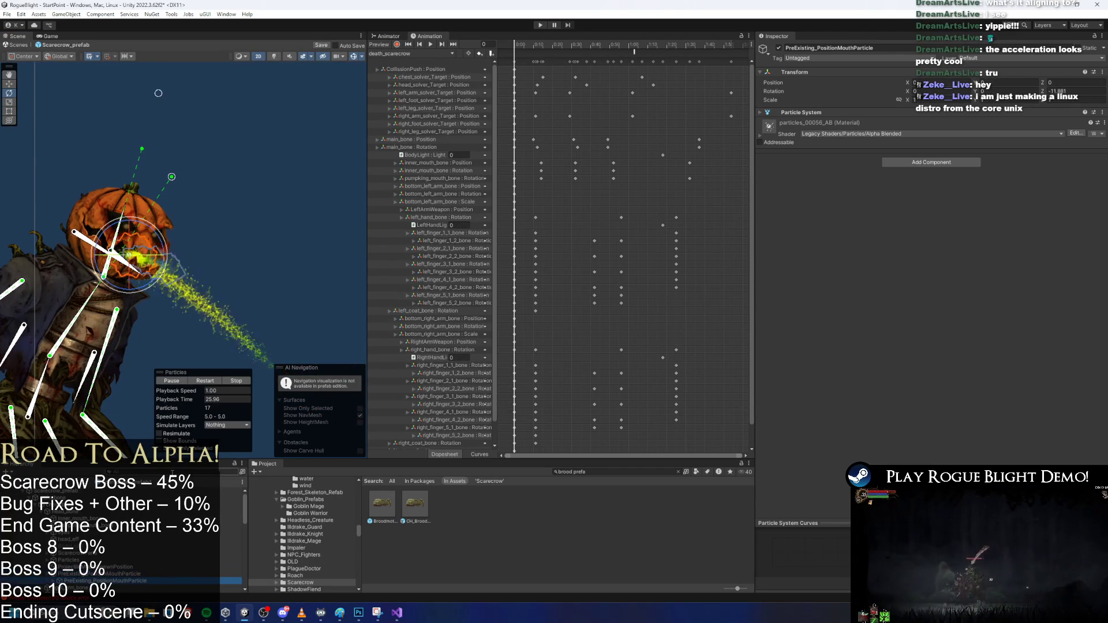
Set the mouth particle's Start Lifetime random range to 0.2 and 0.35 seconds
click(827, 113)
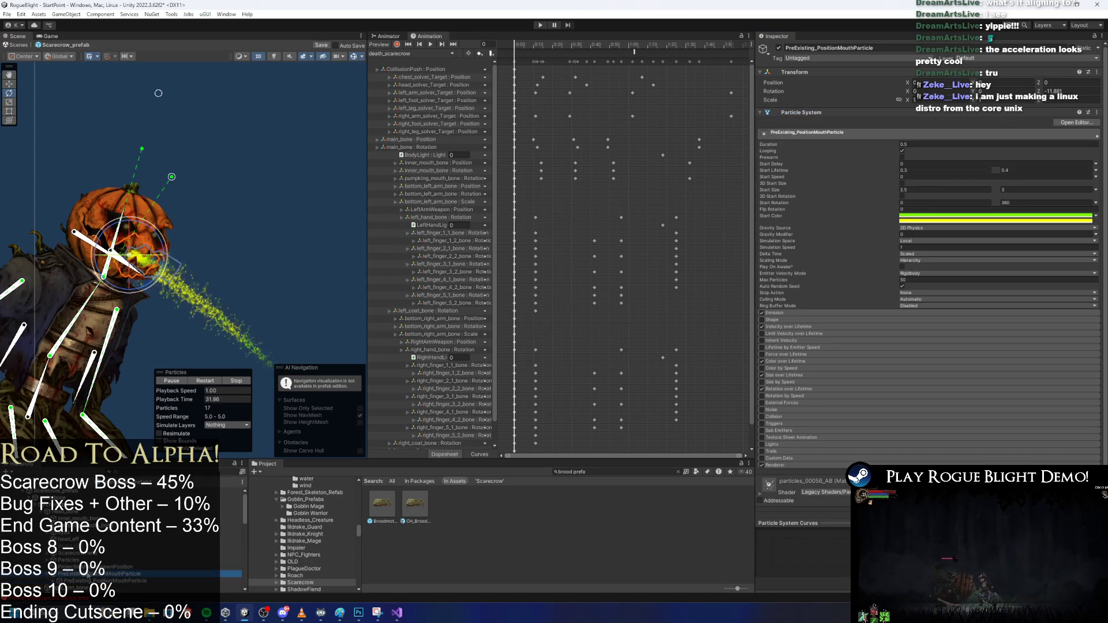
click(127, 588)
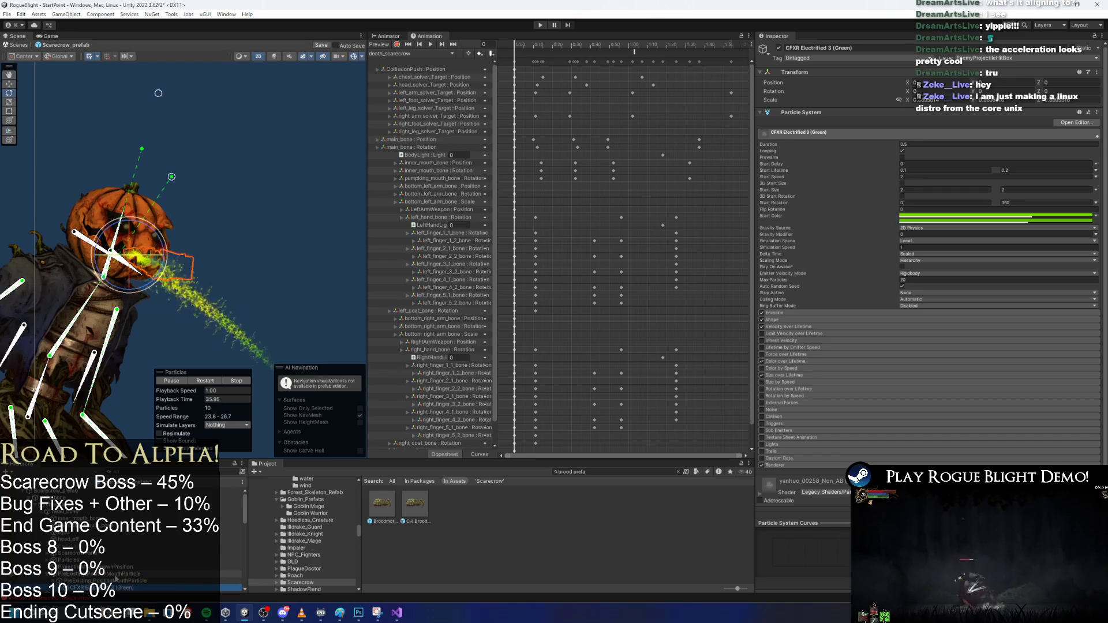
click(115, 573)
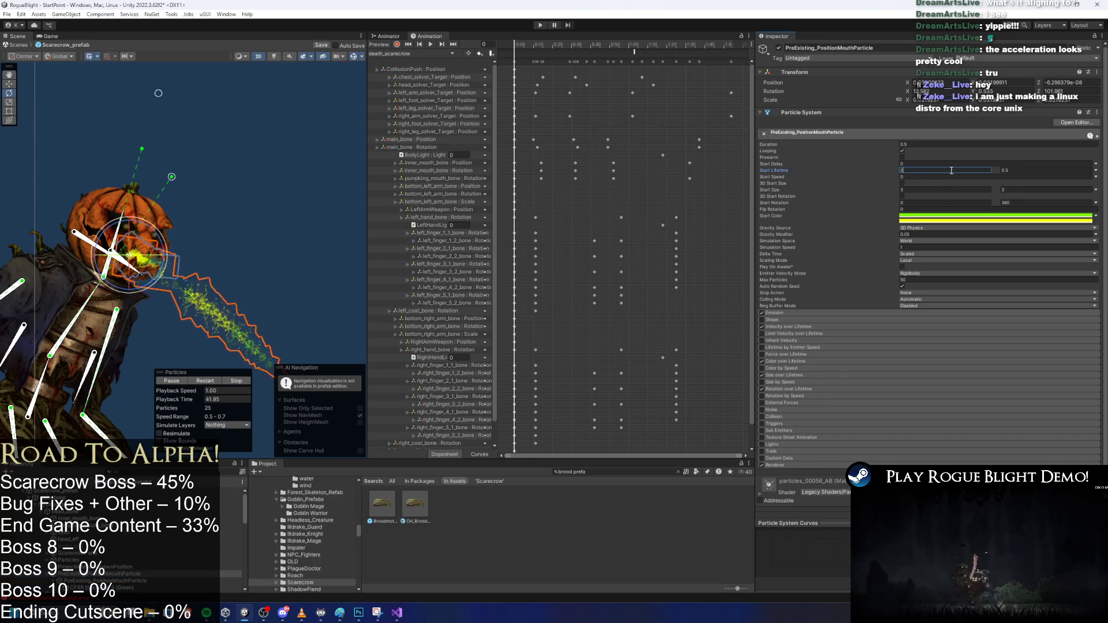
text(0.3)
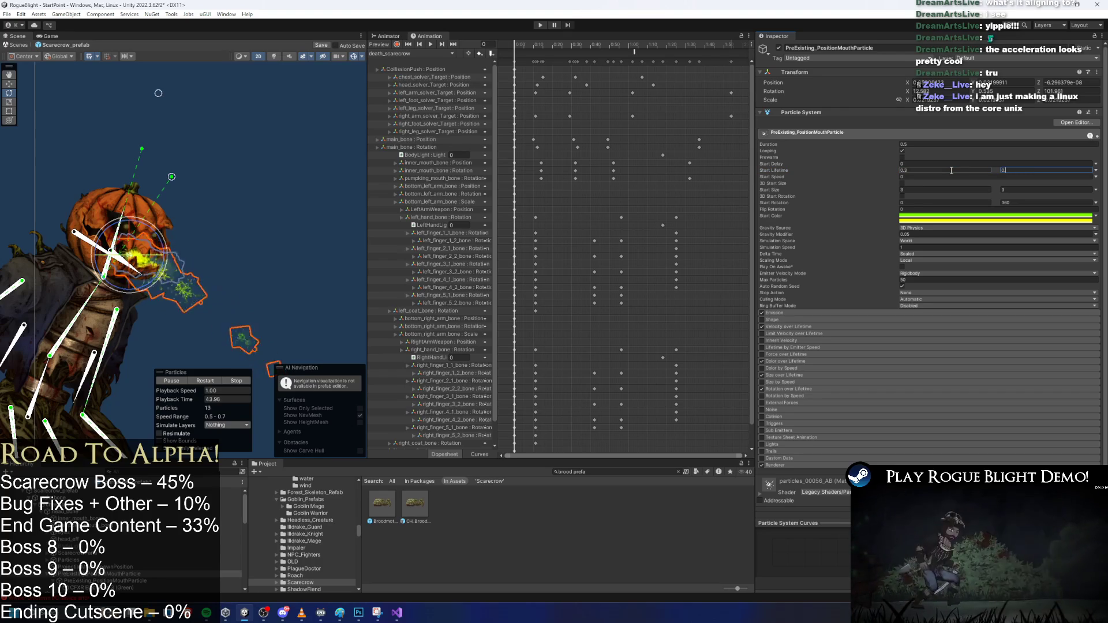
text(5)
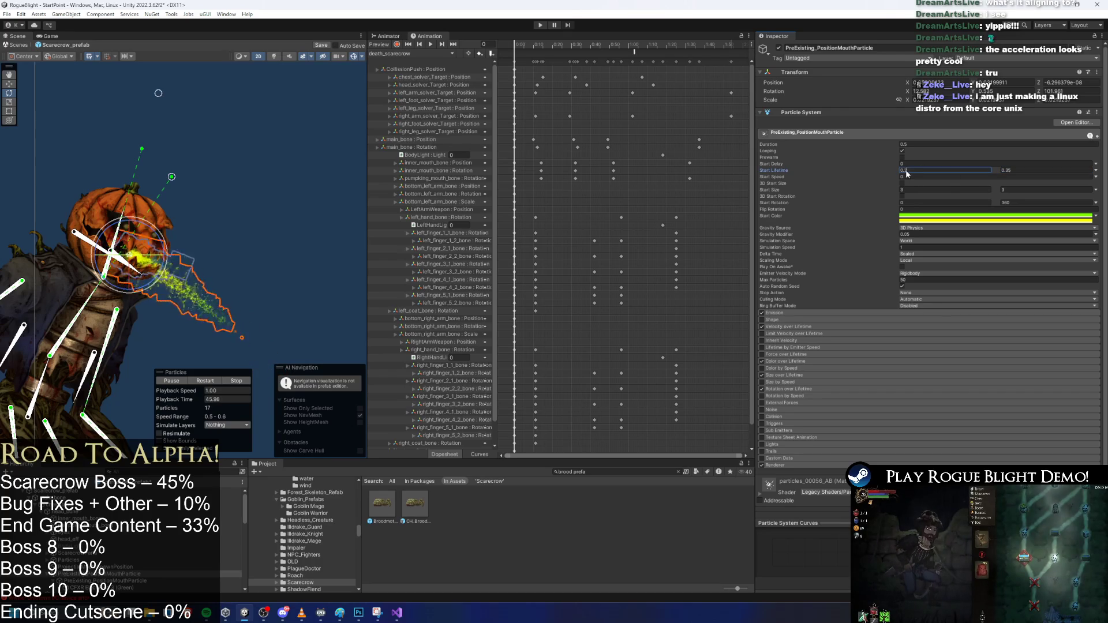
key(BackSpace)
text(2)
scroll(161, 248, up, 4)
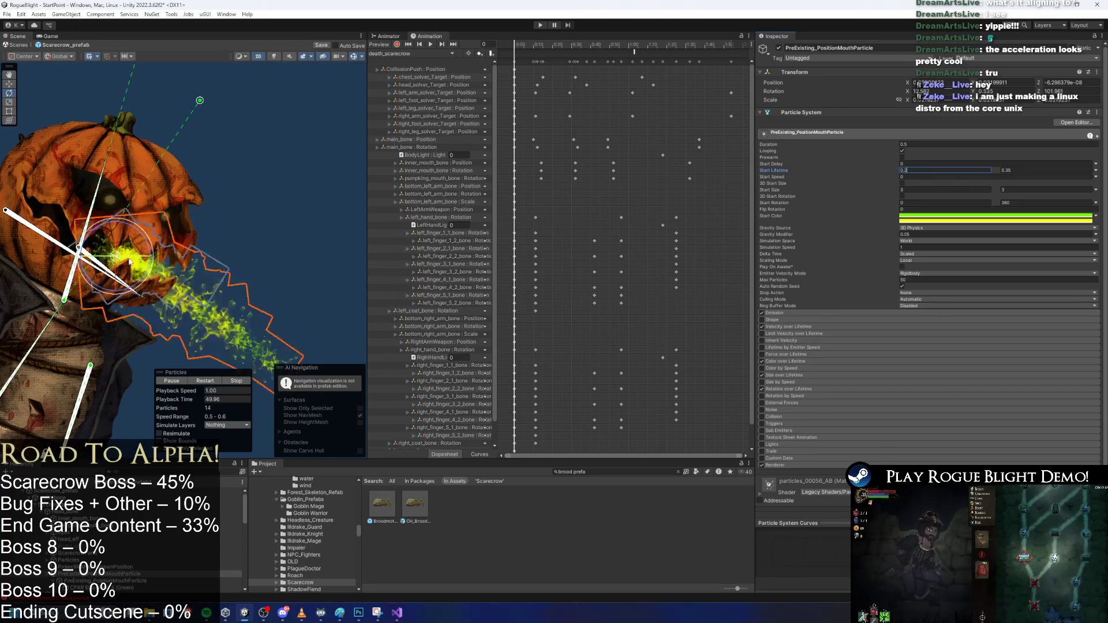
Make the mouth particles' start colour red and set the Color over Lifetime end key to white
shift+click(115, 587)
mouse_move(978, 267)
mouse_down()
mouse_move(988, 250)
mouse_move(987, 264)
mouse_up()
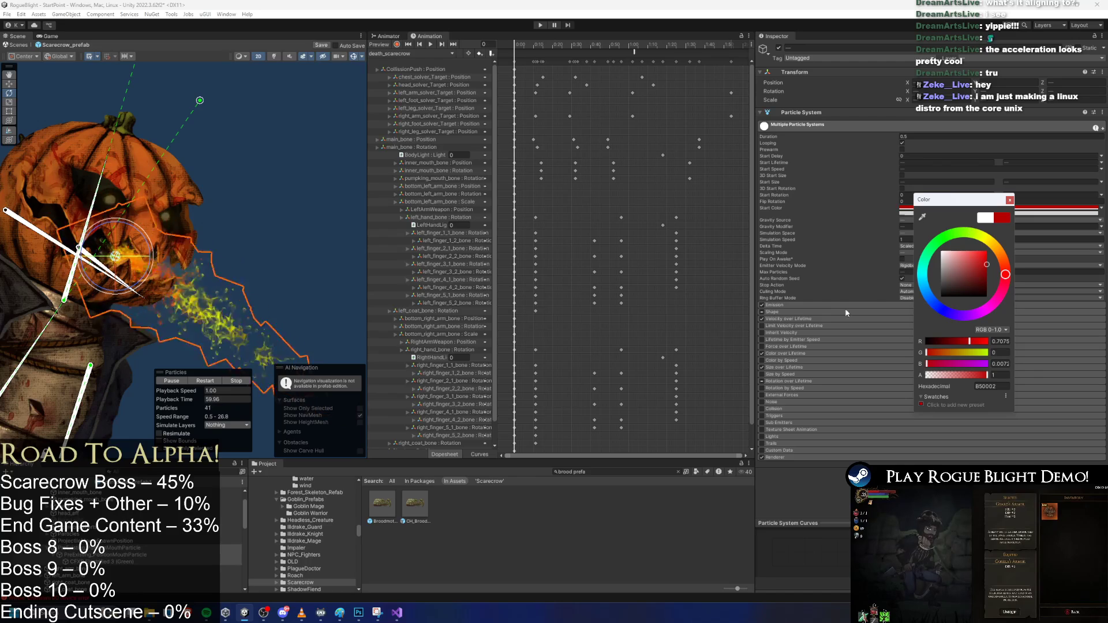
click(791, 355)
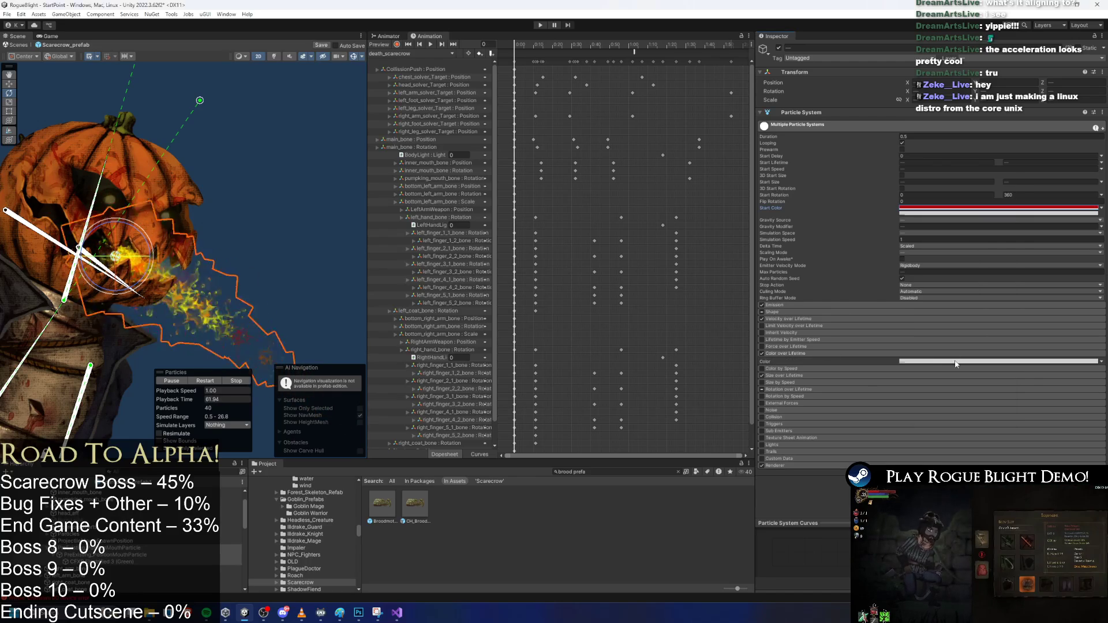
click(923, 361)
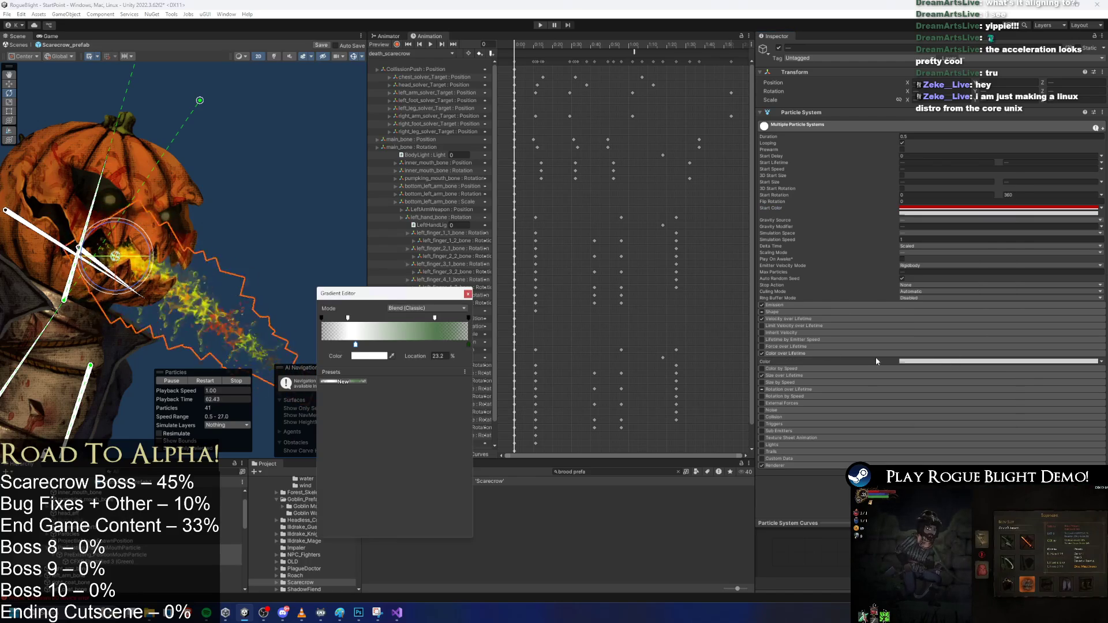
click(468, 345)
click(370, 356)
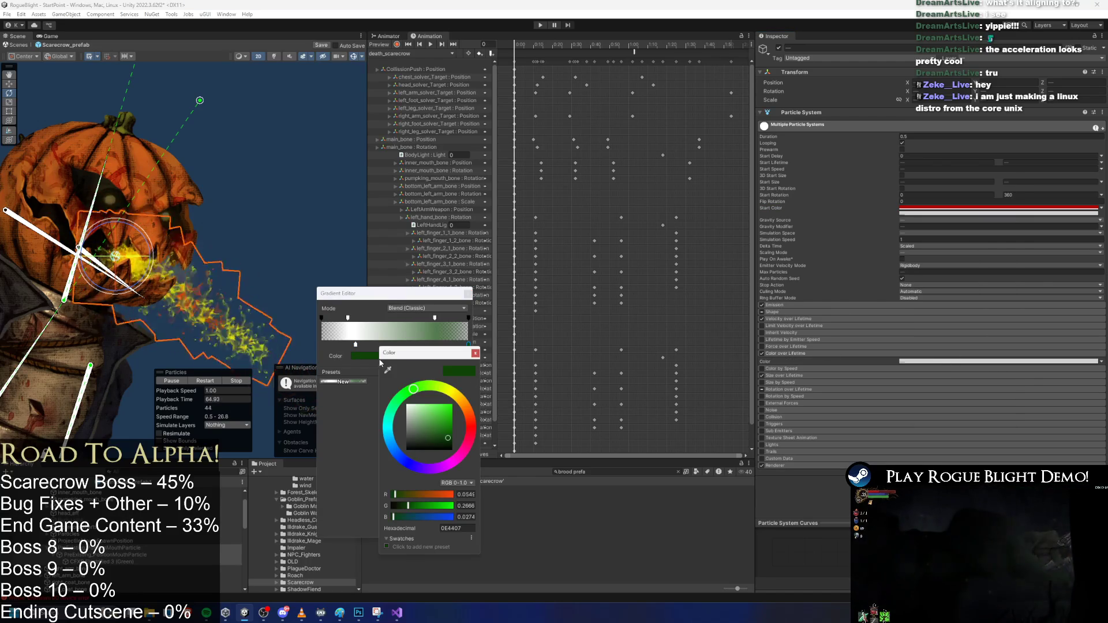
click(475, 353)
click(468, 294)
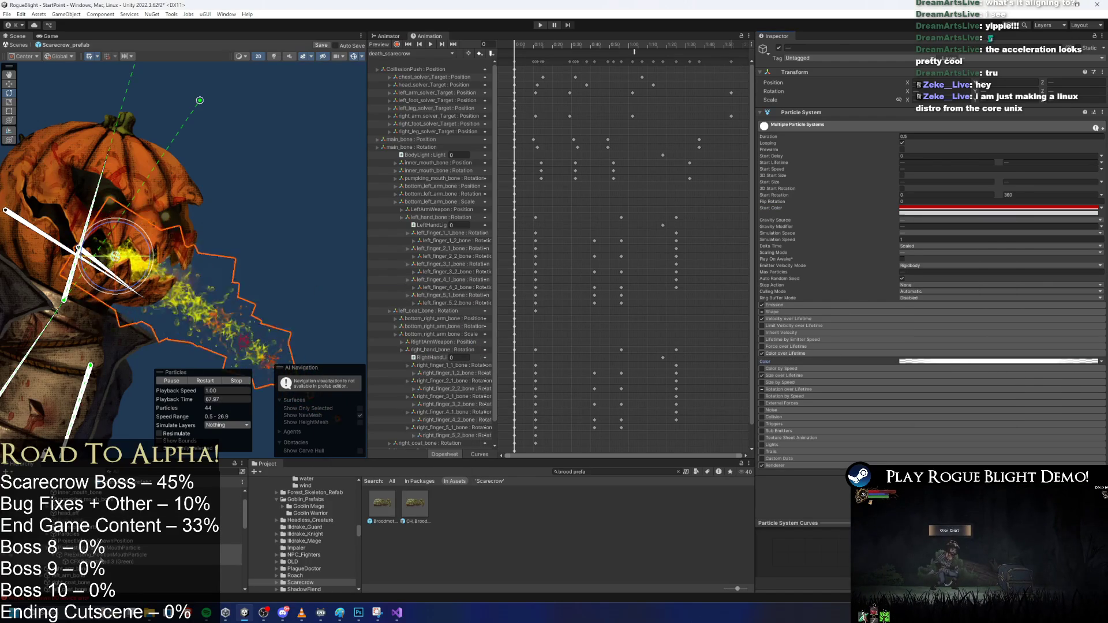
Select both mouth particle objects and darken their start colour to blood red AB0808
click(104, 555)
key(Up)
key(Down)
key(Down)
key(Up)
key(Up)
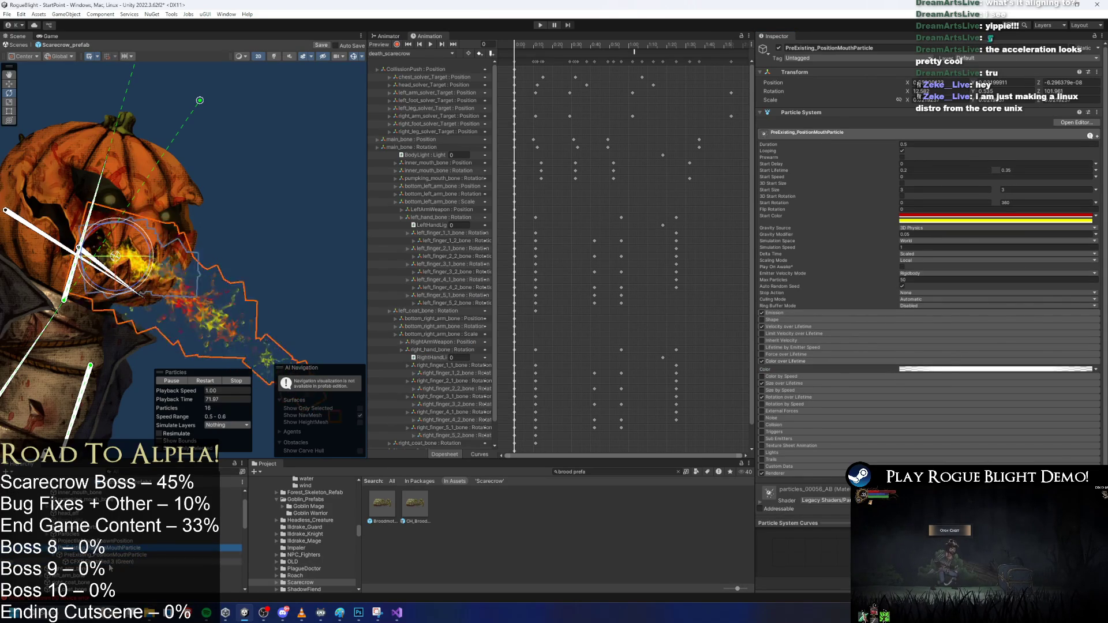
key(shift+Down)
click(922, 212)
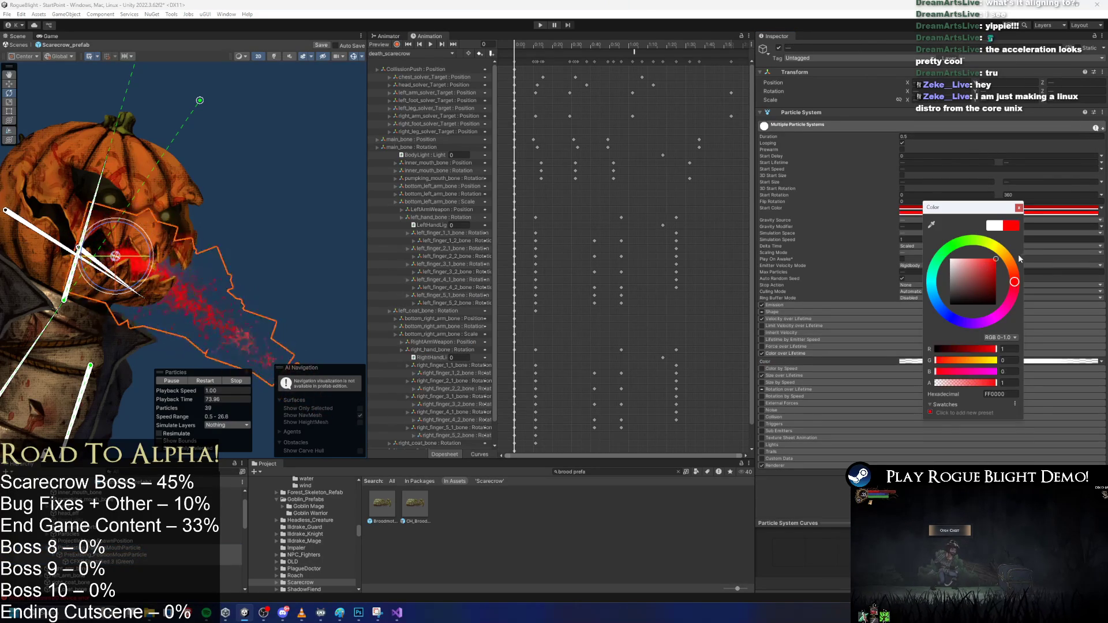
mouse_move(991, 281)
mouse_down()
mouse_move(1000, 249)
mouse_move(996, 271)
mouse_up()
click(96, 548)
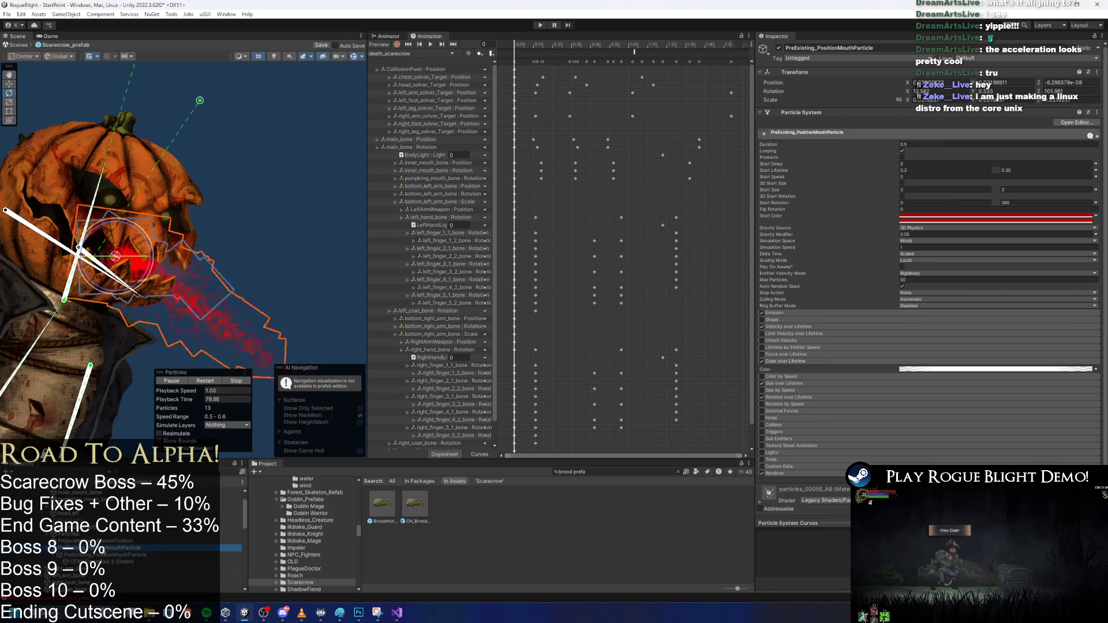
key(Down)
key(Down)
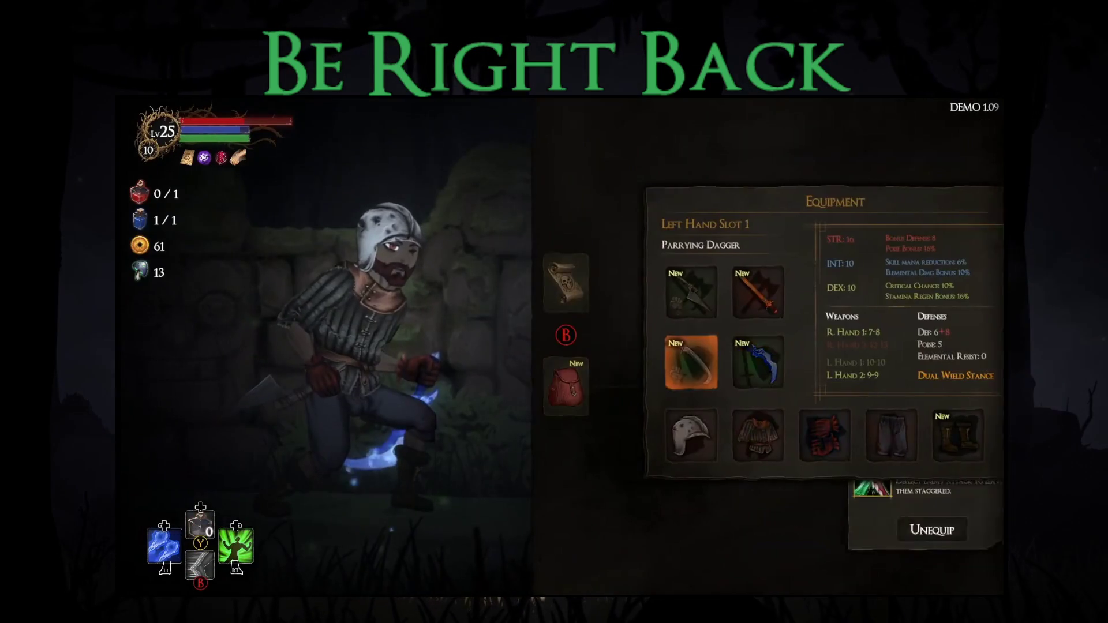
Equip the Guard's Boots in the Feet slot
key(Right)
key(Escape)
key(Right)
key(Down)
key(Right)
key(Right)
key(Return)
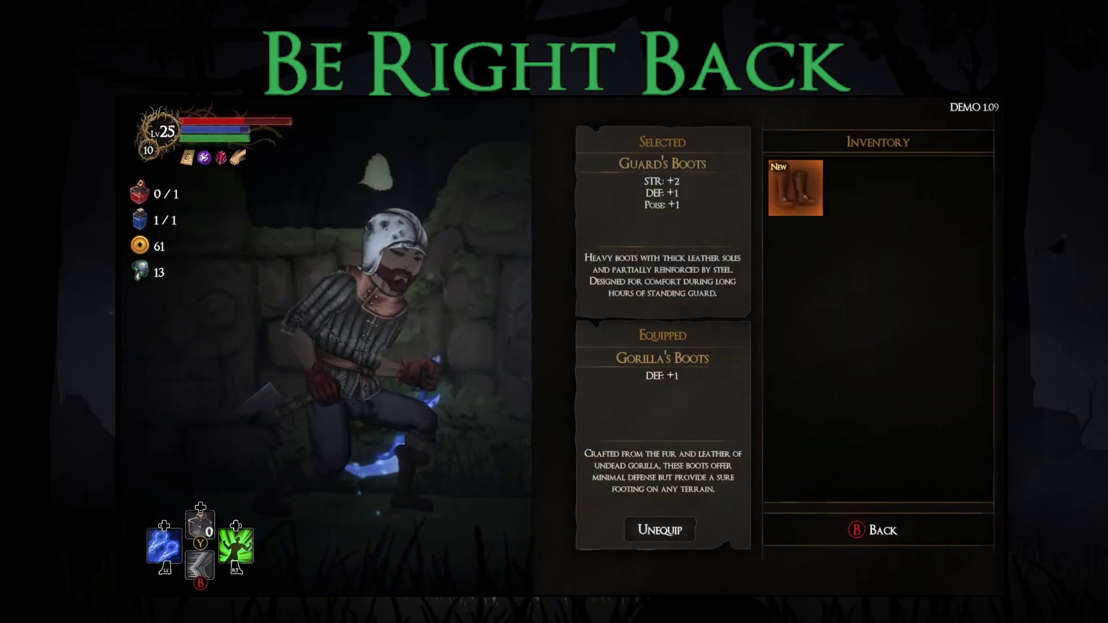
key(Return)
Close the menu, travel into the forest area and fight the skeletal beast
key(Escape)
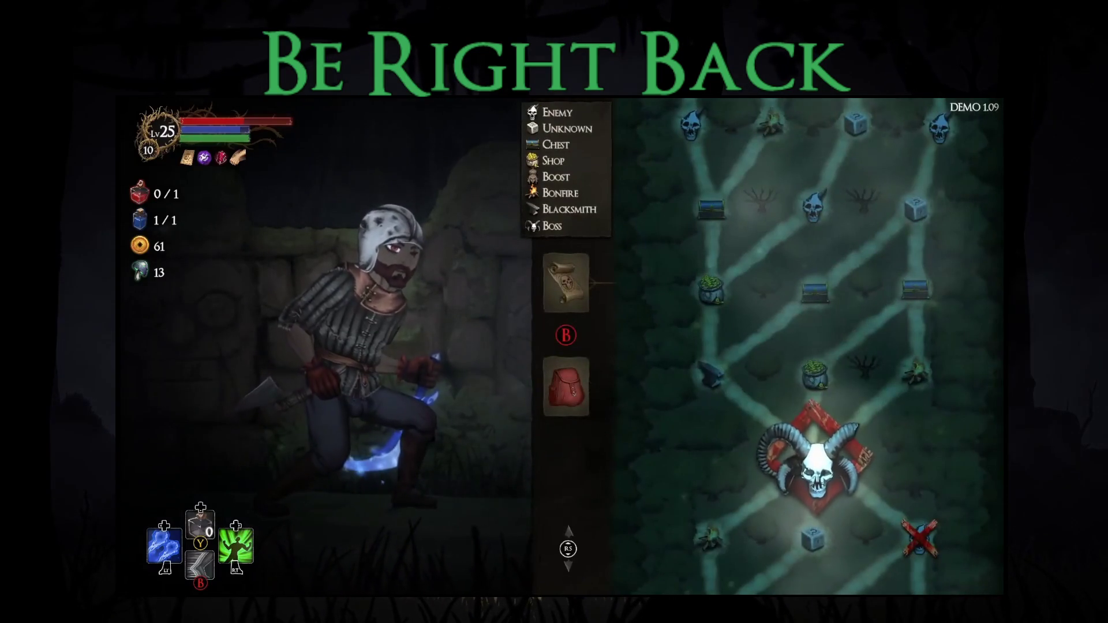
key(Escape)
key(Right)
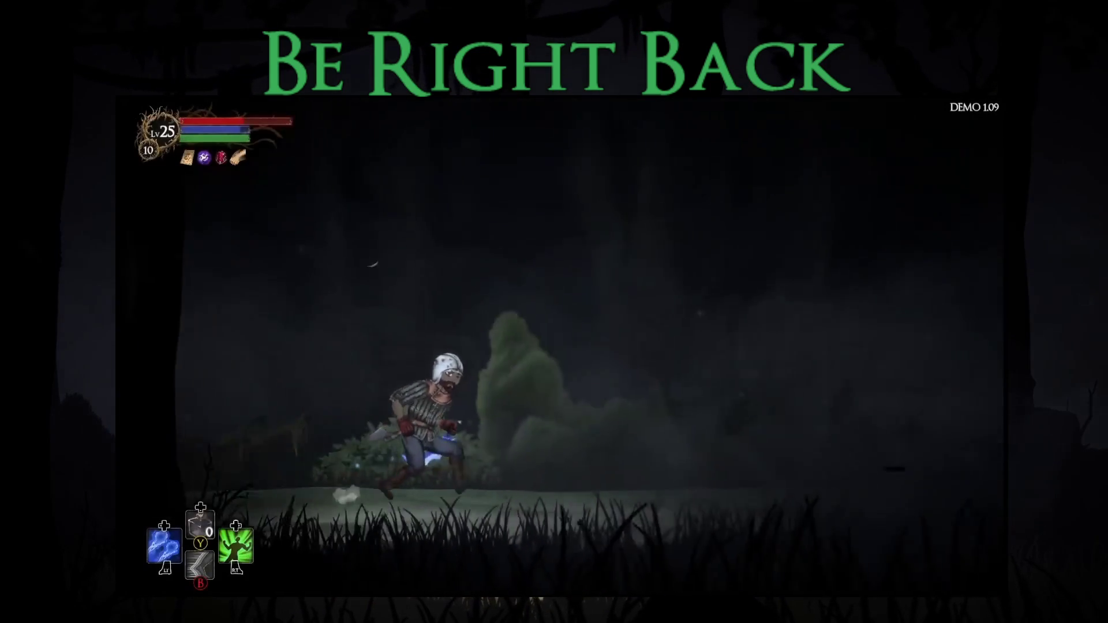
key(Right)
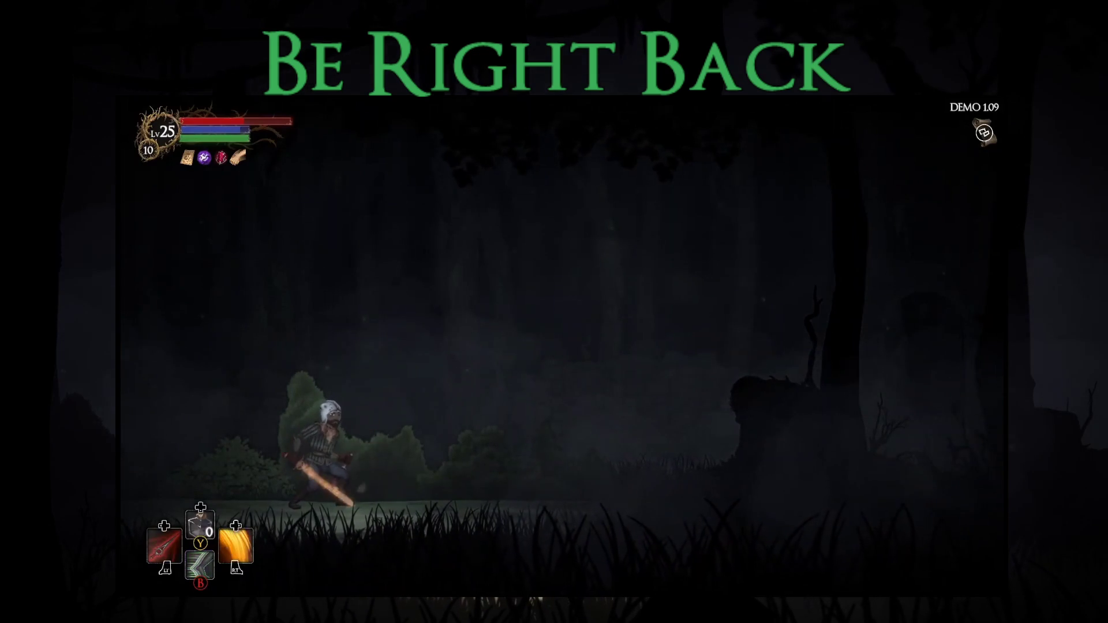
key(Right)
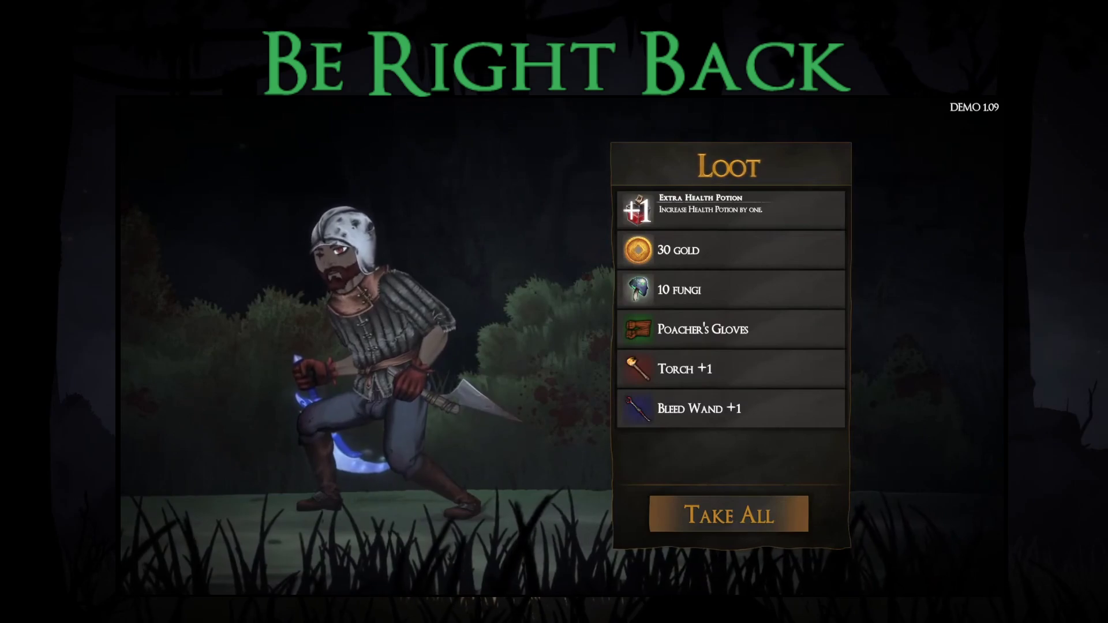
Take all the loot and equip the Poacher's Gloves in the Hands slot
key(Return)
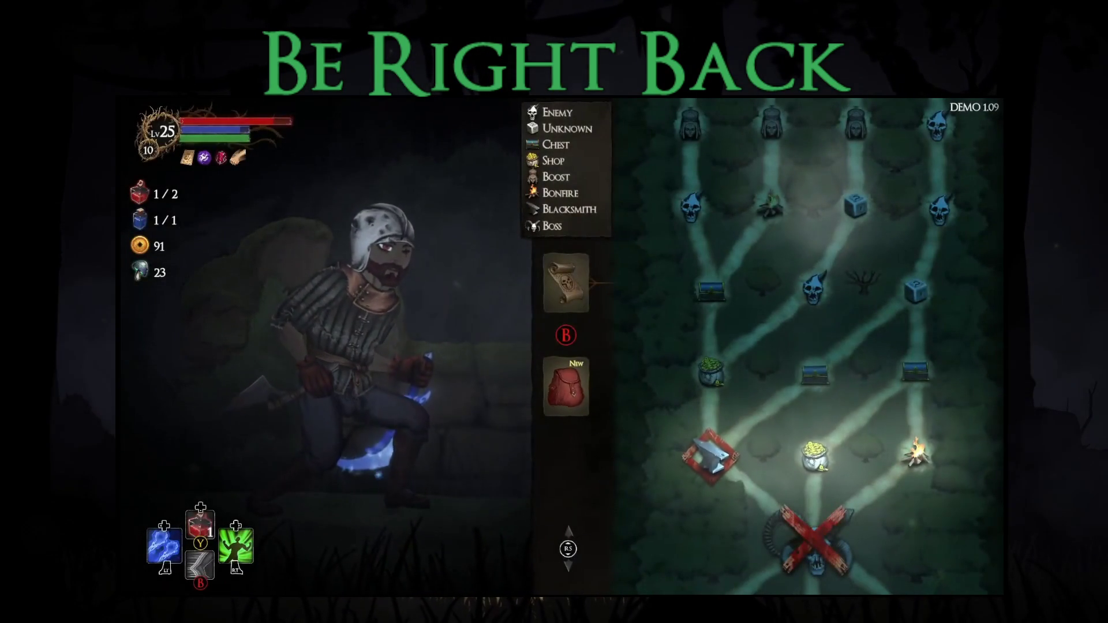
key(Left)
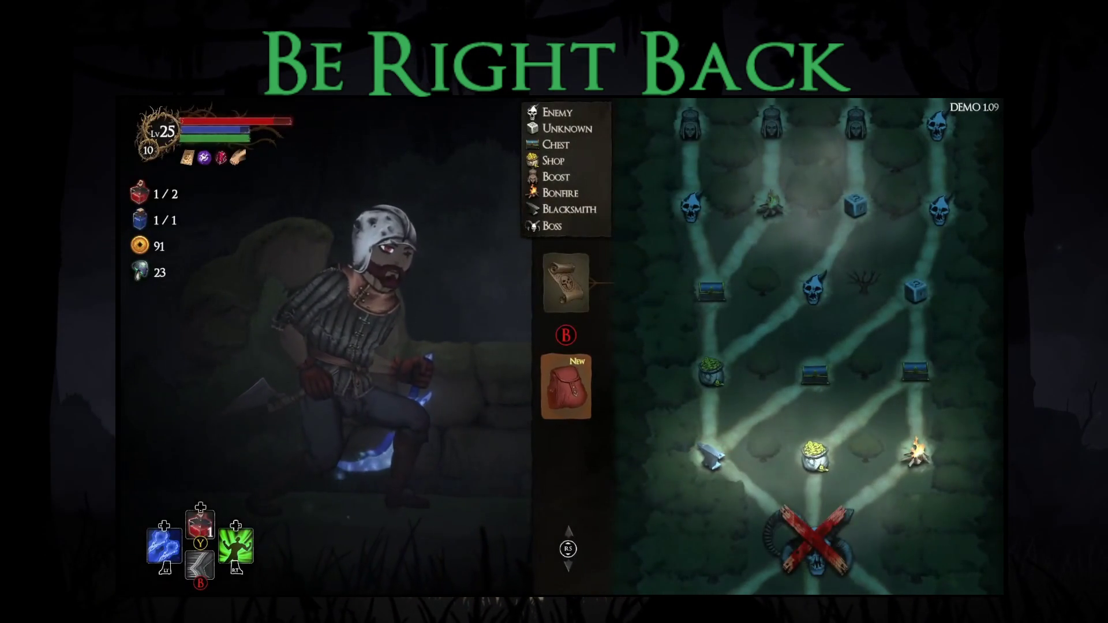
key(Return)
key(Right)
key(Right)
key(Down)
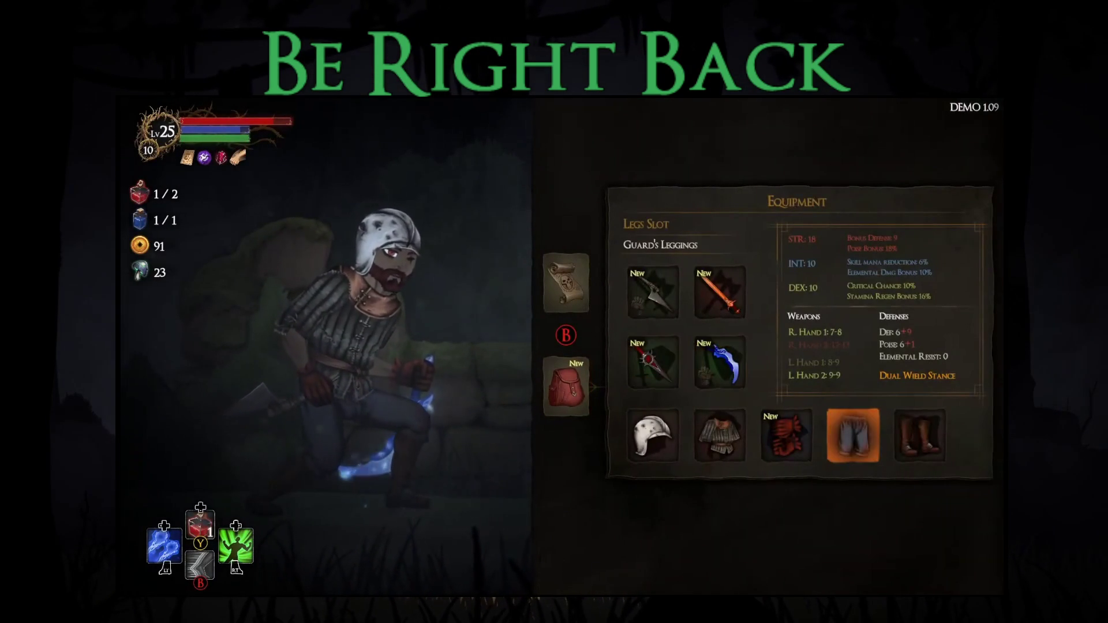
key(Left)
key(Return)
key(Return)
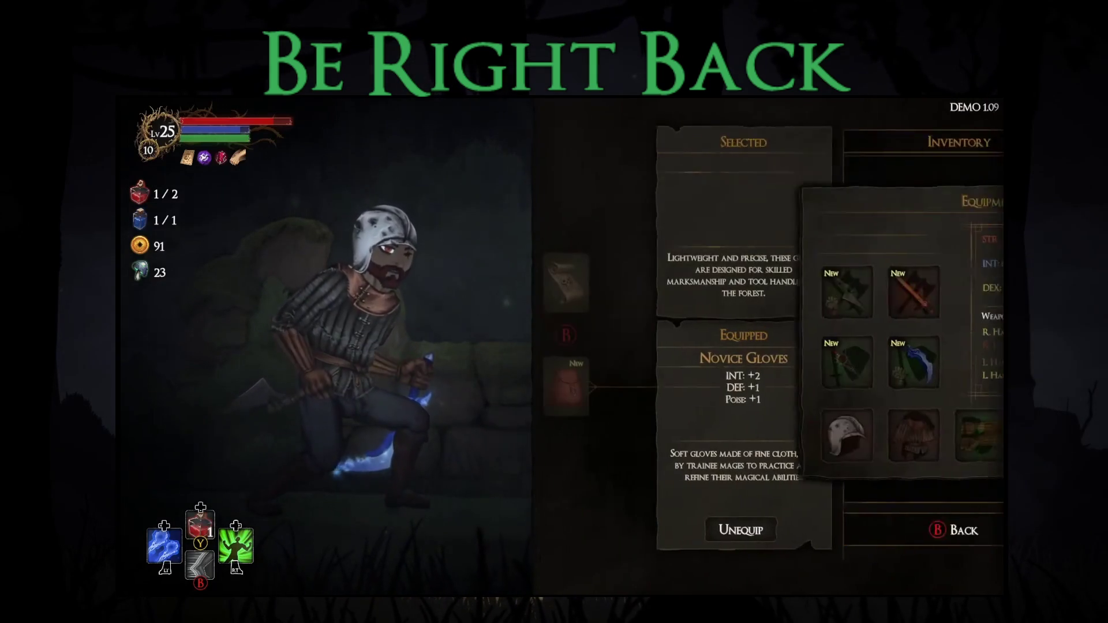
key(Up)
key(Left)
key(Up)
Equip the Bleed Dagger in a weapon slot
key(Return)
key(Escape)
key(Return)
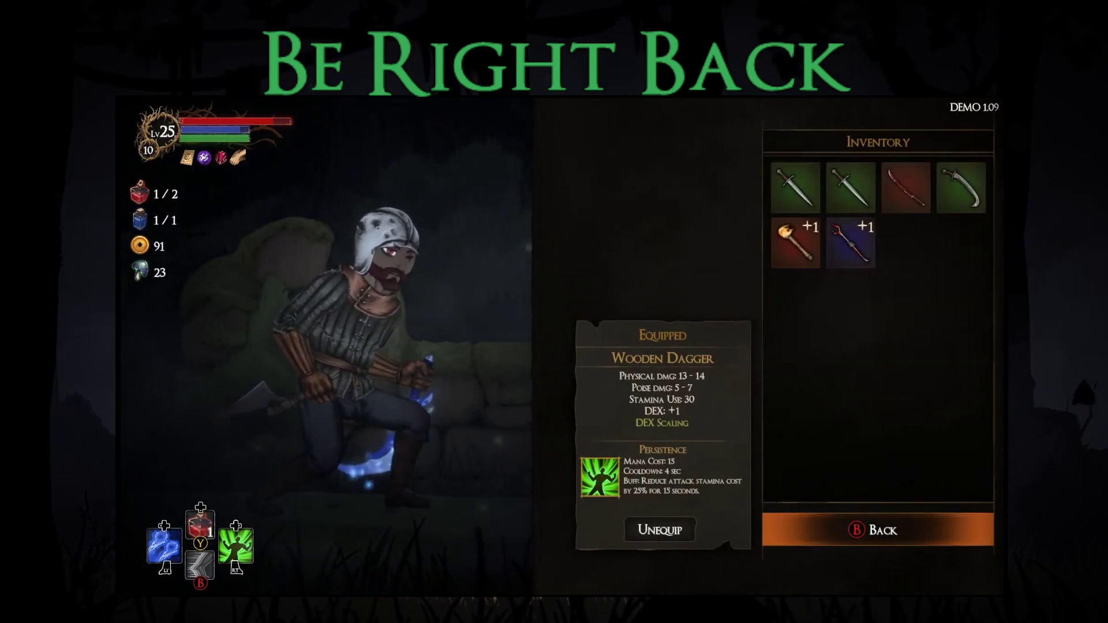
key(Escape)
key(Down)
key(Return)
key(Escape)
key(Up)
key(Return)
key(Right)
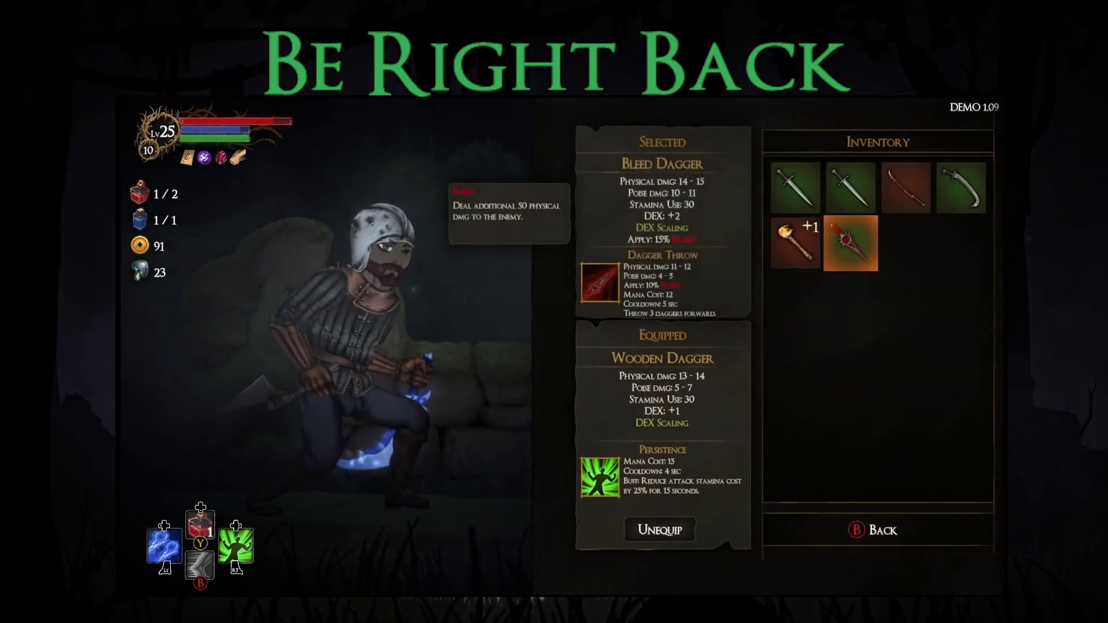
key(Return)
key(Down)
key(Return)
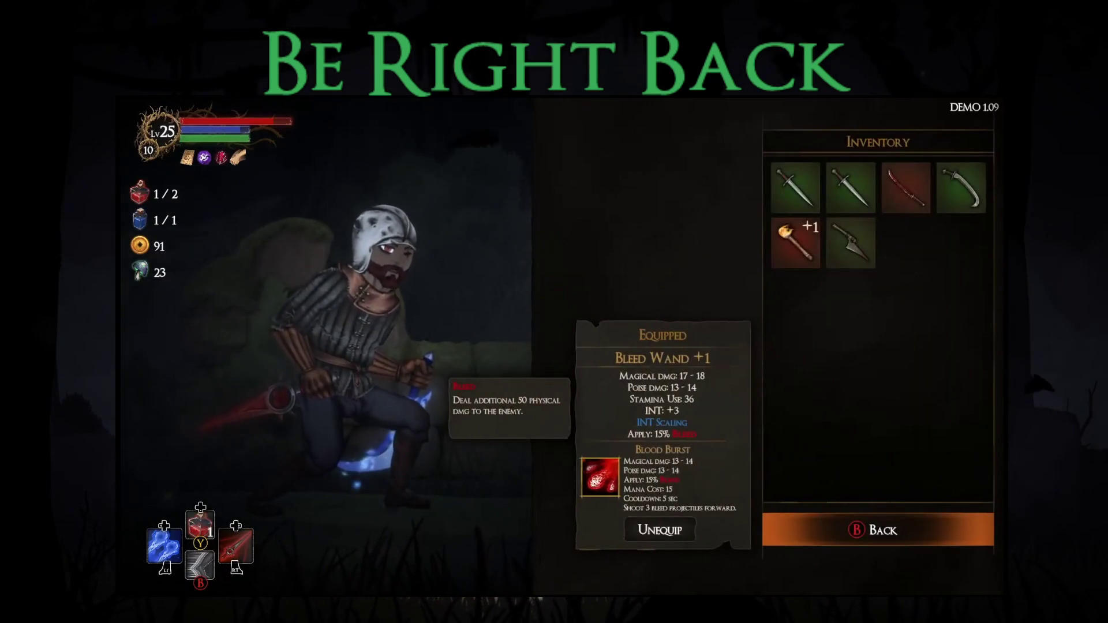
Equip the Water Dagger in place of the Bleed Wand +1
key(Escape)
key(Right)
key(Return)
key(Escape)
key(Left)
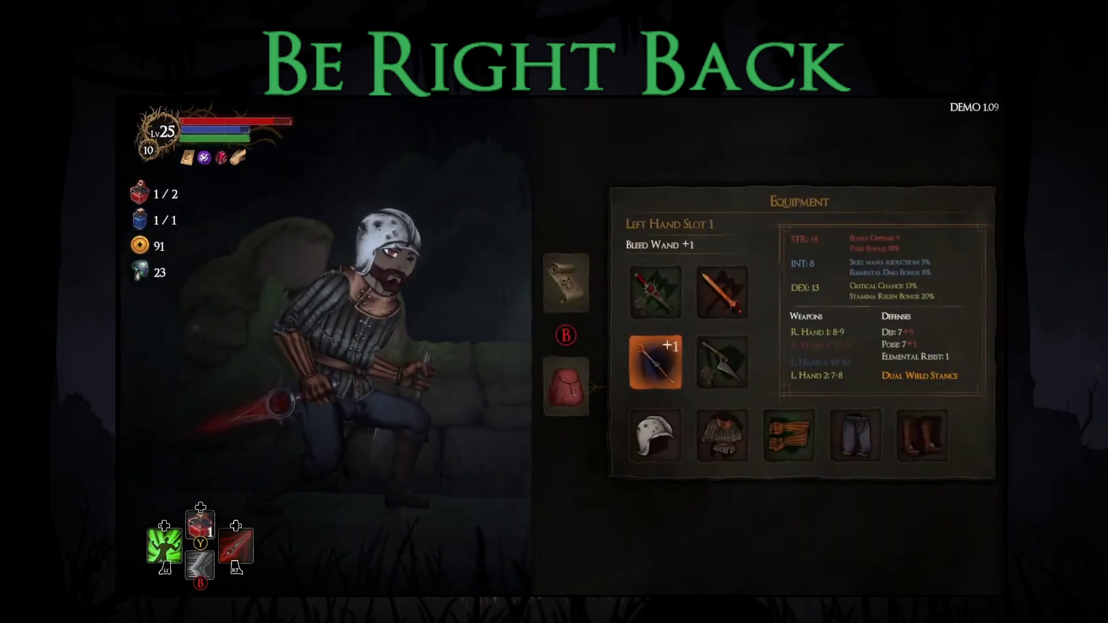
key(Return)
key(Right)
key(Down)
key(Return)
Check the Guard's Armor body slot, then travel to the next node on the map
key(Right)
key(Down)
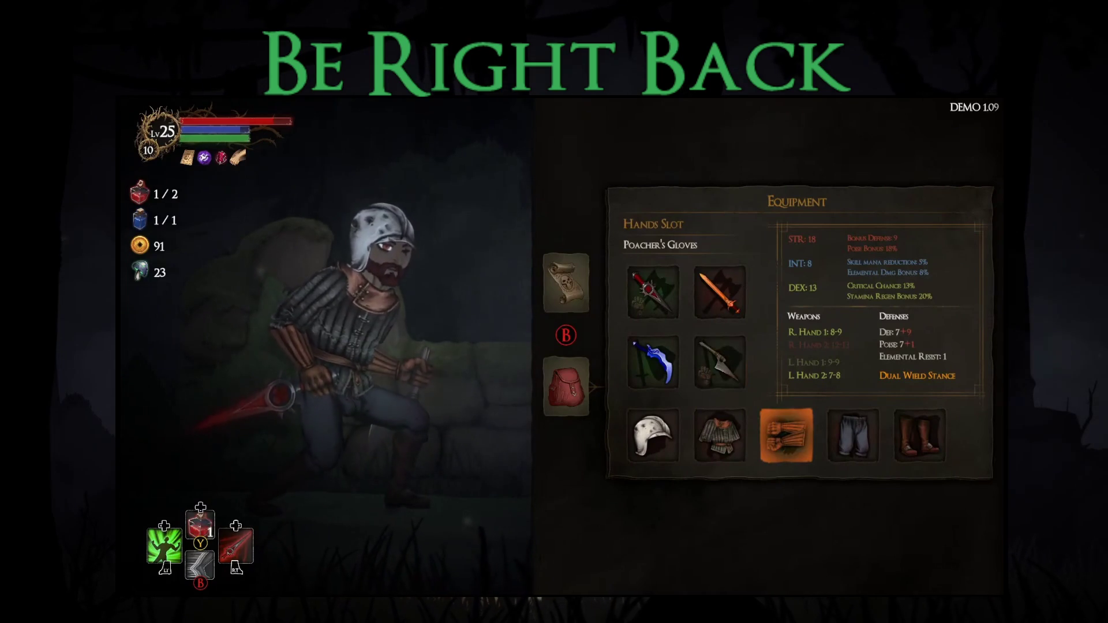
key(Left)
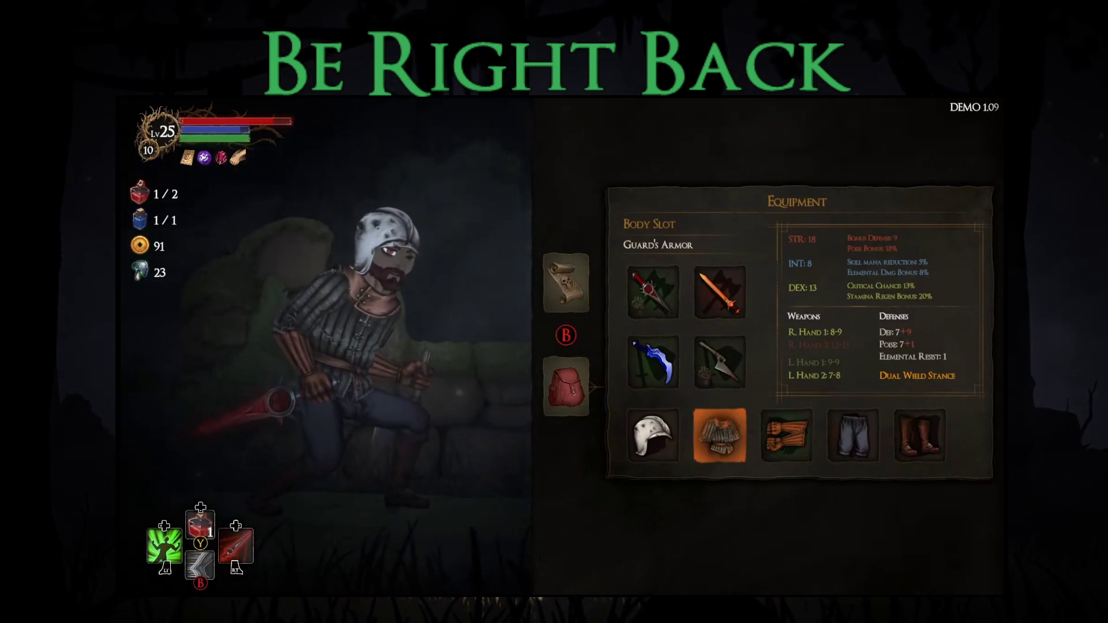
key(Right)
key(Up)
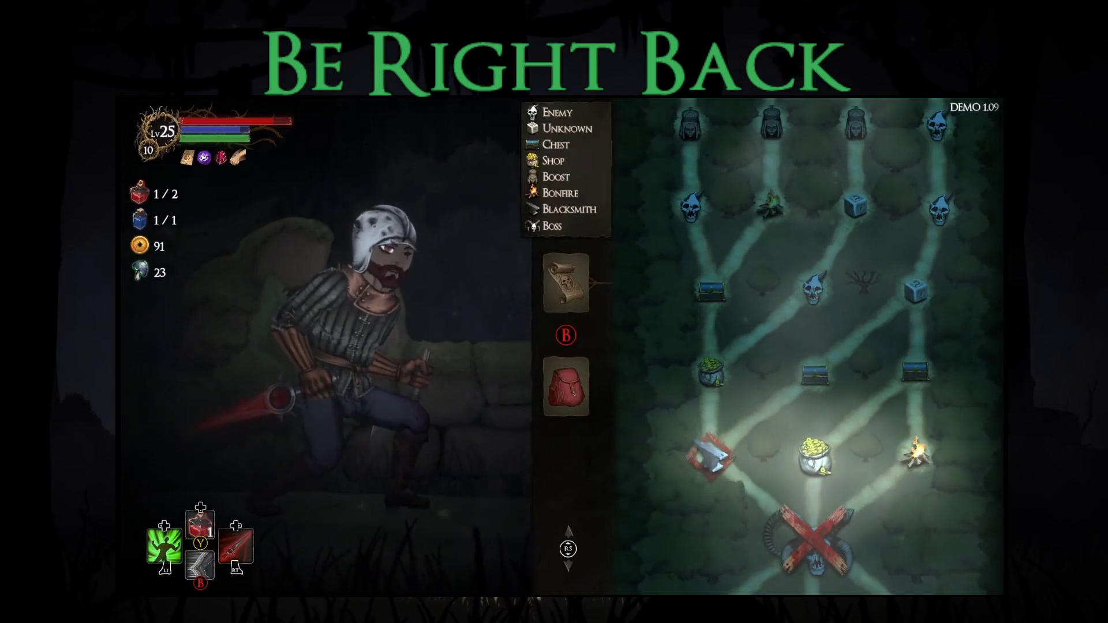
key(Return)
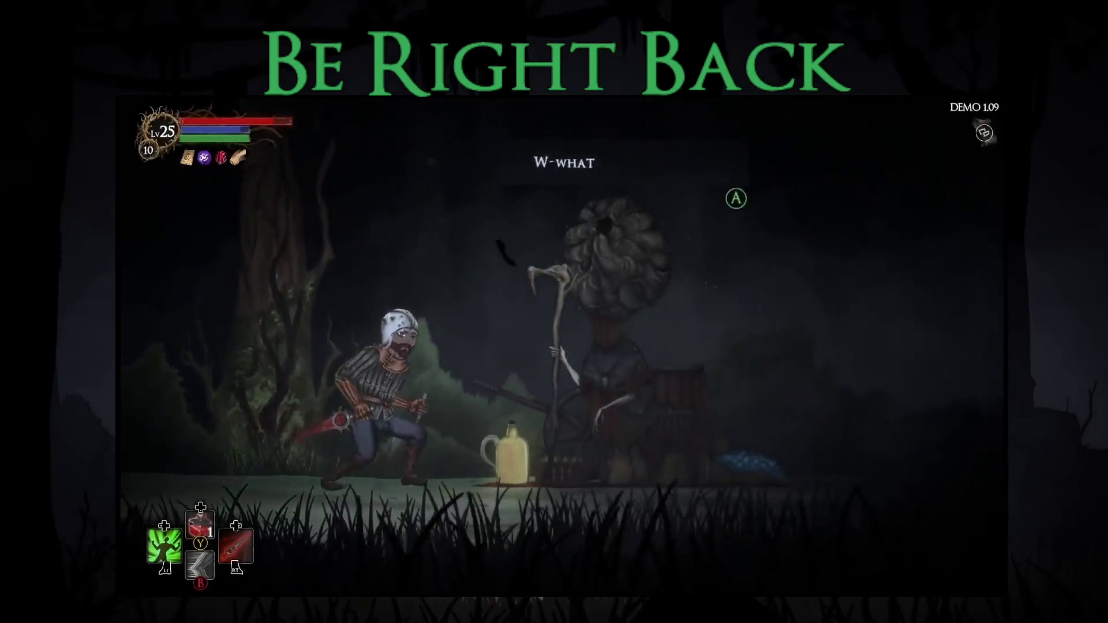
Buy the Fire Dagger from the merchant's shop after comparing it with the Piercing Wand
key(Return)
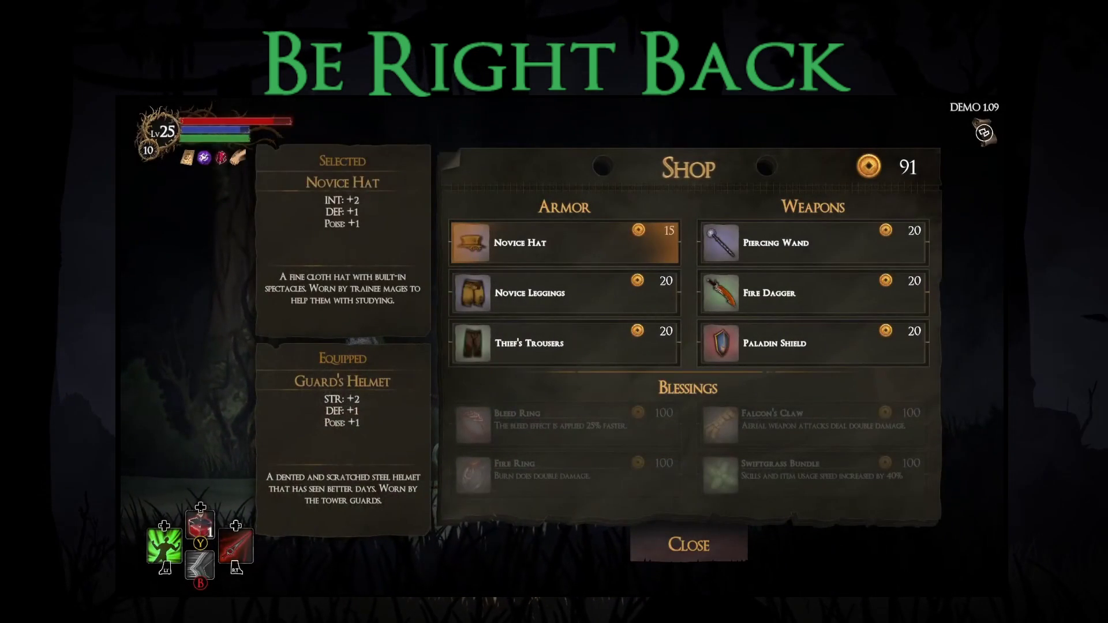
key(Right)
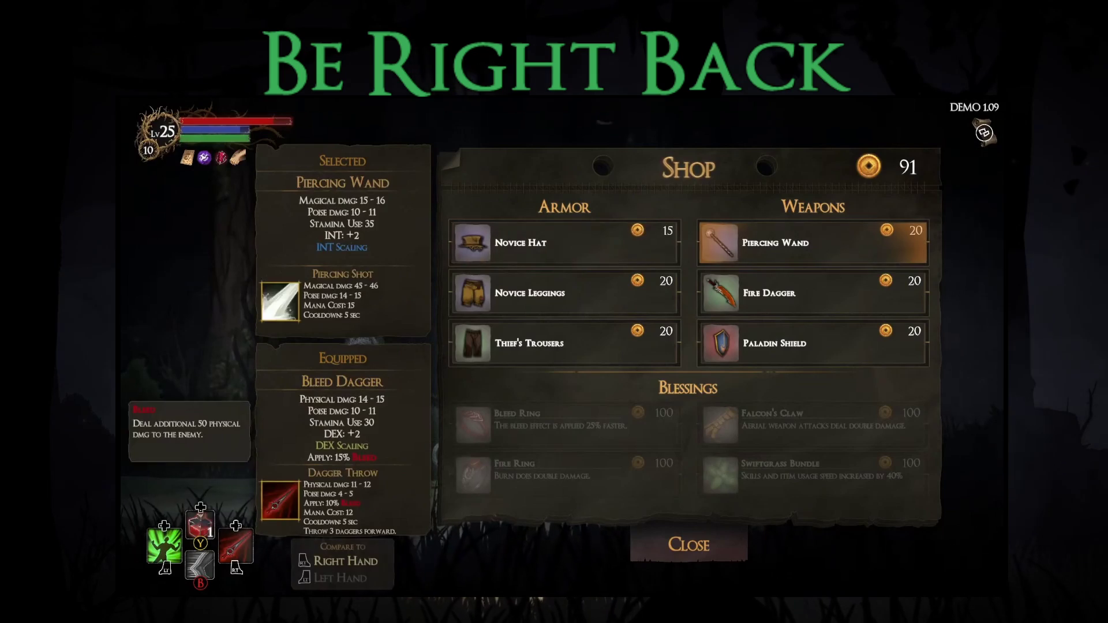
key(Down)
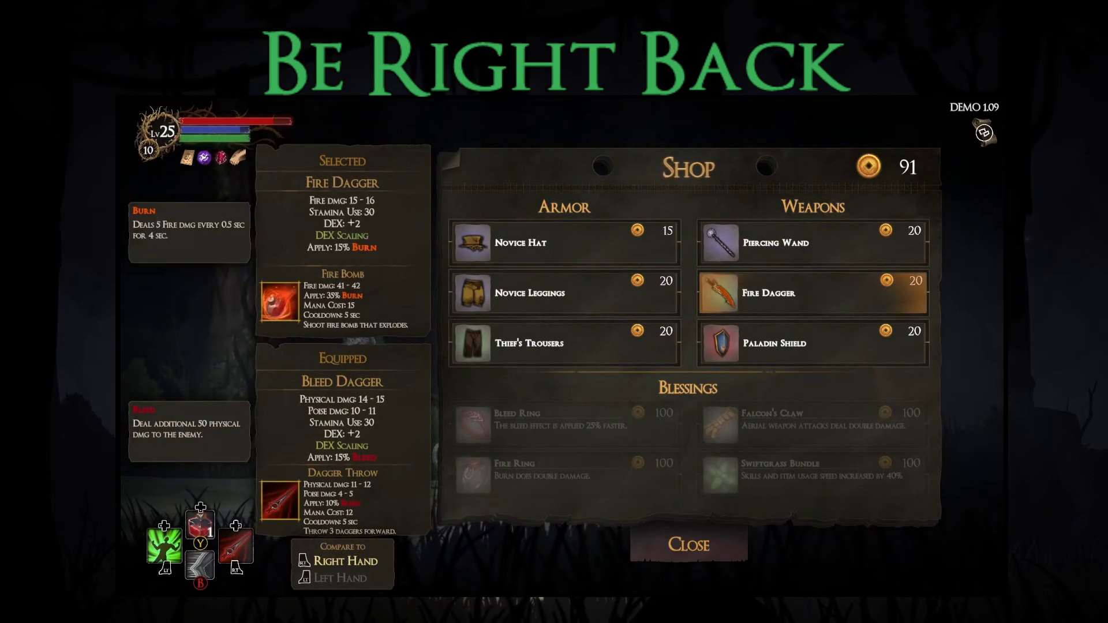
key(Return)
key(Down)
key(Down)
key(Escape)
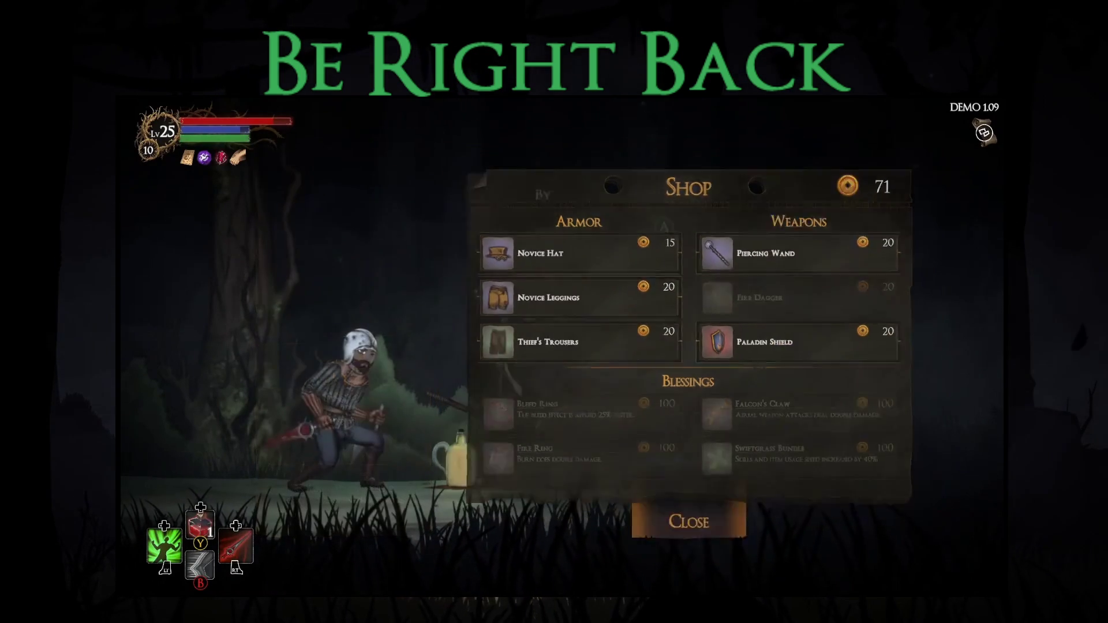
Equip the Fire Dagger in Left Hand Slot 2 and return to play
key(Right)
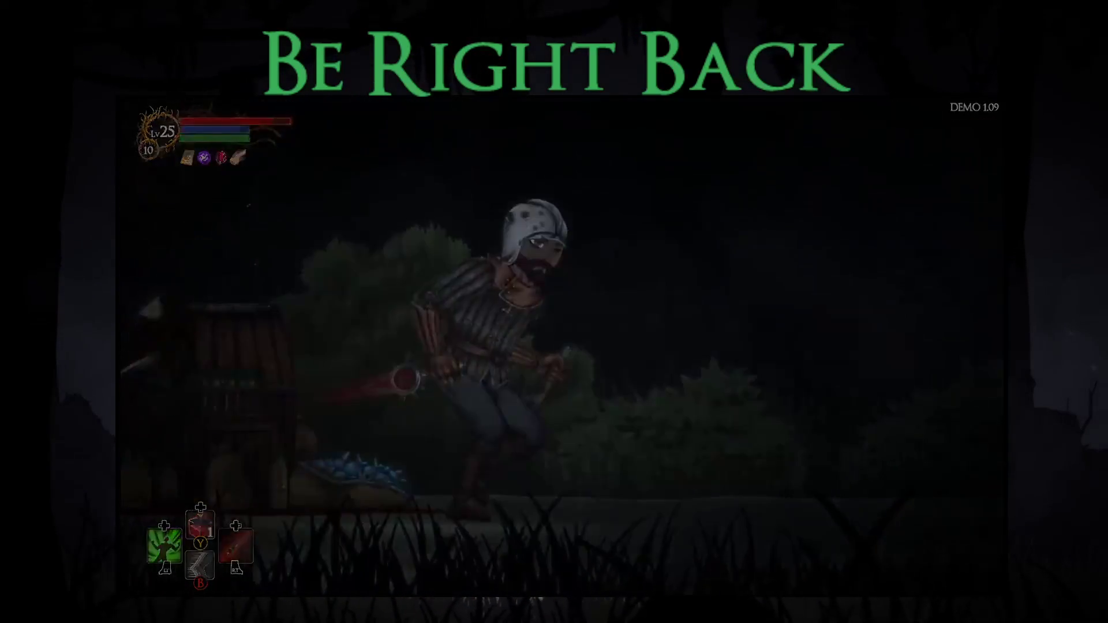
key(Down)
key(Right)
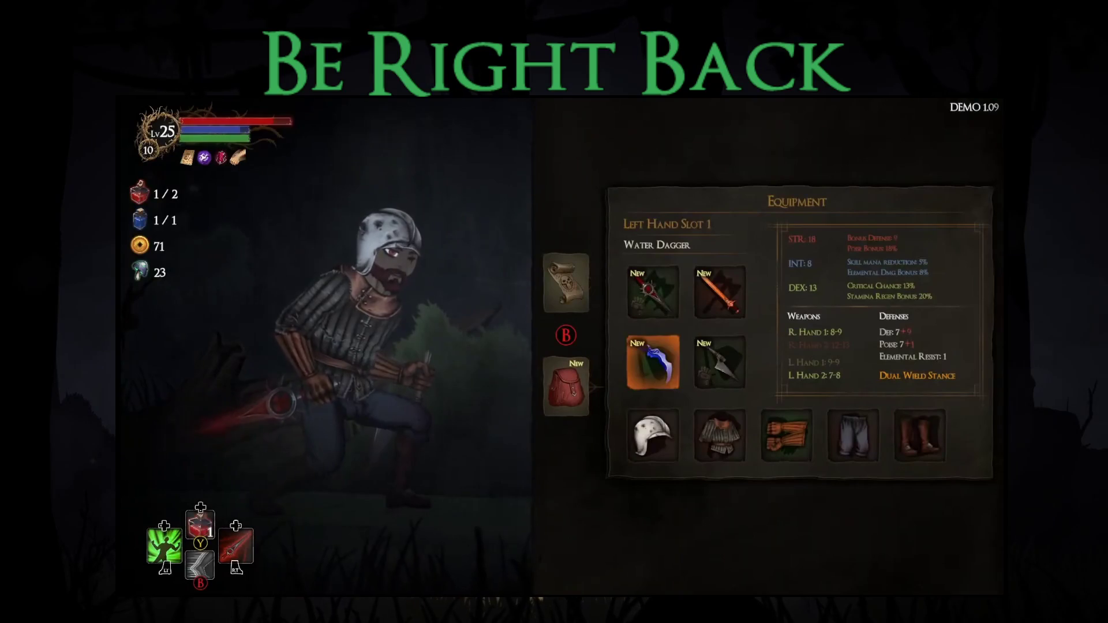
key(Right)
key(Return)
key(Up)
key(Return)
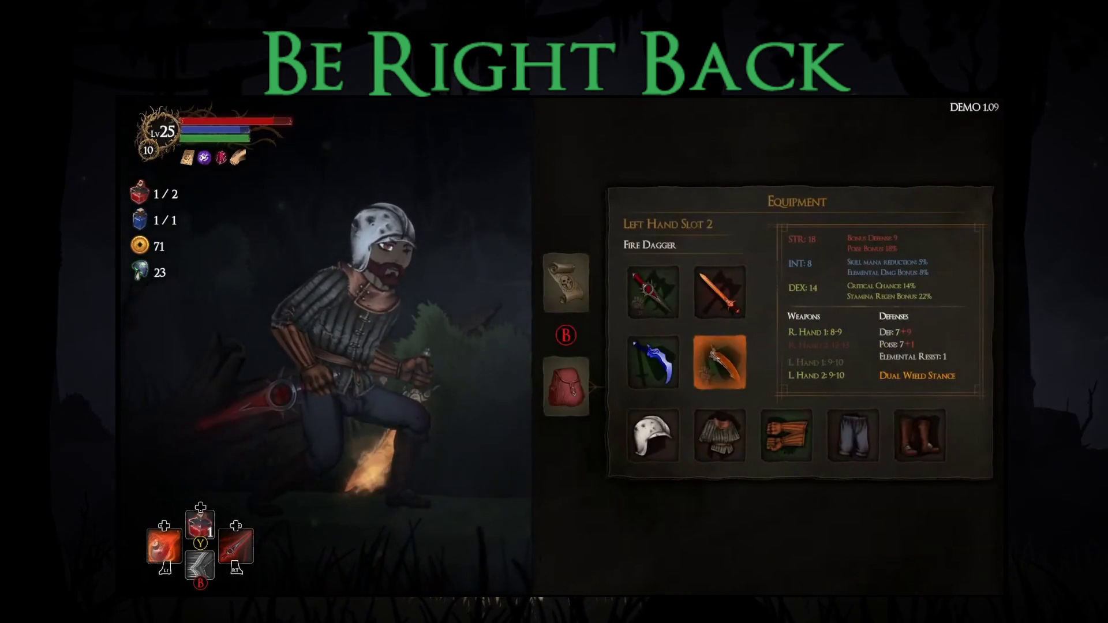
key(Up)
key(Escape)
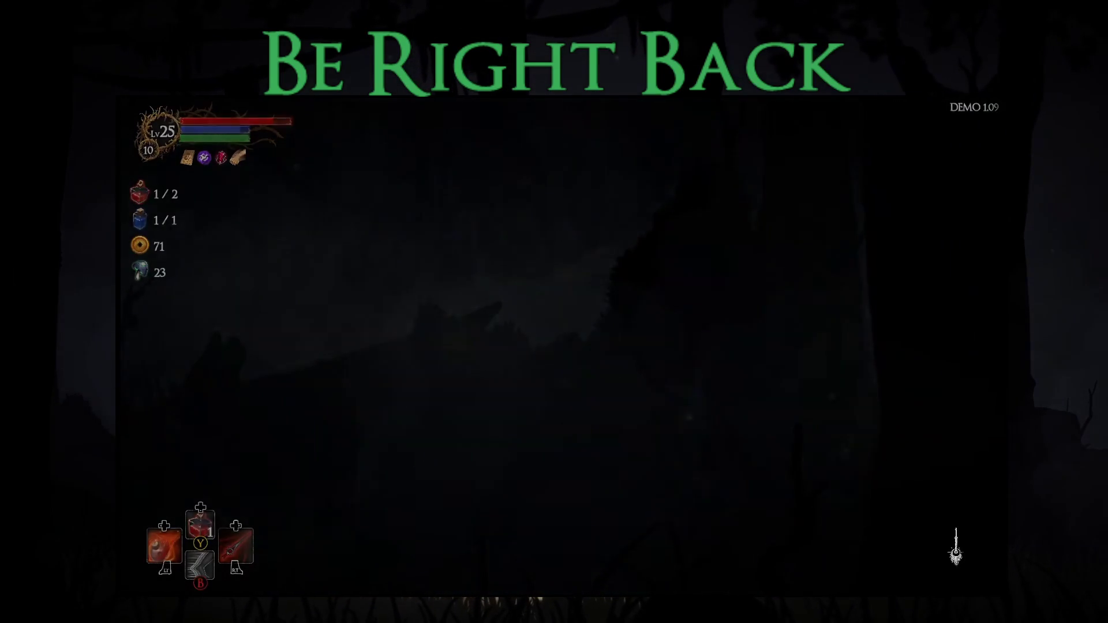
Open the chest and take Scholar's Blessing
key(Right)
key(Return)
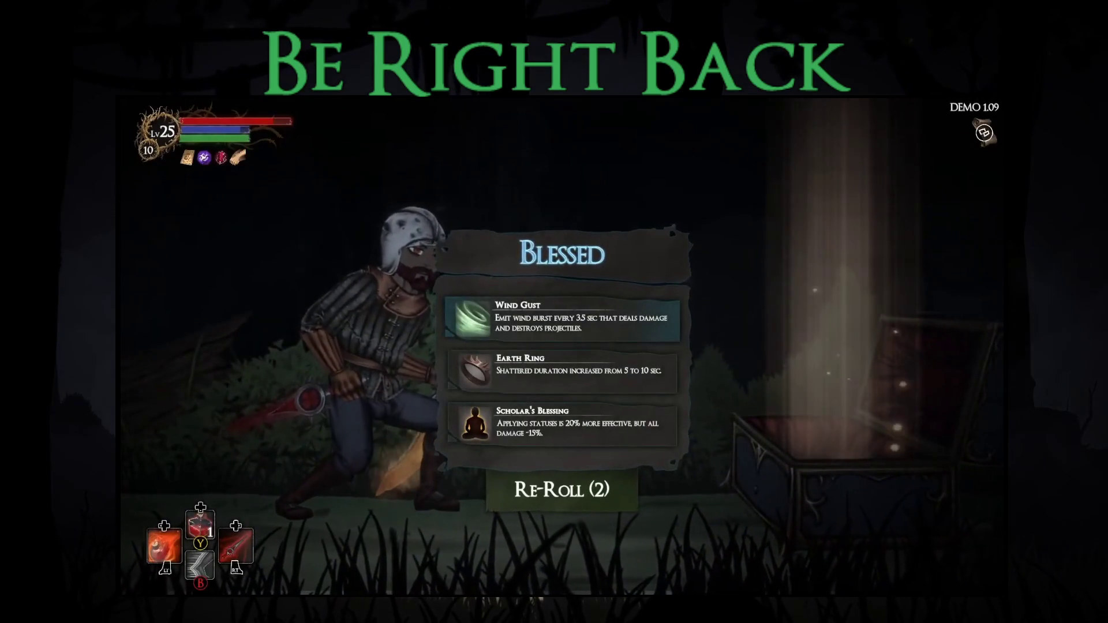
key(Down)
key(Down)
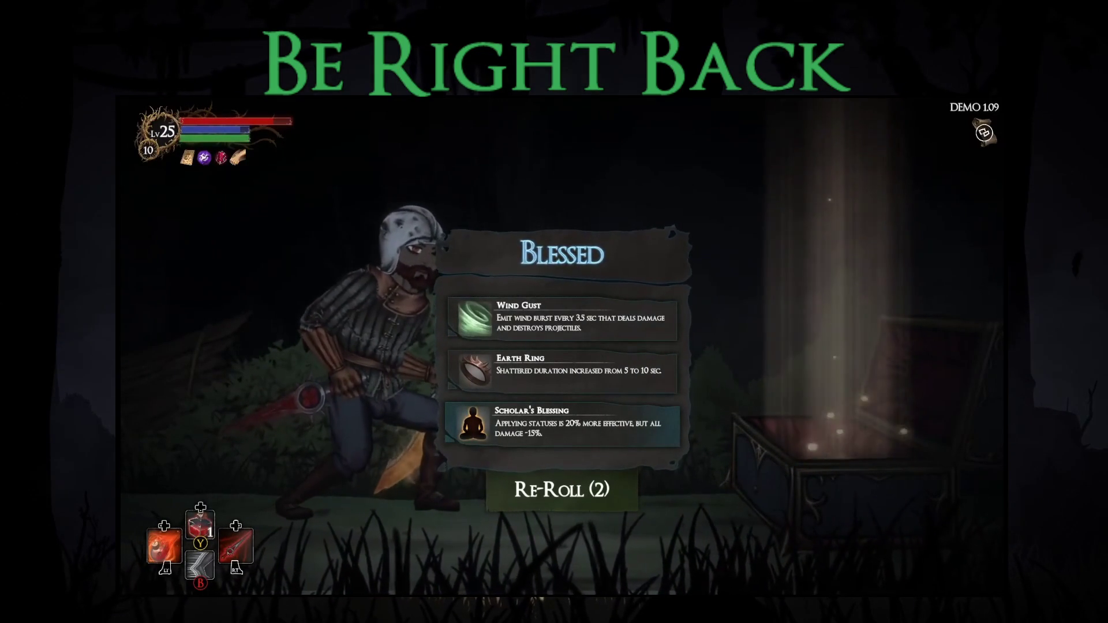
key(Return)
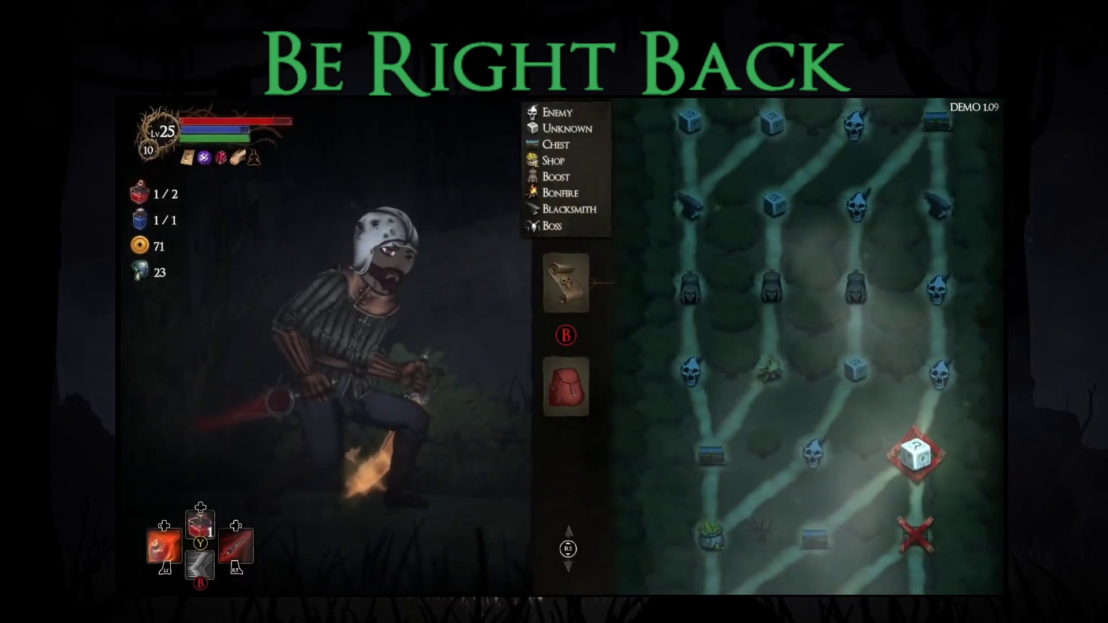
Enter the unknown node, choose to end the tree creature's suffering, defeat it and collect its loot
key(Return)
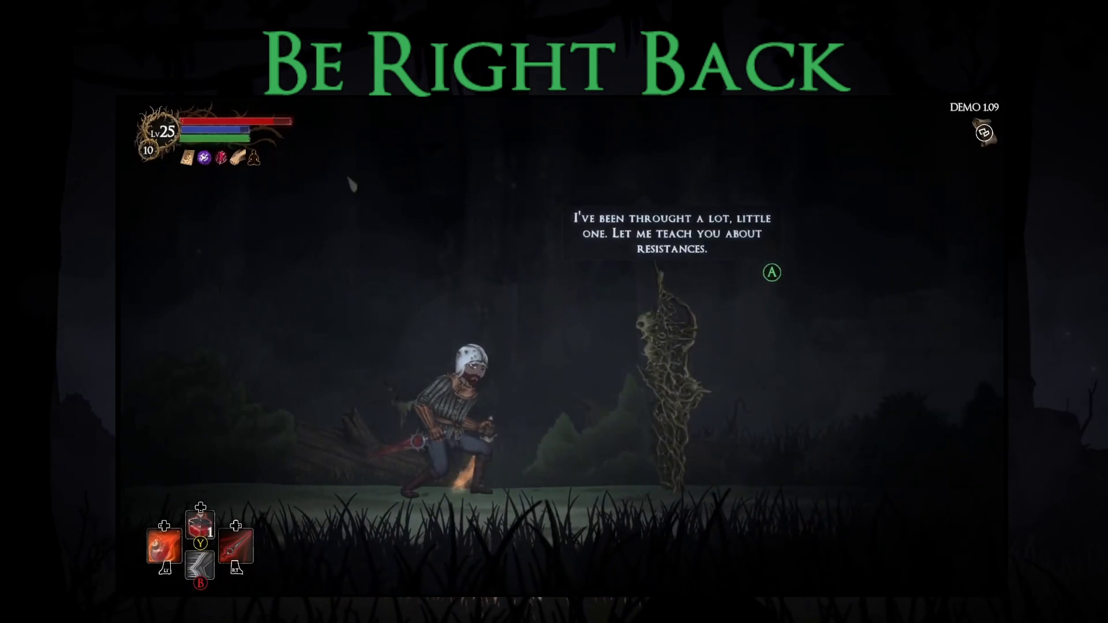
key(Return)
key(Down)
key(Return)
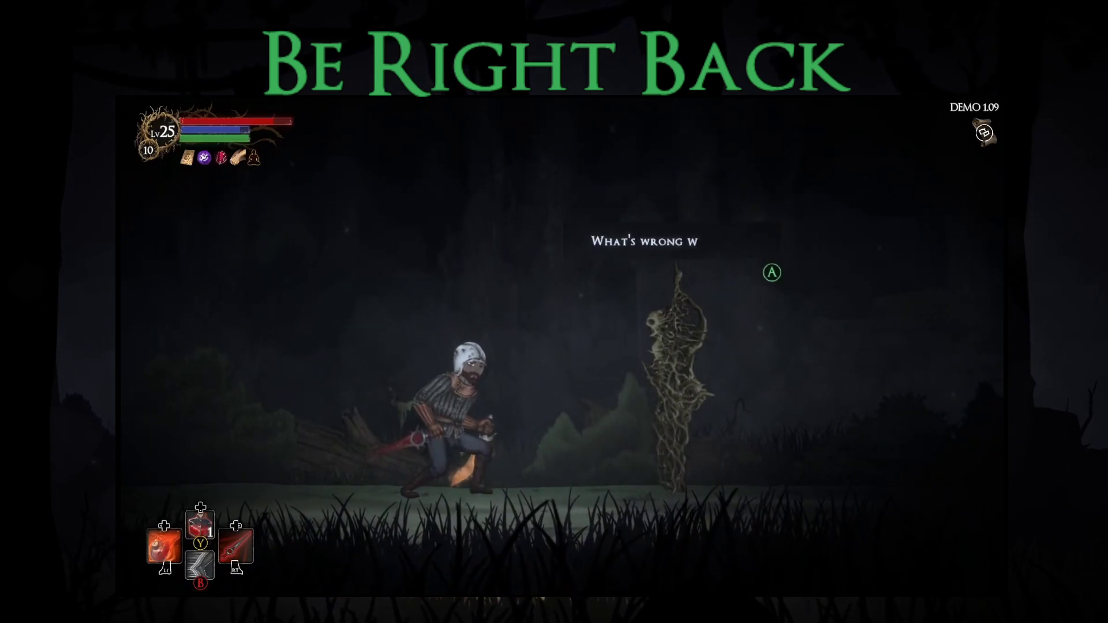
key(Return)
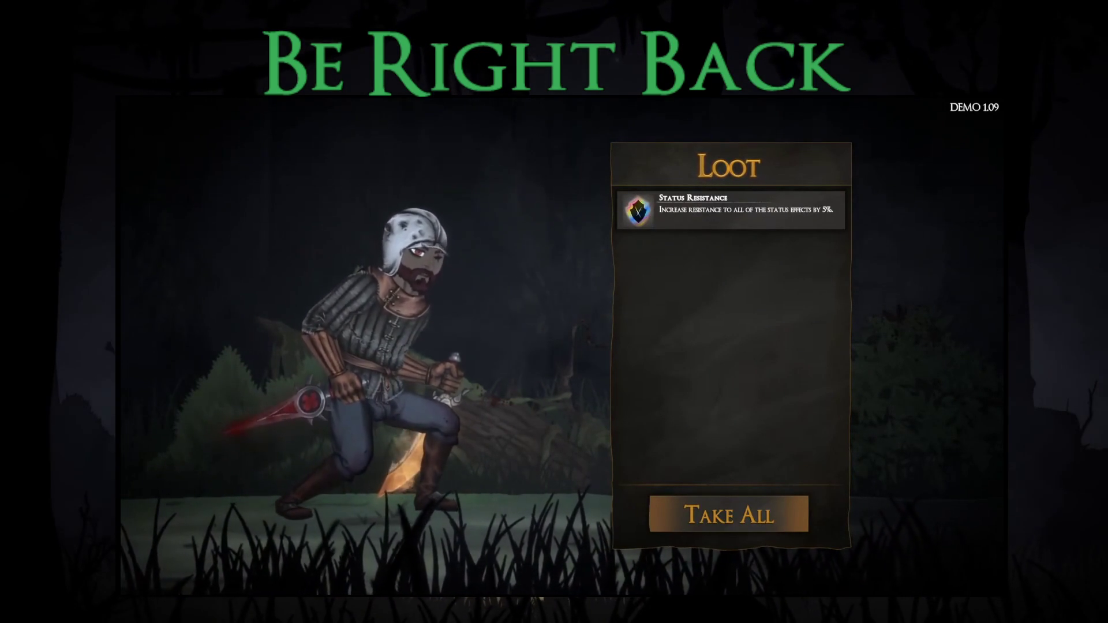
key(Return)
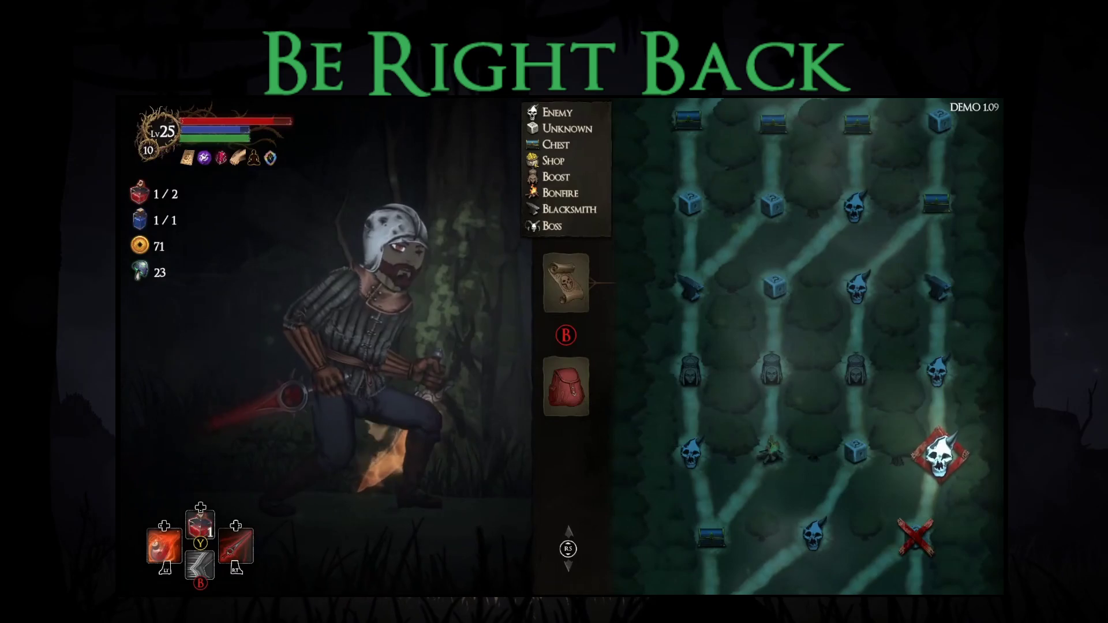
Travel to the next node and defeat the red-eyed beast by dashing and attacking
key(Return)
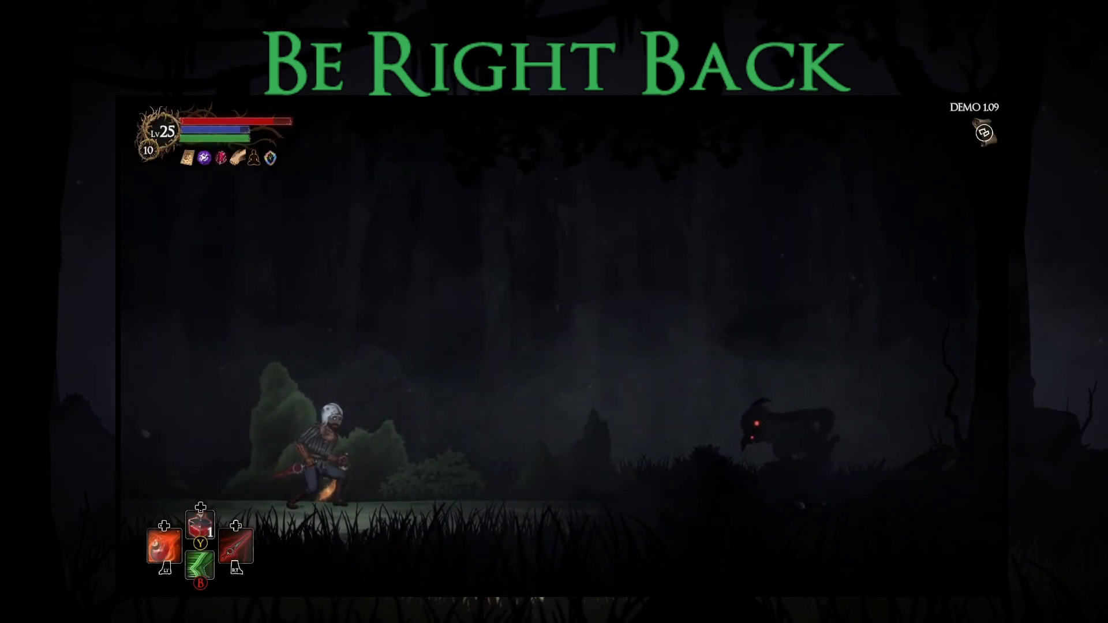
key(Right)
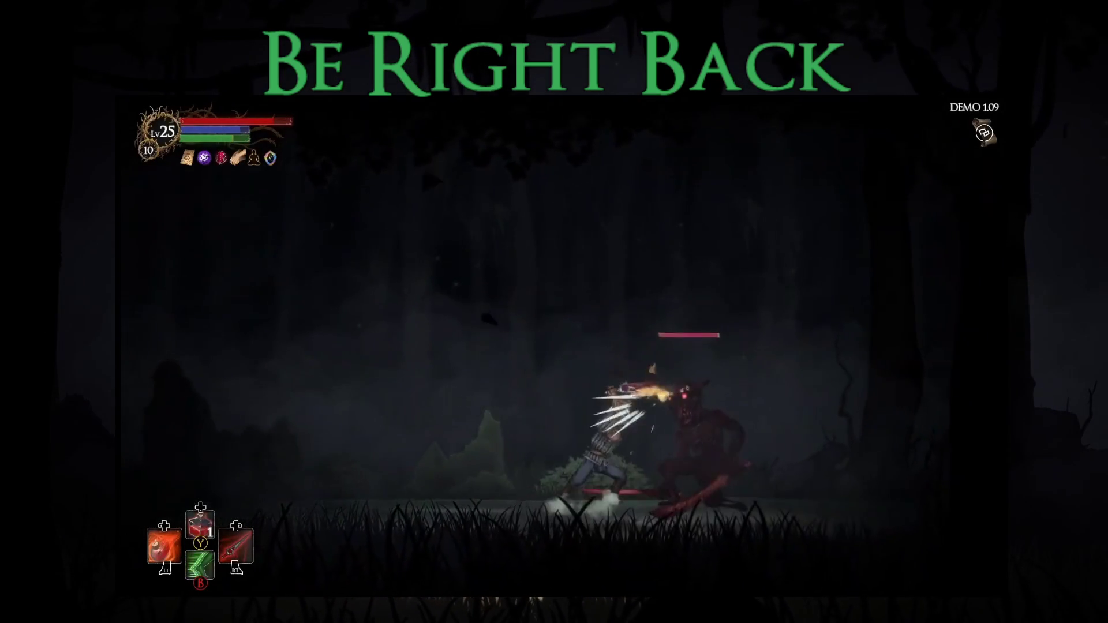
key(Left)
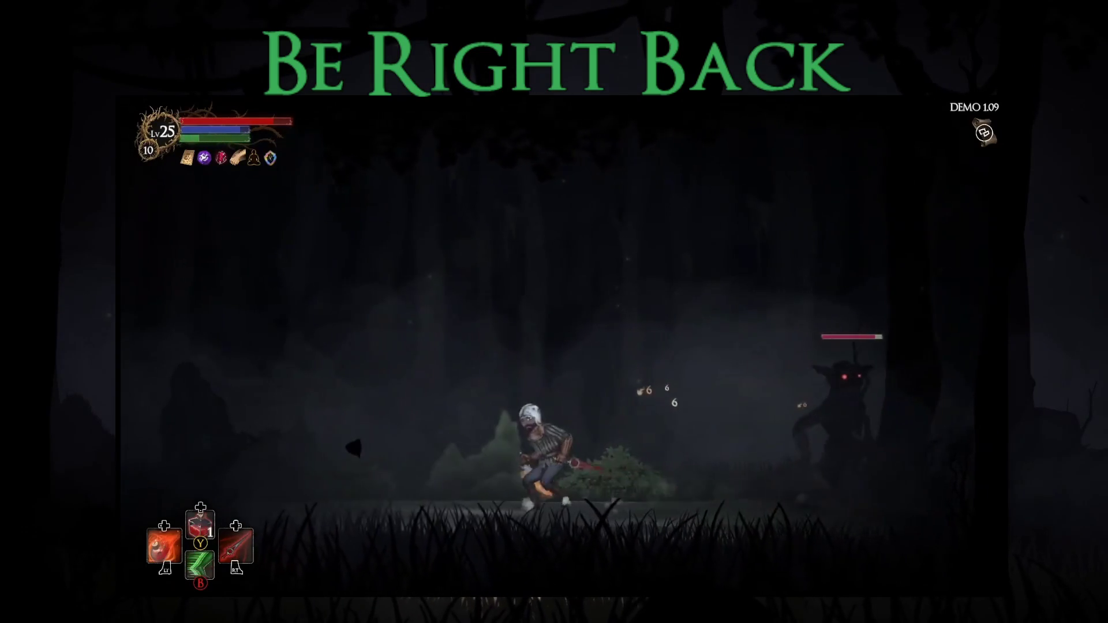
key(Right)
key(Left)
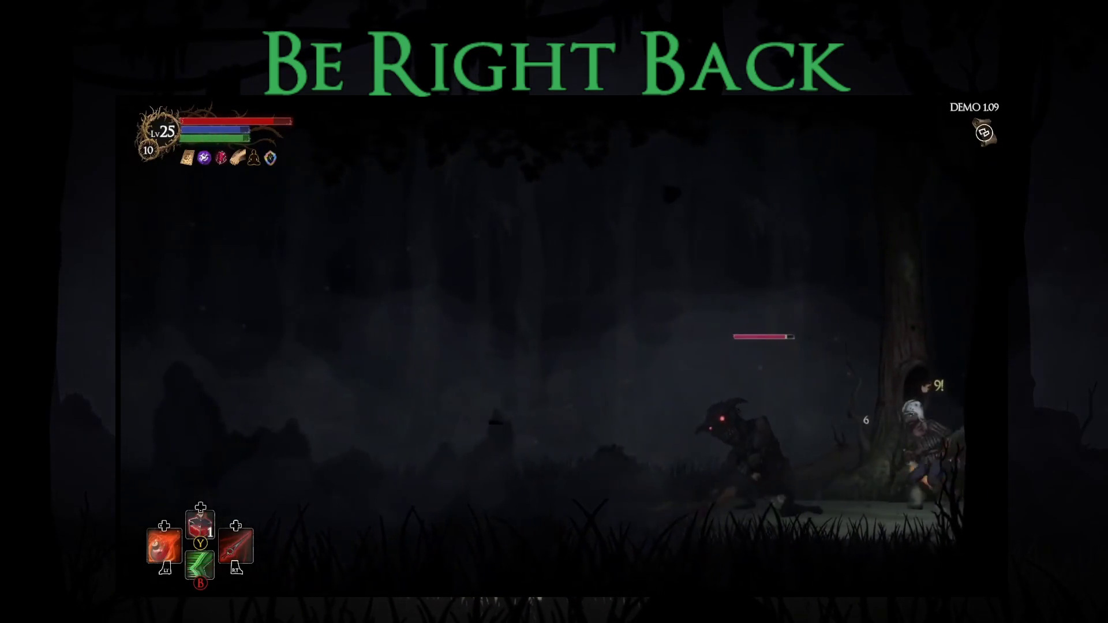
key(Right)
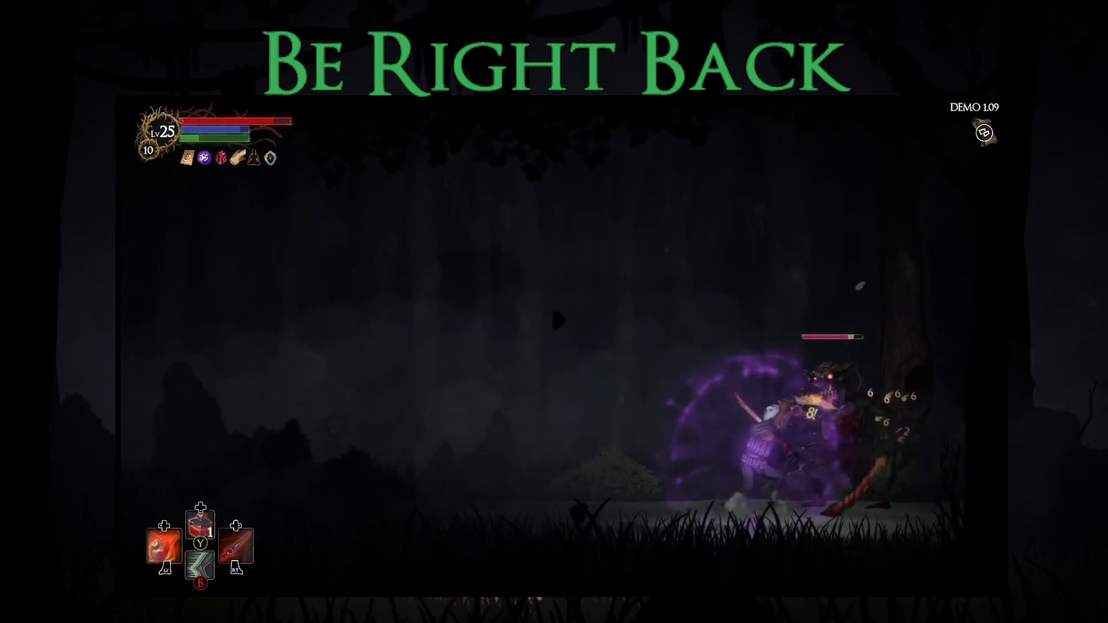
key(Left)
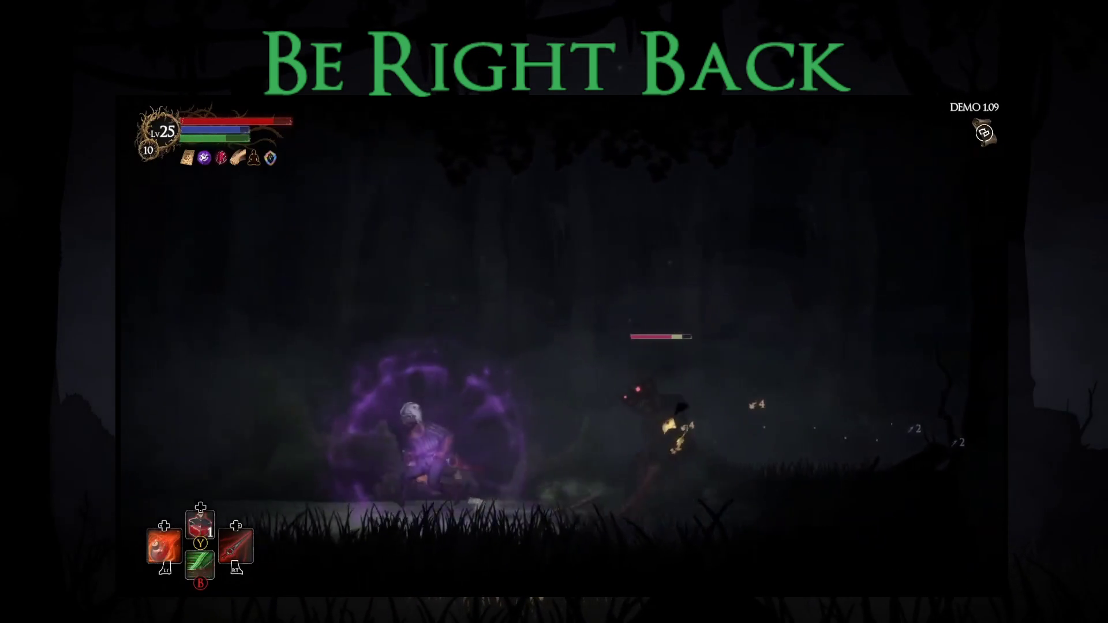
key(Right)
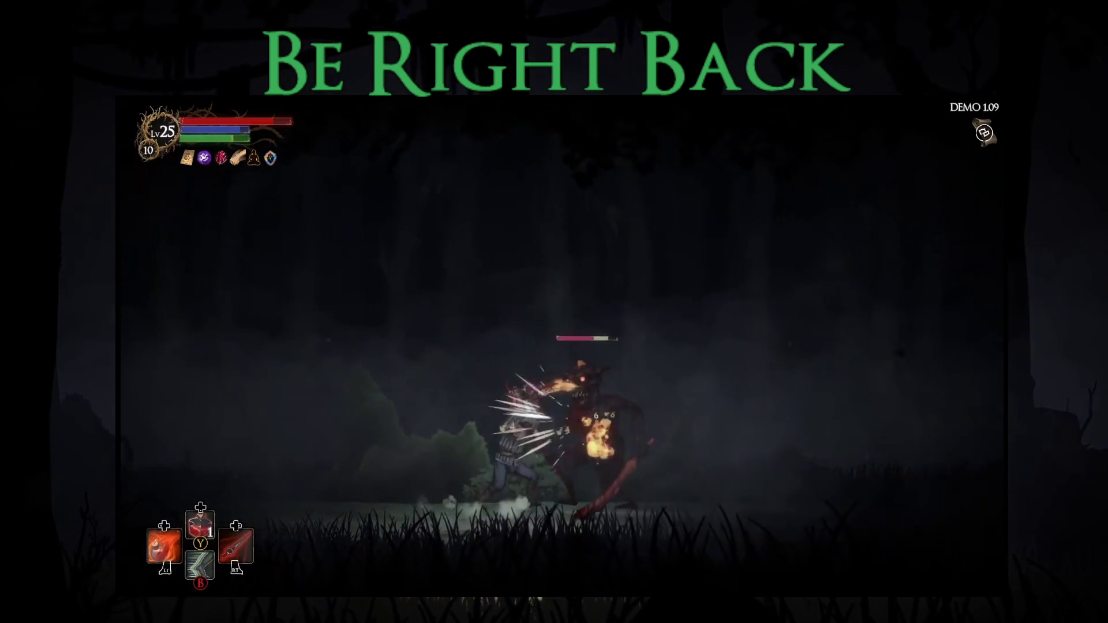
key(Right)
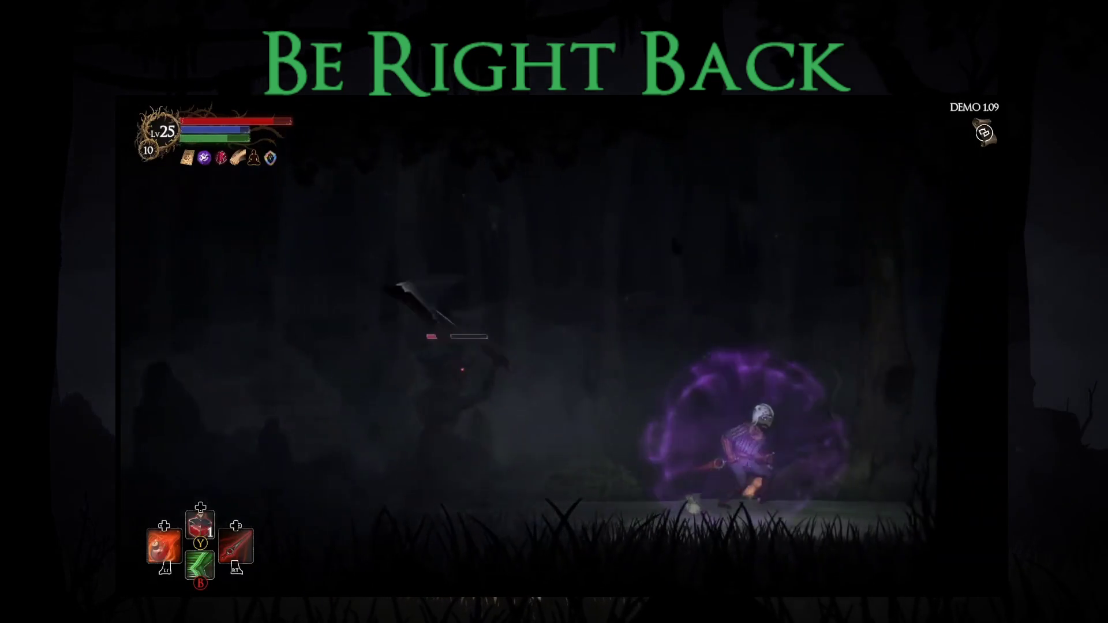
key(Left)
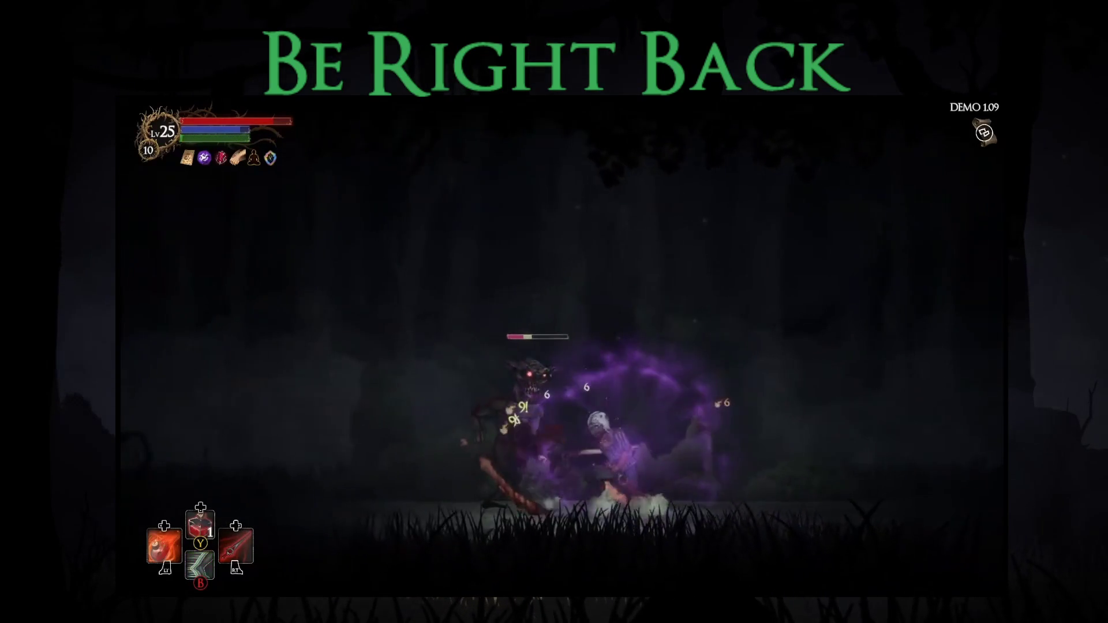
key(Right)
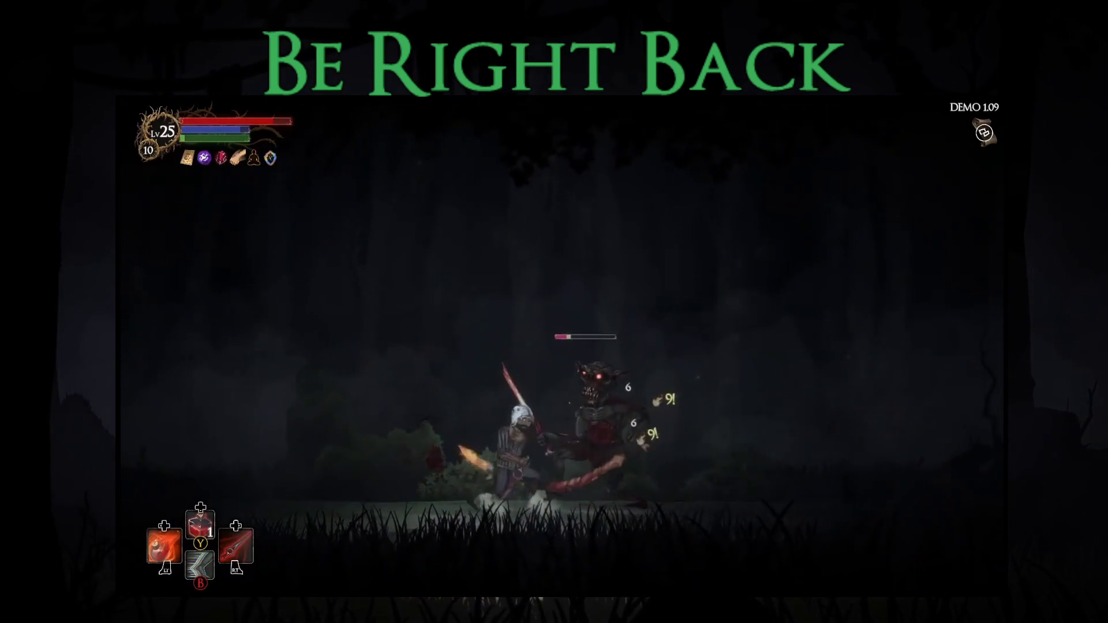
key(Right)
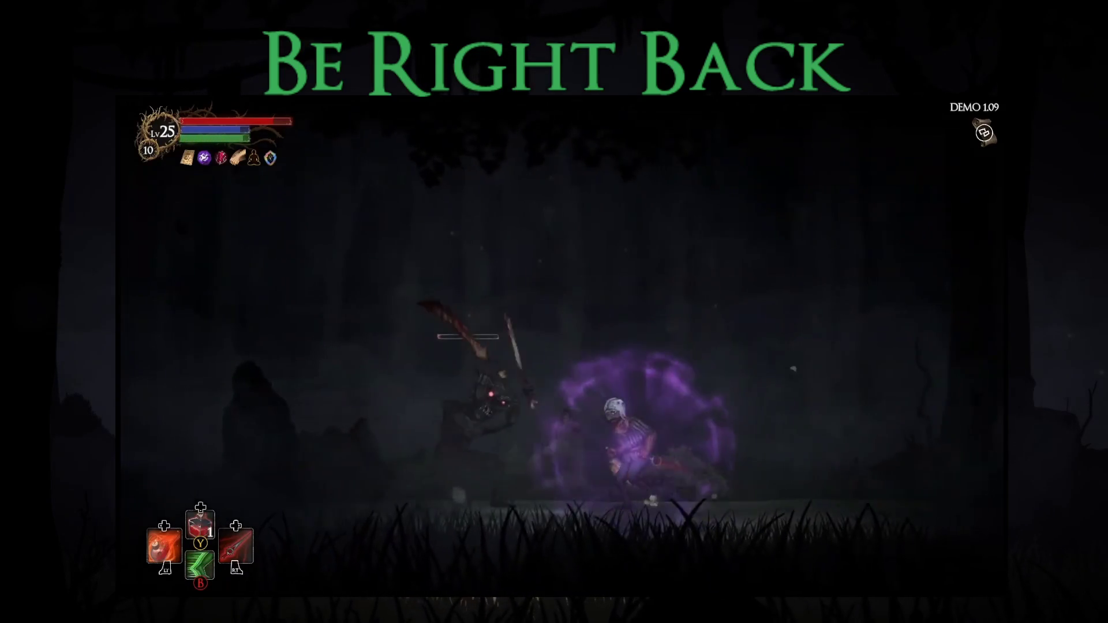
key(Left)
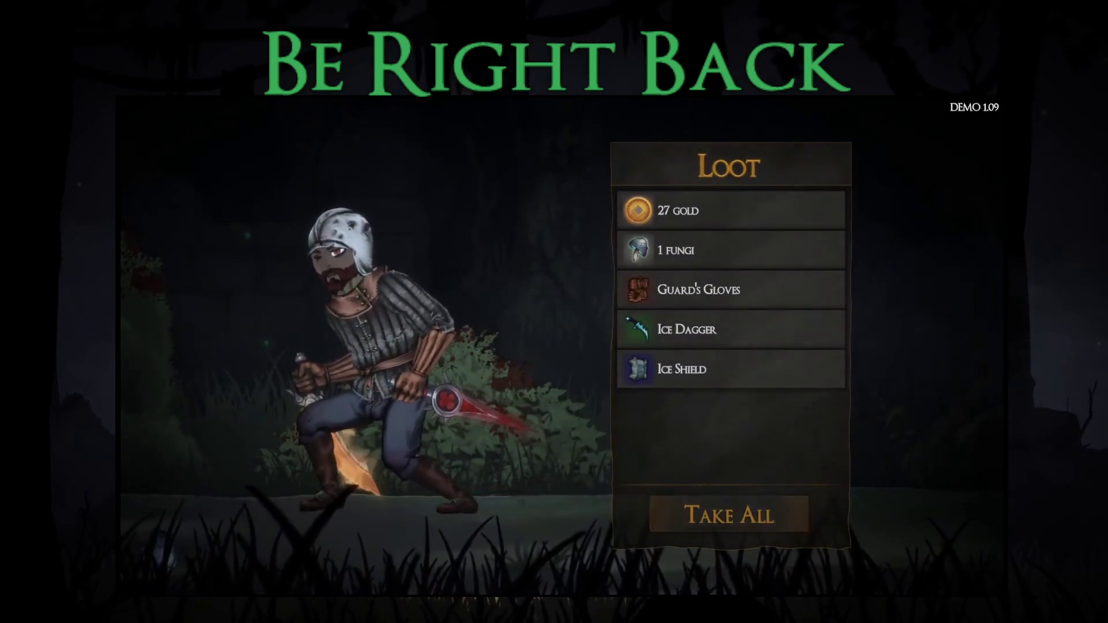
Take all the beast's loot and review weapons for the Fire Sword slot in equipment
key(Return)
key(Tab)
key(Right)
key(Right)
key(Right)
key(Up)
key(Return)
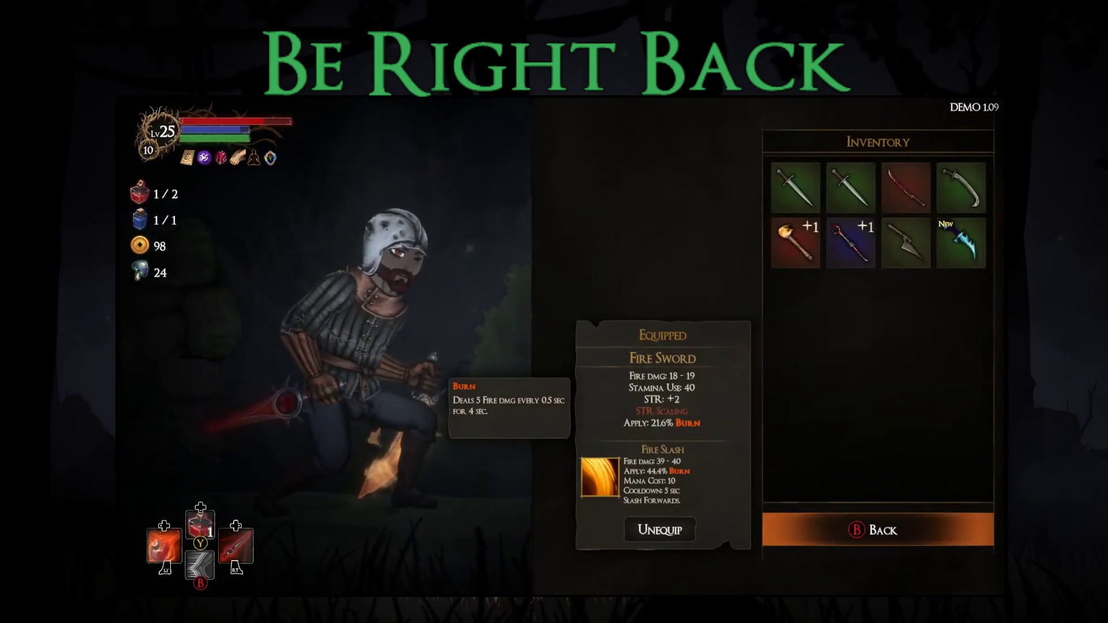
key(Up)
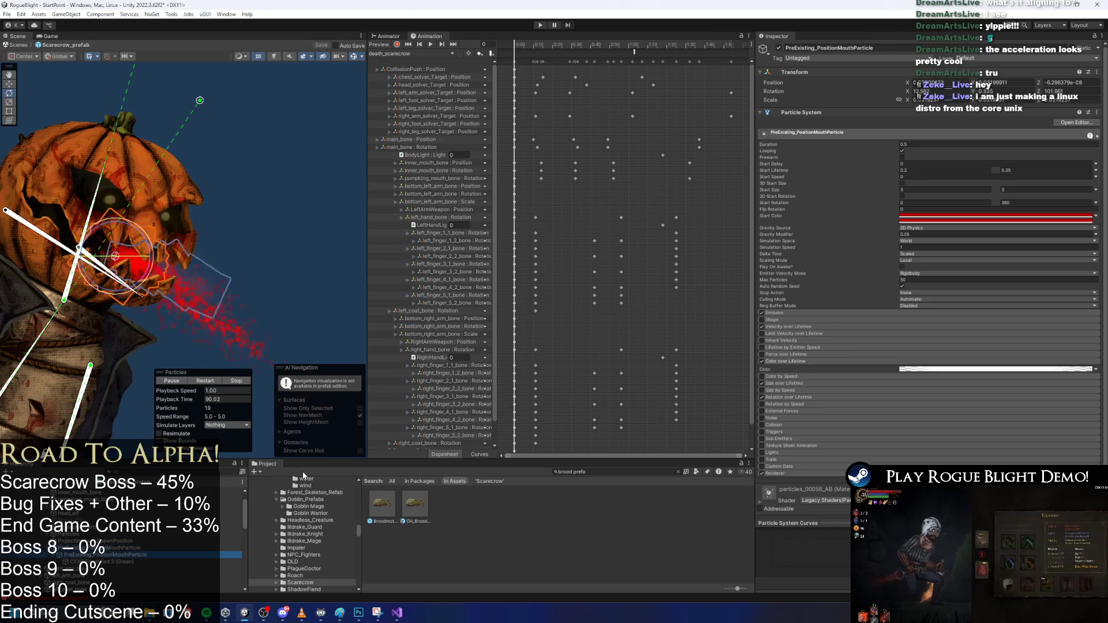
Assign a wenli material from Project > Materials to the mouth particle's Renderer
key(Up)
key(Up)
scroll(824, 445, down, 1)
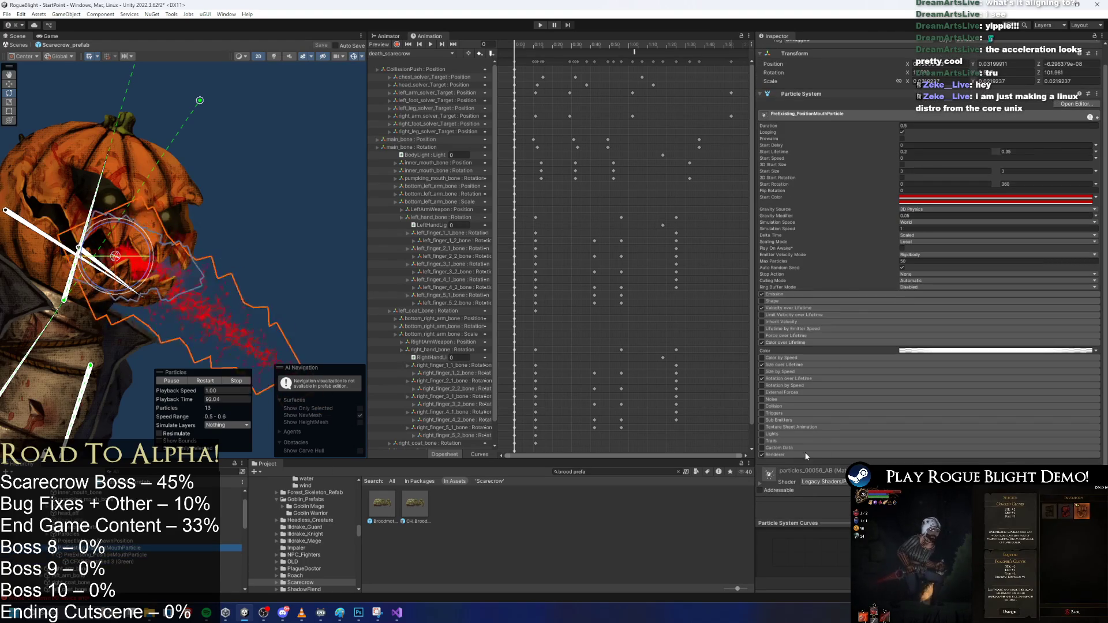
scroll(879, 458, down, 3)
click(923, 382)
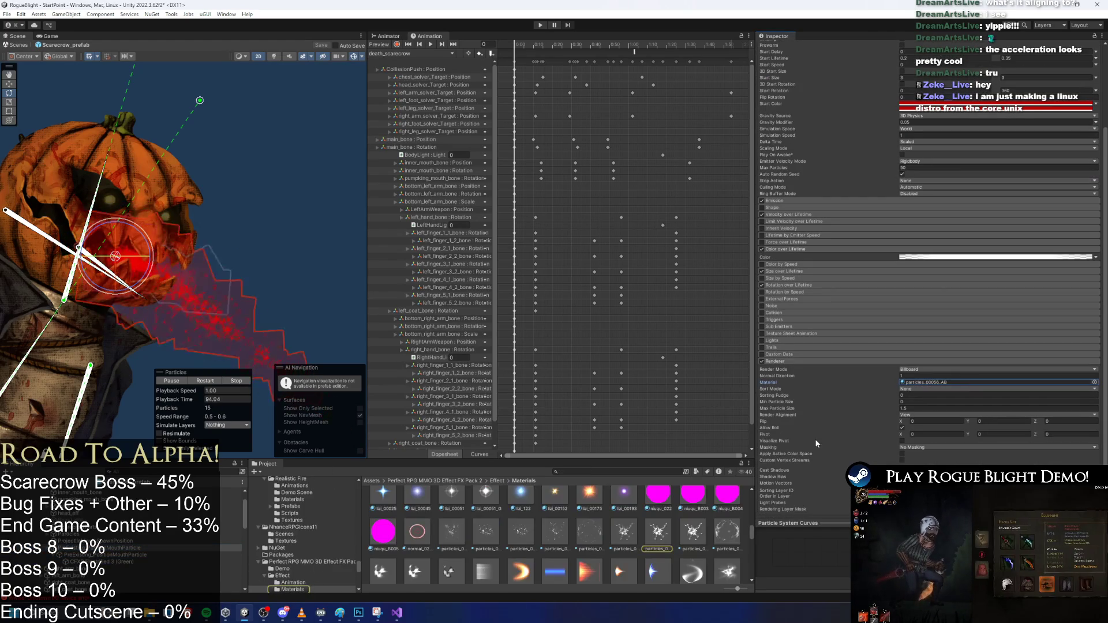
scroll(697, 512, down, 2)
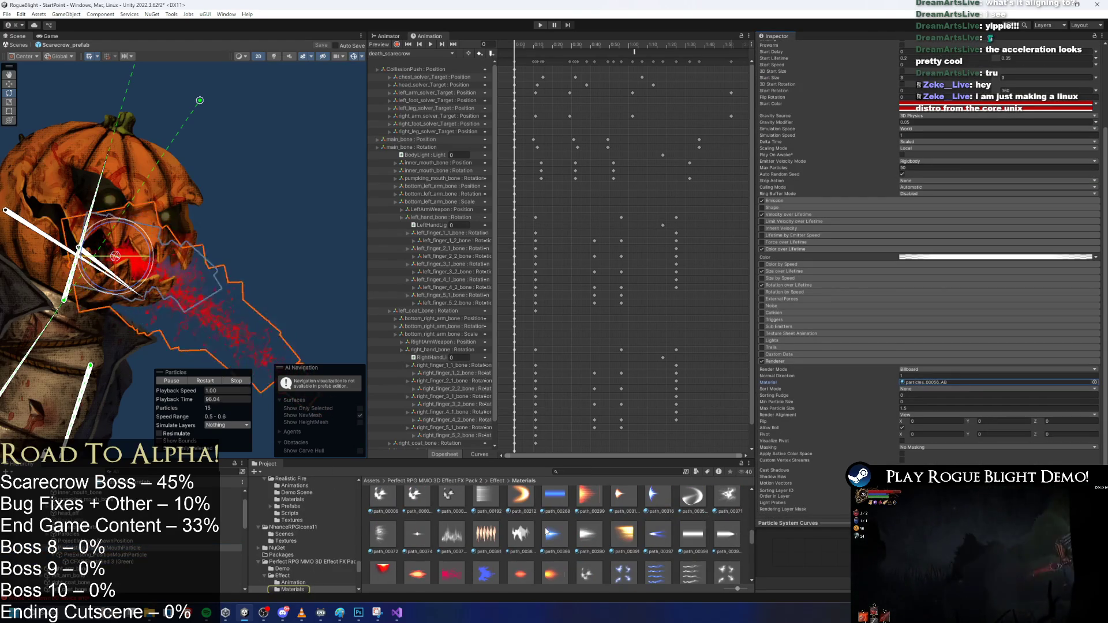
scroll(570, 536, down, 3)
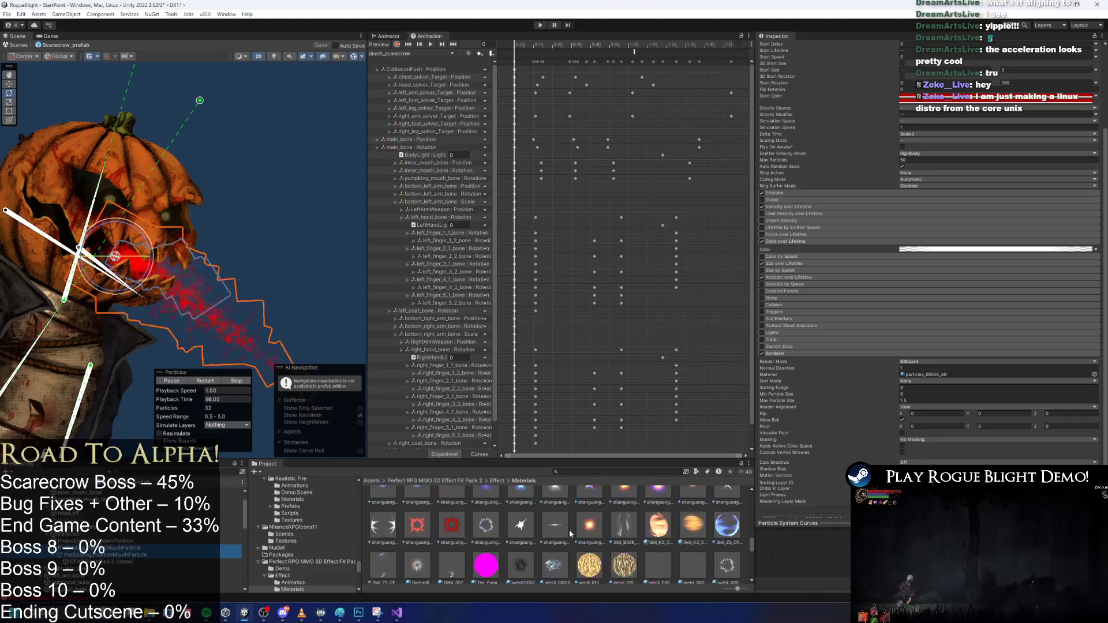
drag(569, 535, 962, 375)
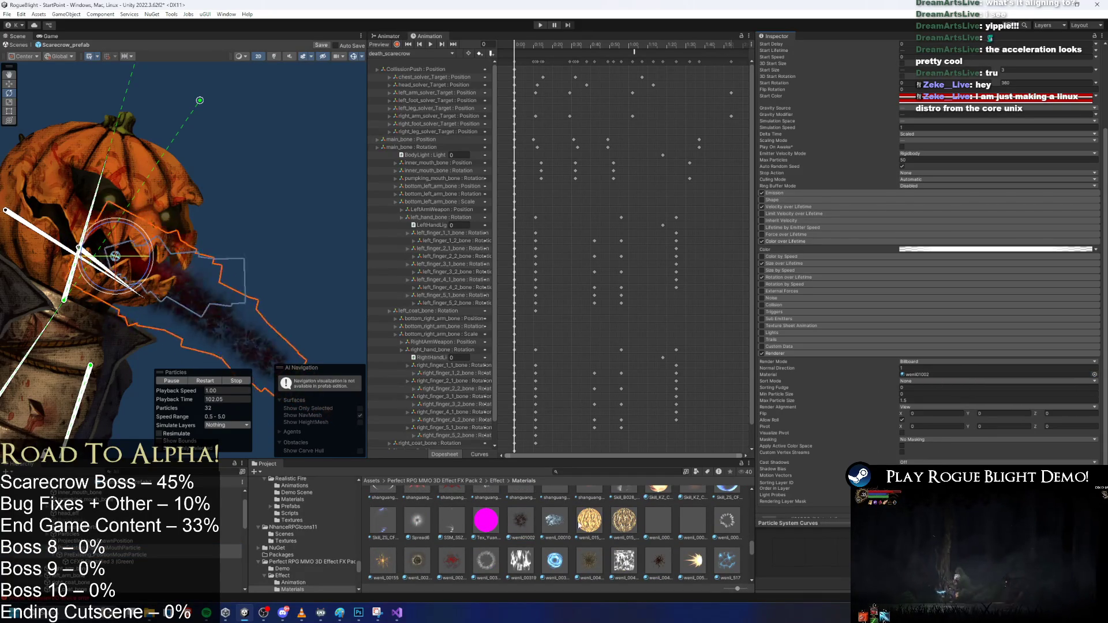
Try a dark red Start Color on the mouth particle, then reset it to white
scroll(200, 330, up, 3)
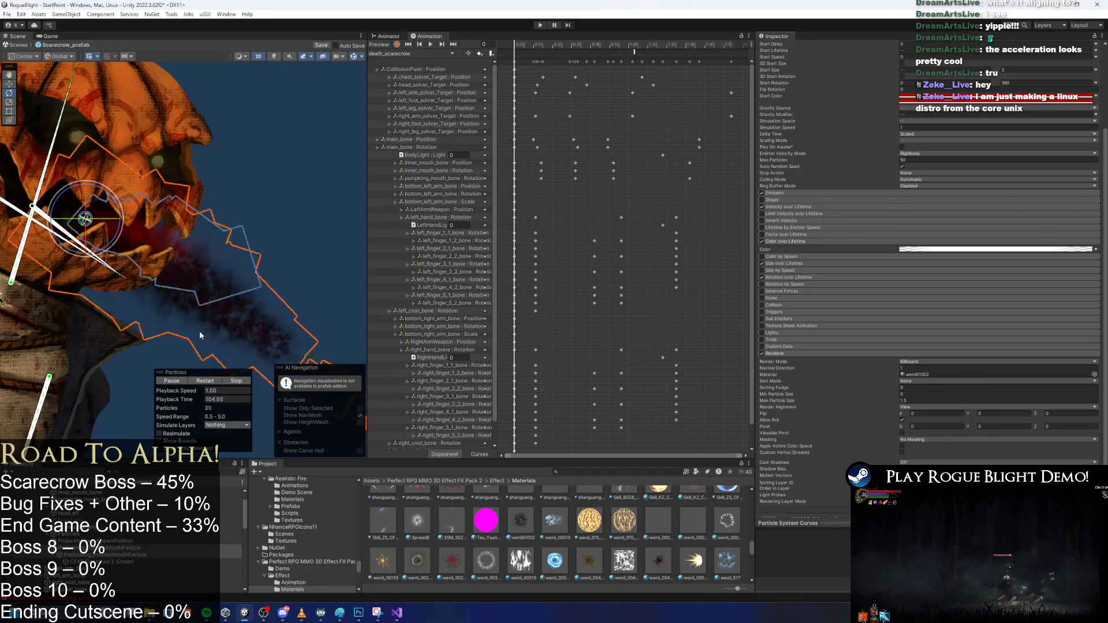
scroll(200, 334, down, 3)
click(923, 96)
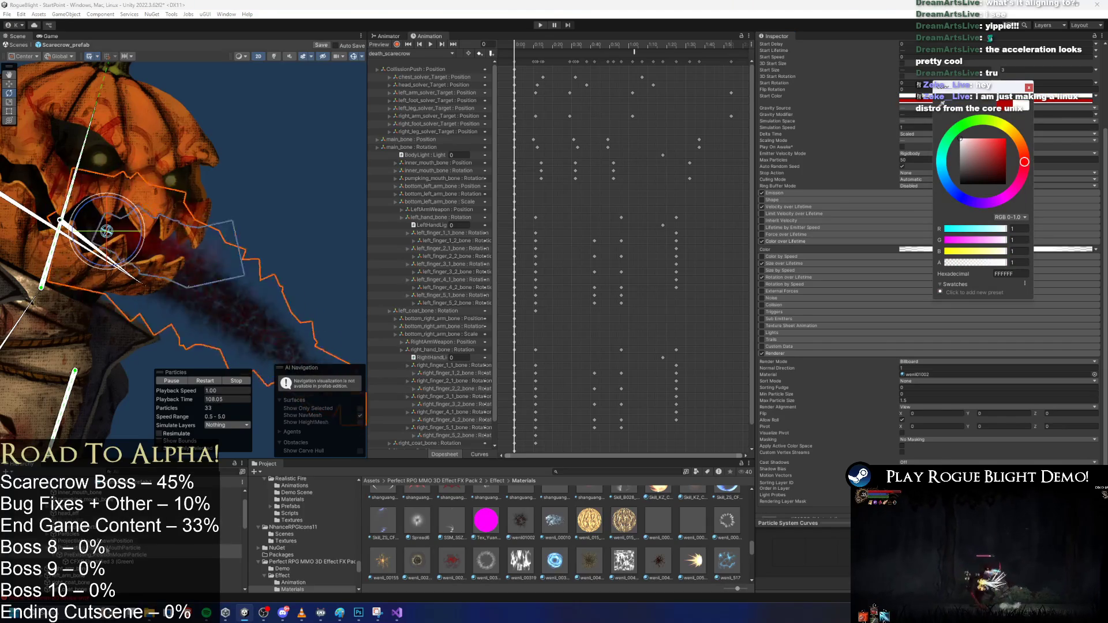
click(1005, 151)
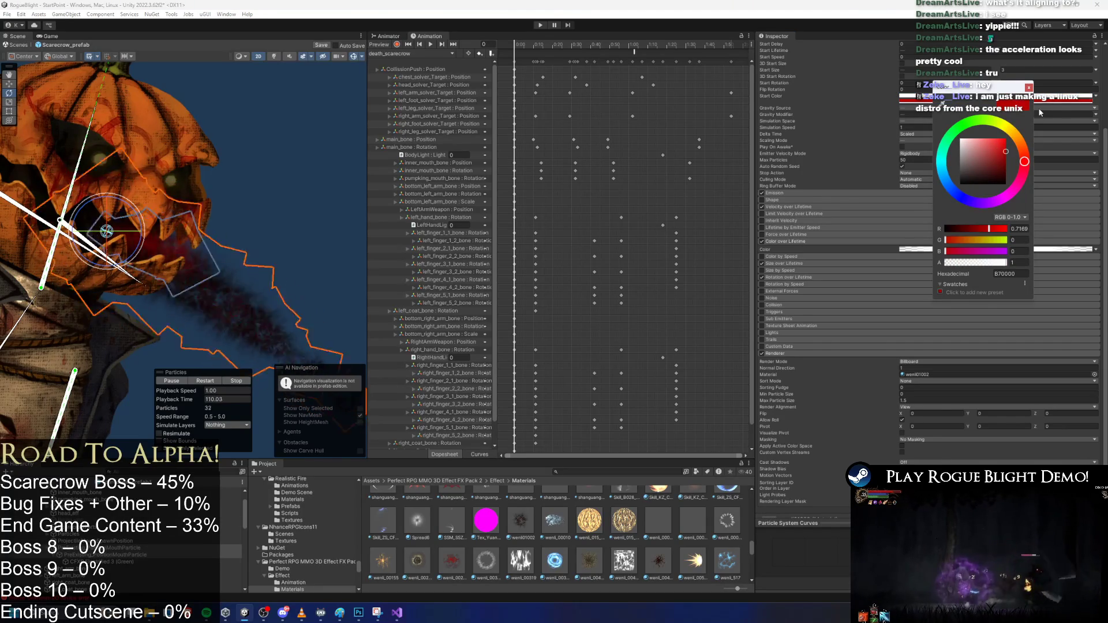
click(960, 140)
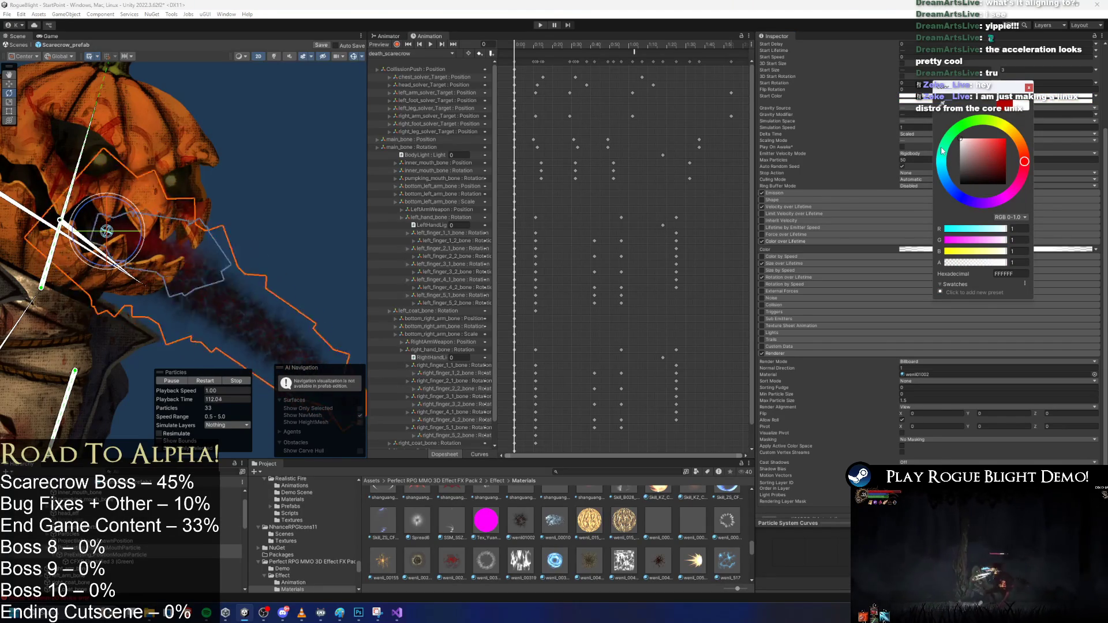
Swap the mouth particle's Renderer material to wenli_00490_AB
scroll(173, 231, down, 3)
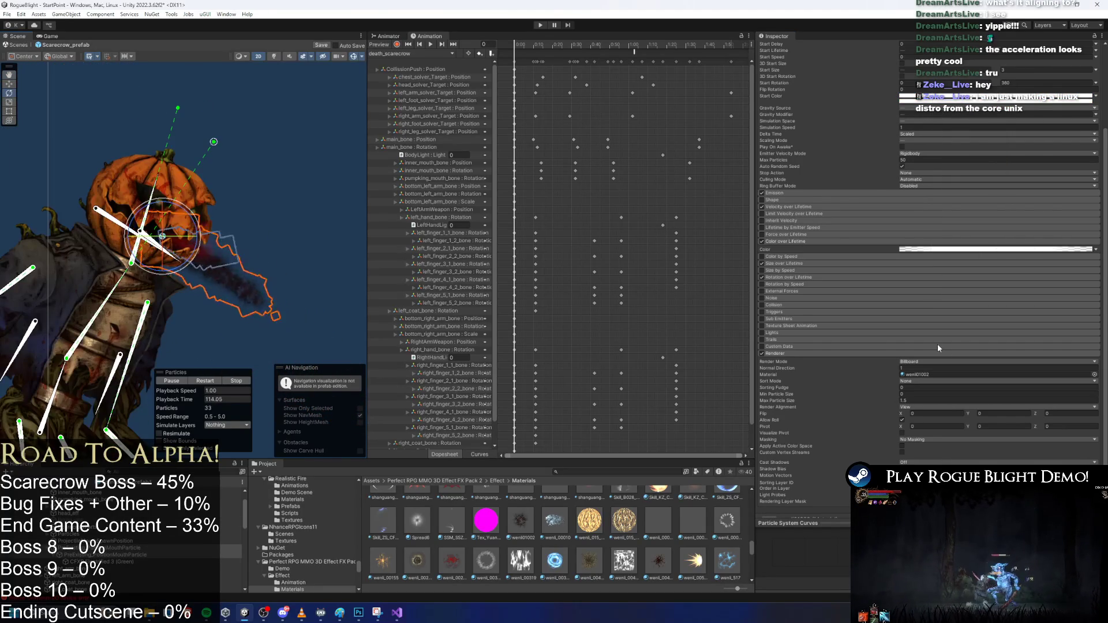
scroll(923, 288, down, 2)
click(913, 324)
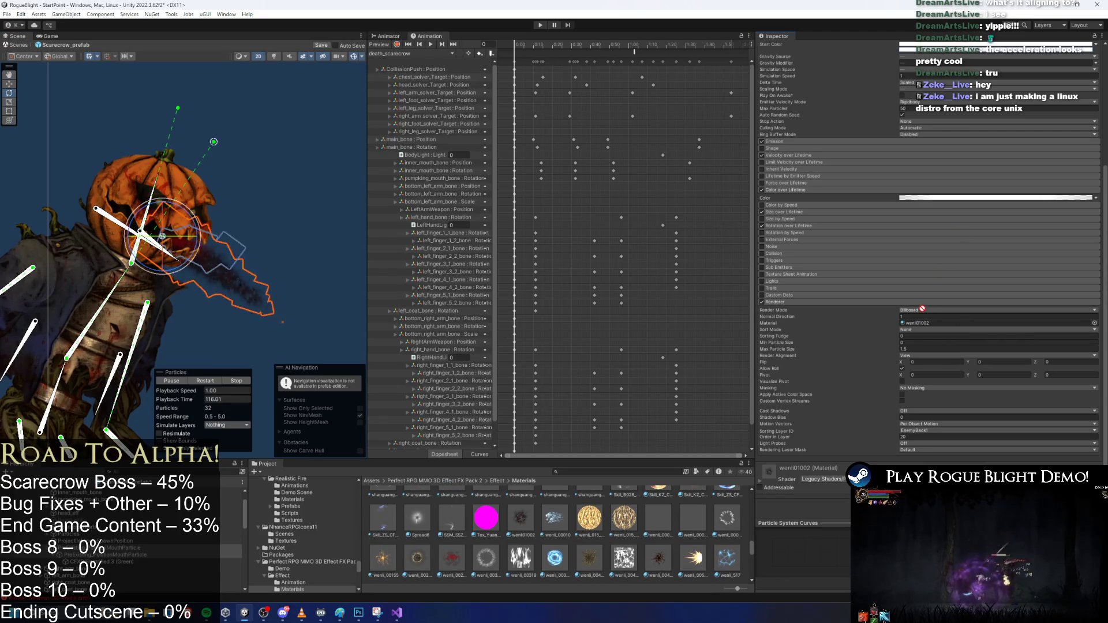
mouse_move(914, 325)
mouse_down()
mouse_move(946, 323)
mouse_move(935, 324)
mouse_up()
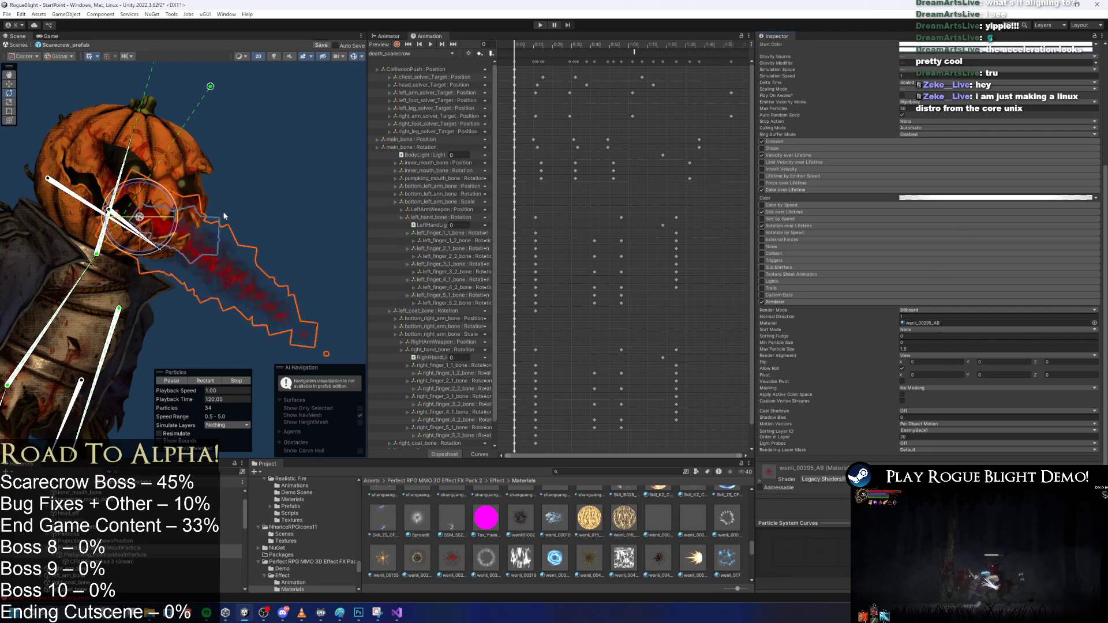
Set both Start Color keys to dark reds like 6C0000, with alpha lowered to about 0.54
scroll(933, 153, up, 3)
click(935, 161)
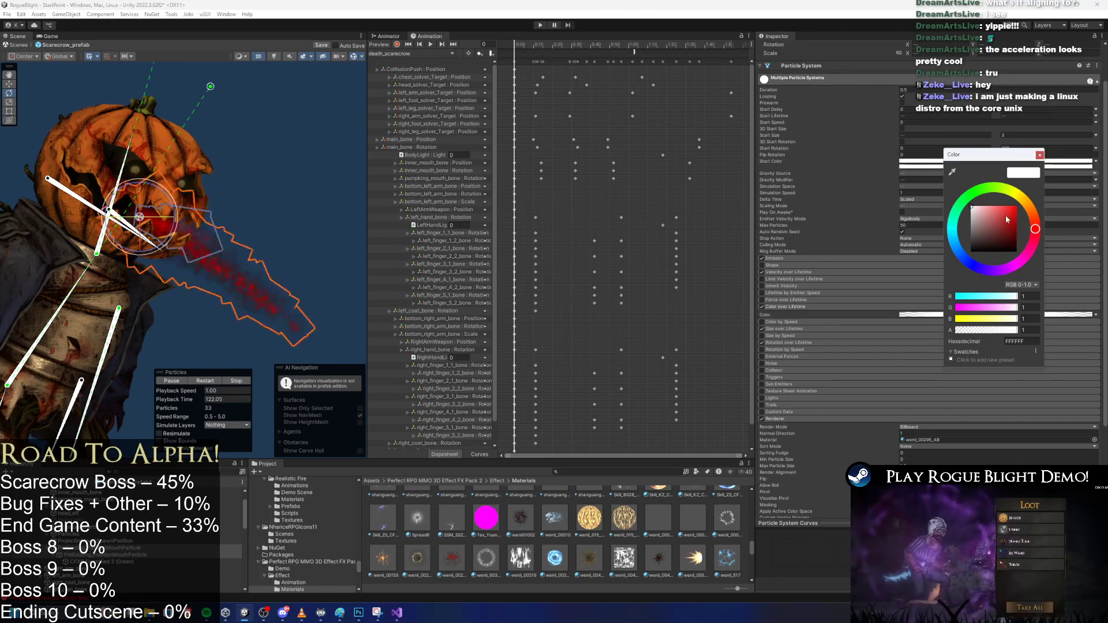
click(1016, 226)
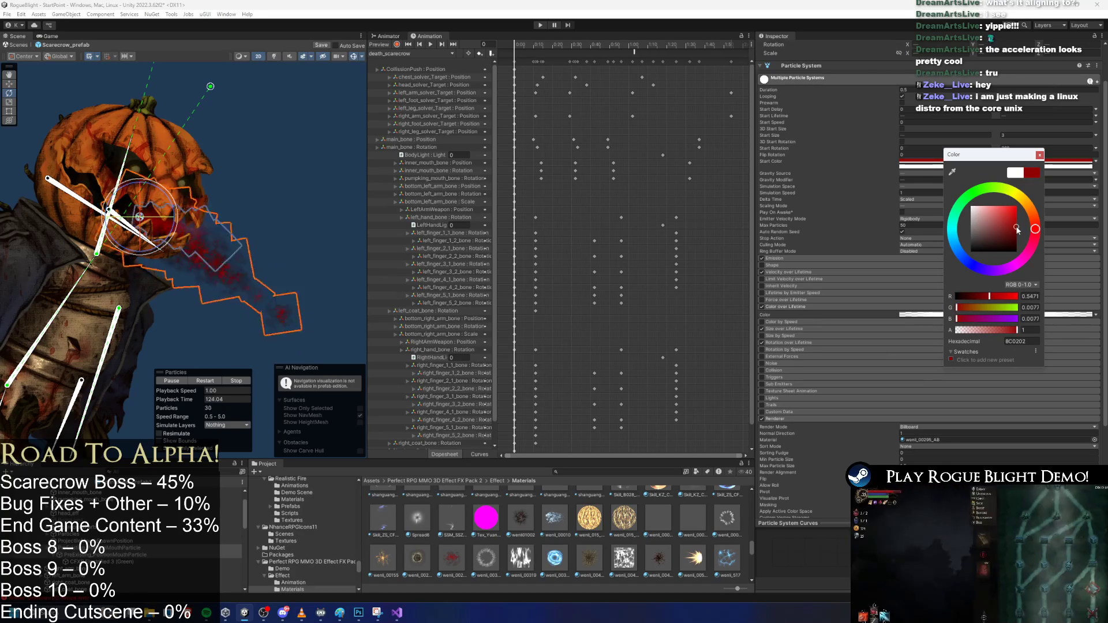
drag(981, 154, 1042, 161)
drag(1061, 227, 1076, 239)
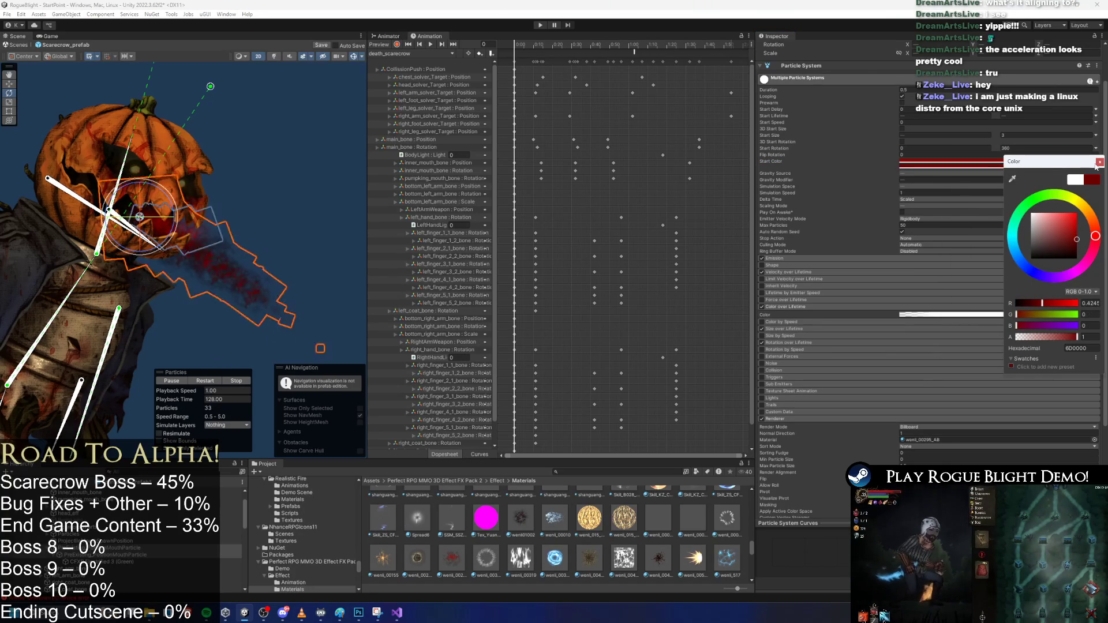
click(1099, 162)
click(952, 165)
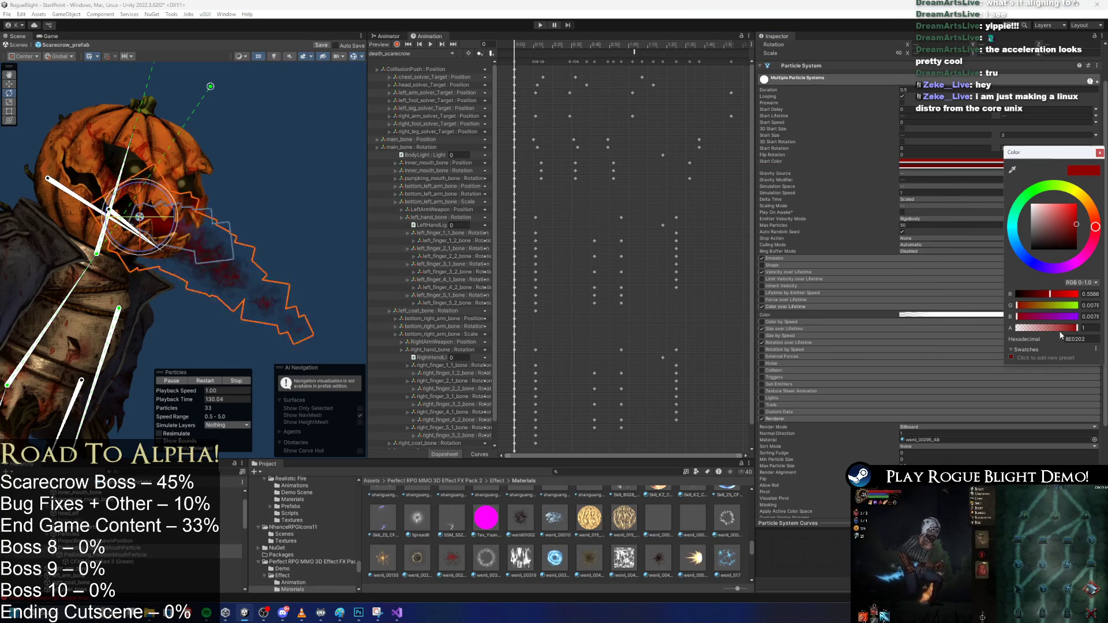
click(993, 172)
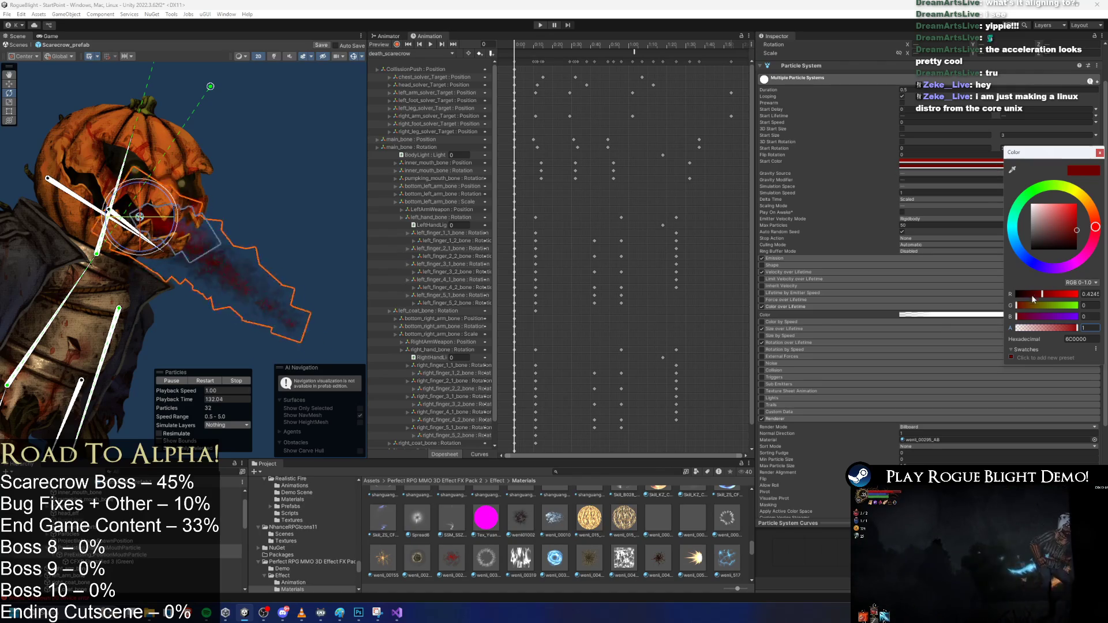
click(1051, 328)
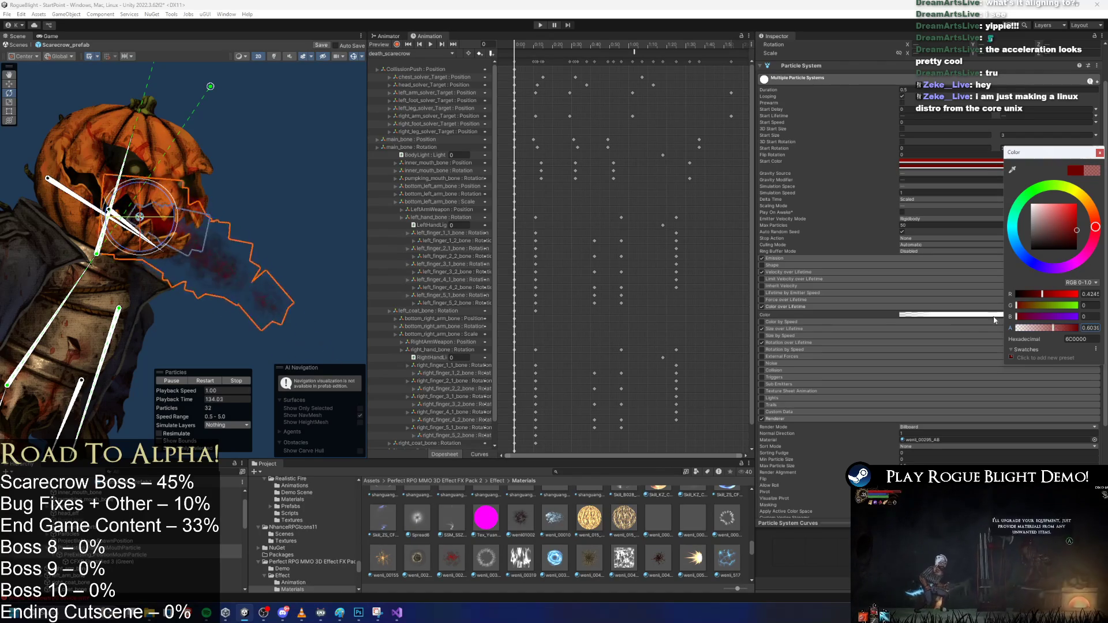
click(111, 562)
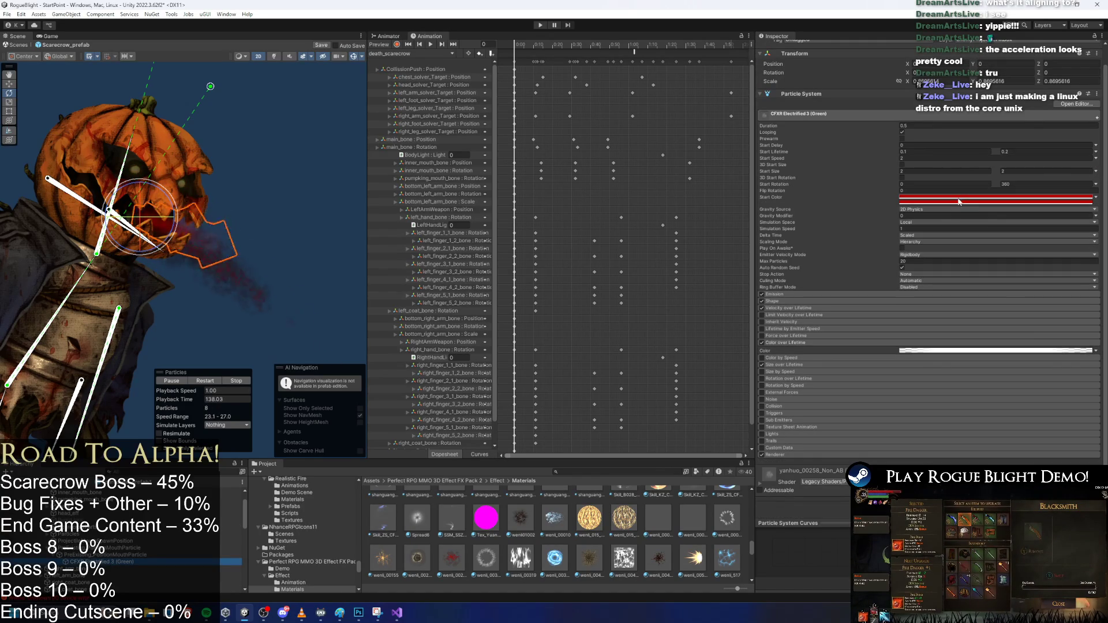
Give the CFXR Electrified 3 (Green) effect a dark red 870000 Start Color
click(894, 455)
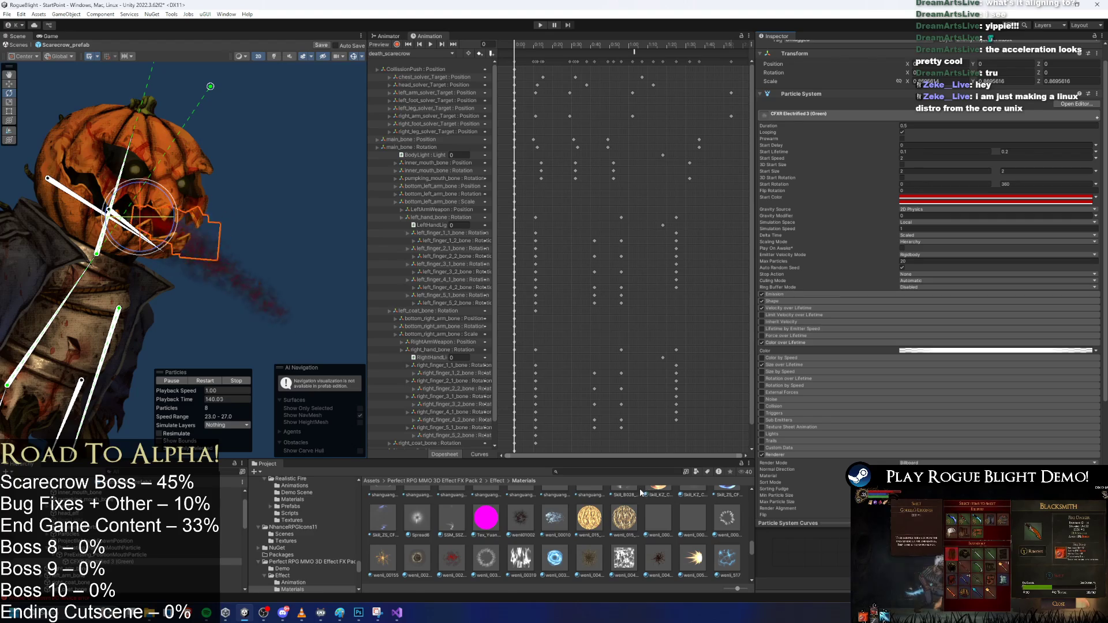
scroll(657, 514, down, 2)
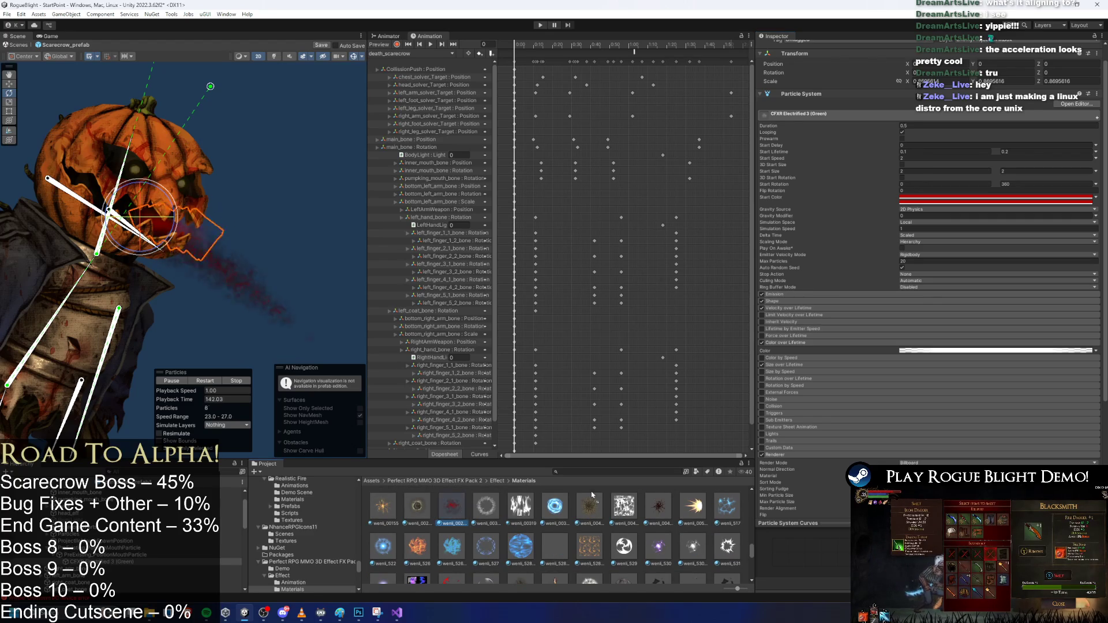
scroll(536, 499, up, 1)
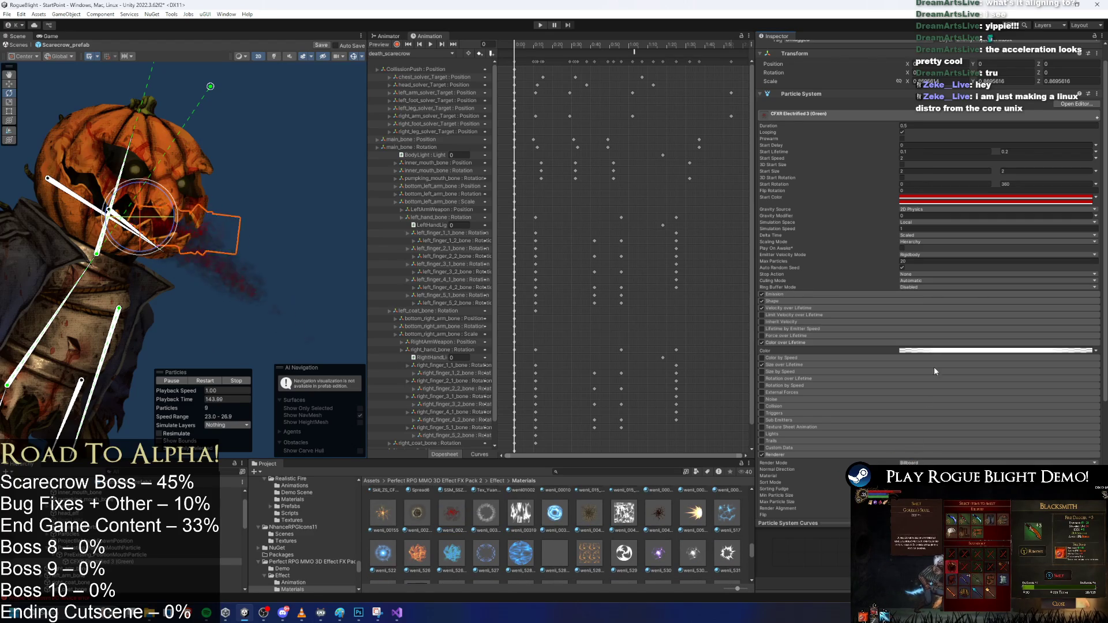
scroll(854, 175, up, 1)
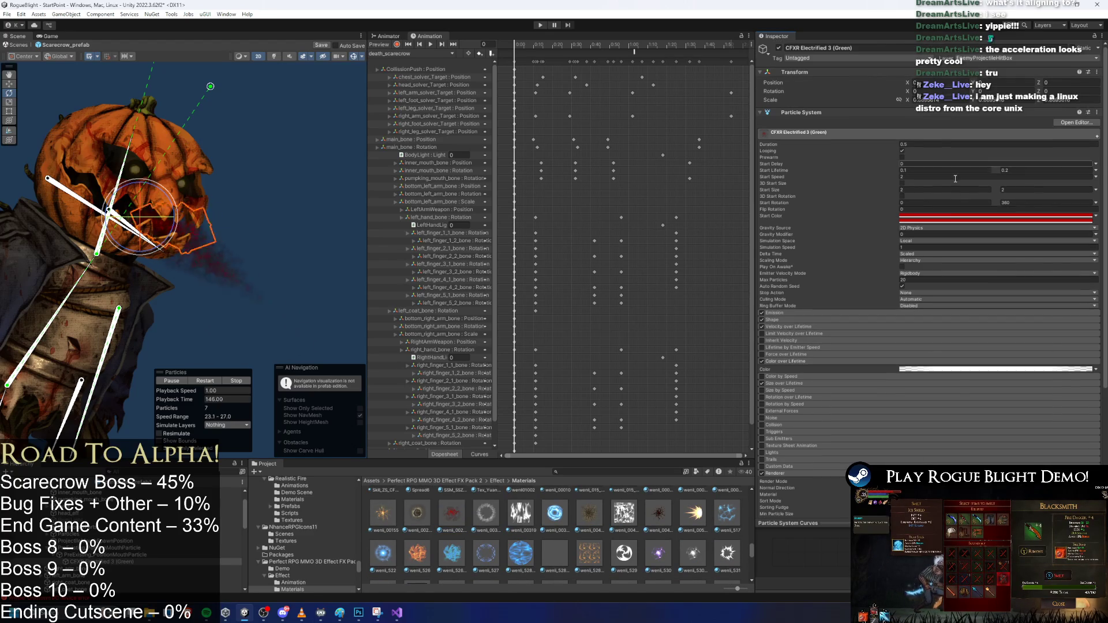
click(949, 218)
click(1019, 285)
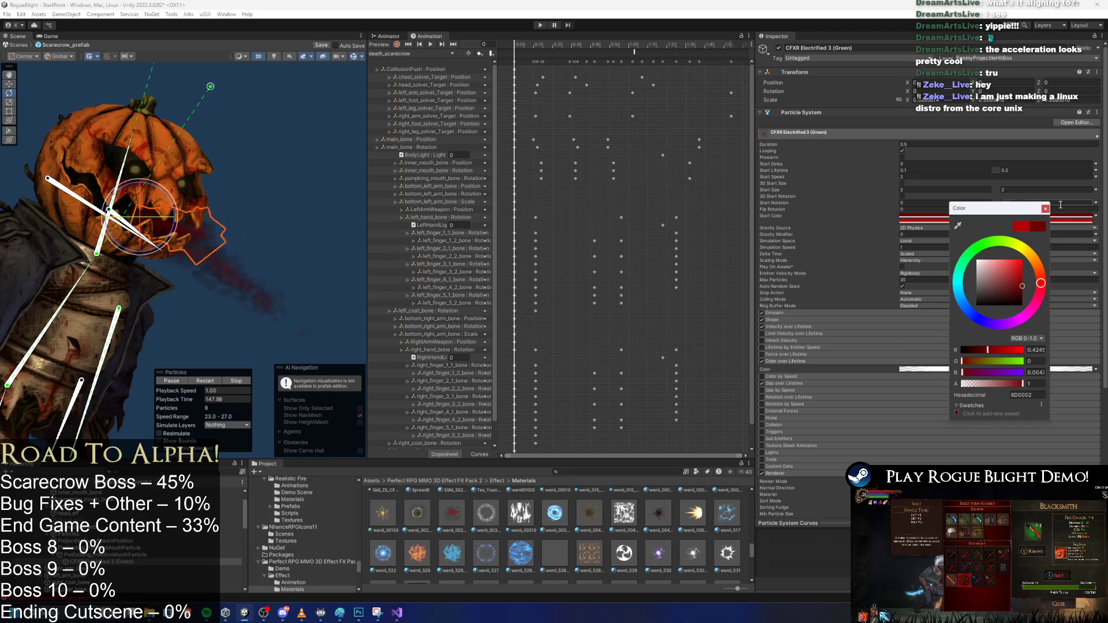
click(1045, 208)
click(988, 219)
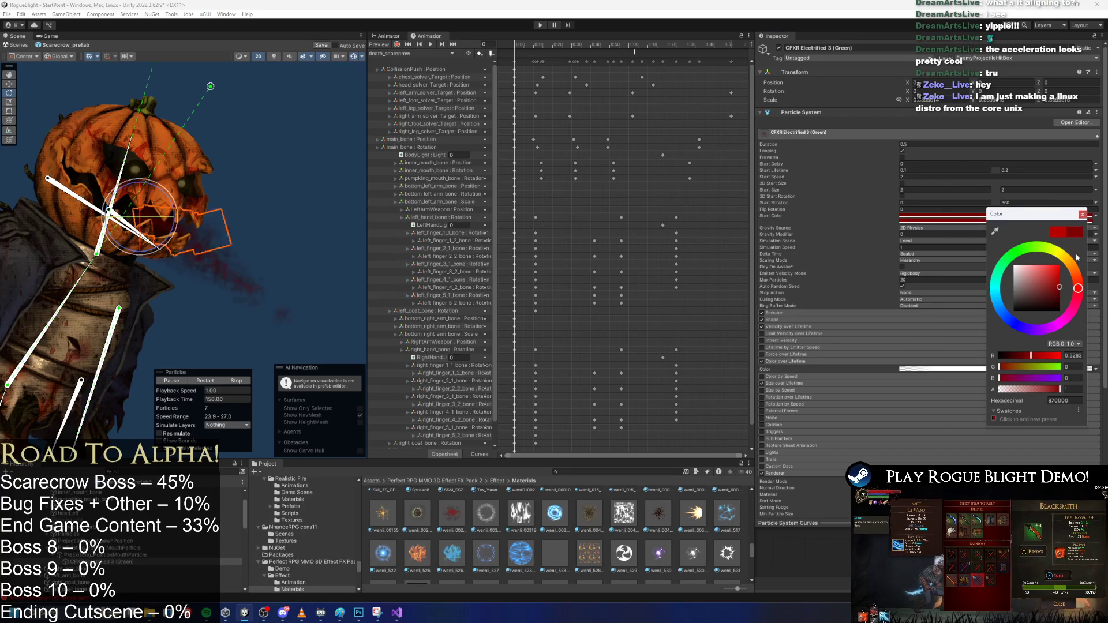
click(1083, 214)
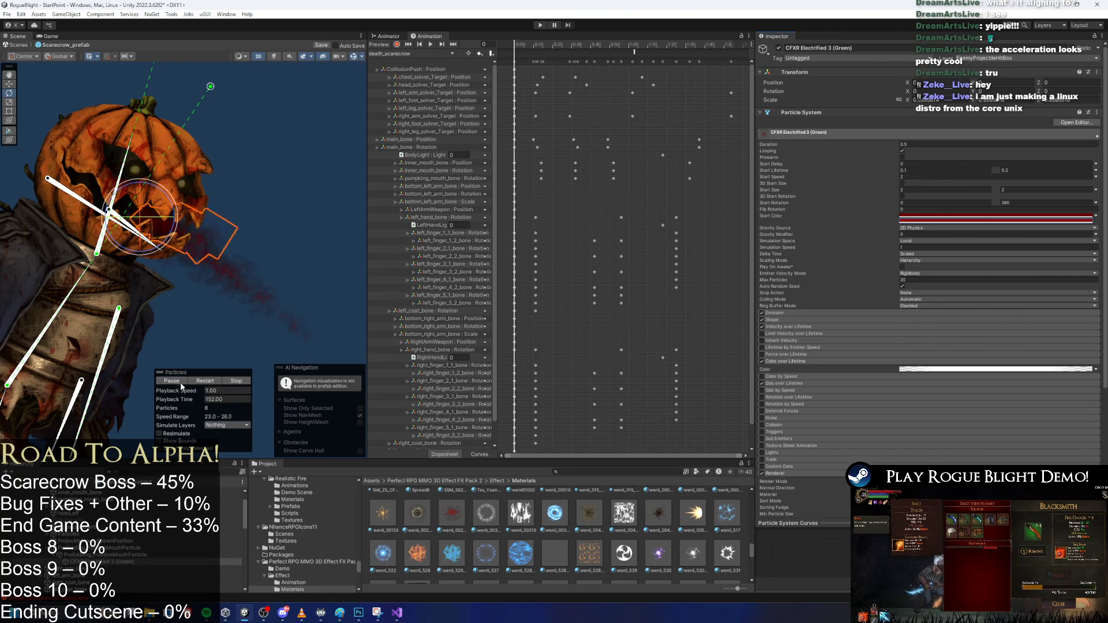
scroll(254, 346, down, 2)
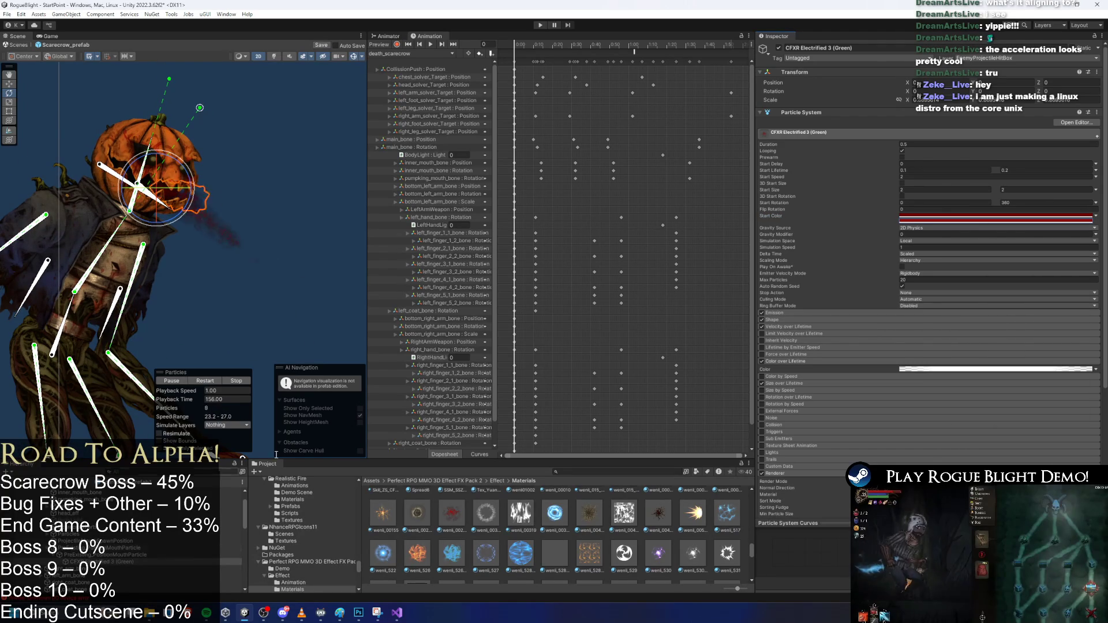
Change the mouth particle systems' Duration from 0.25 to 0.15 and restart the preview
shift+click(144, 547)
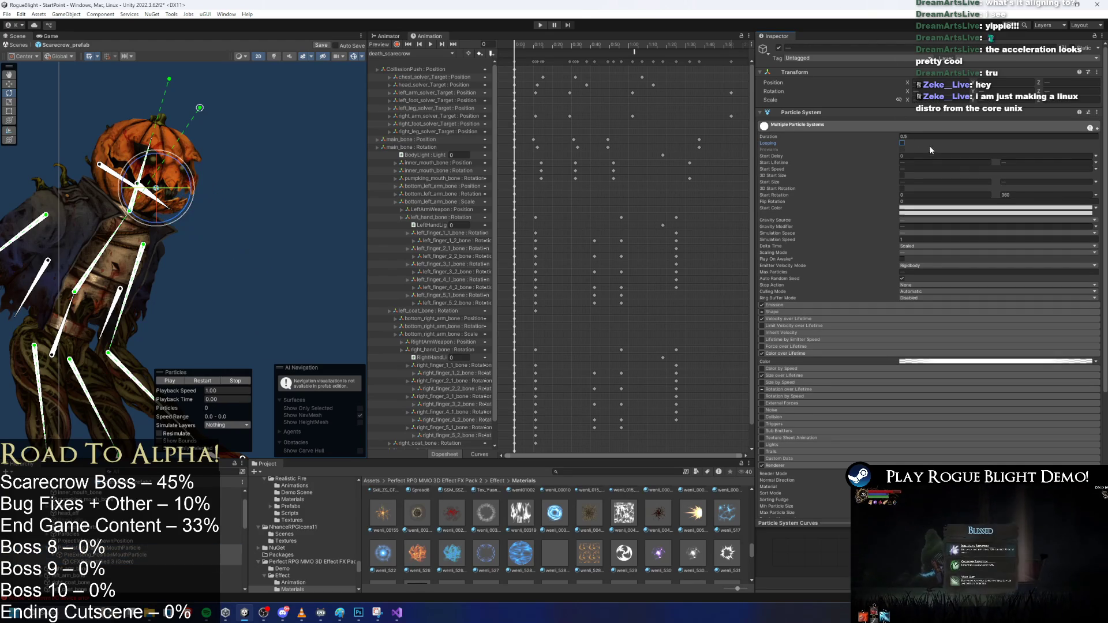
click(101, 548)
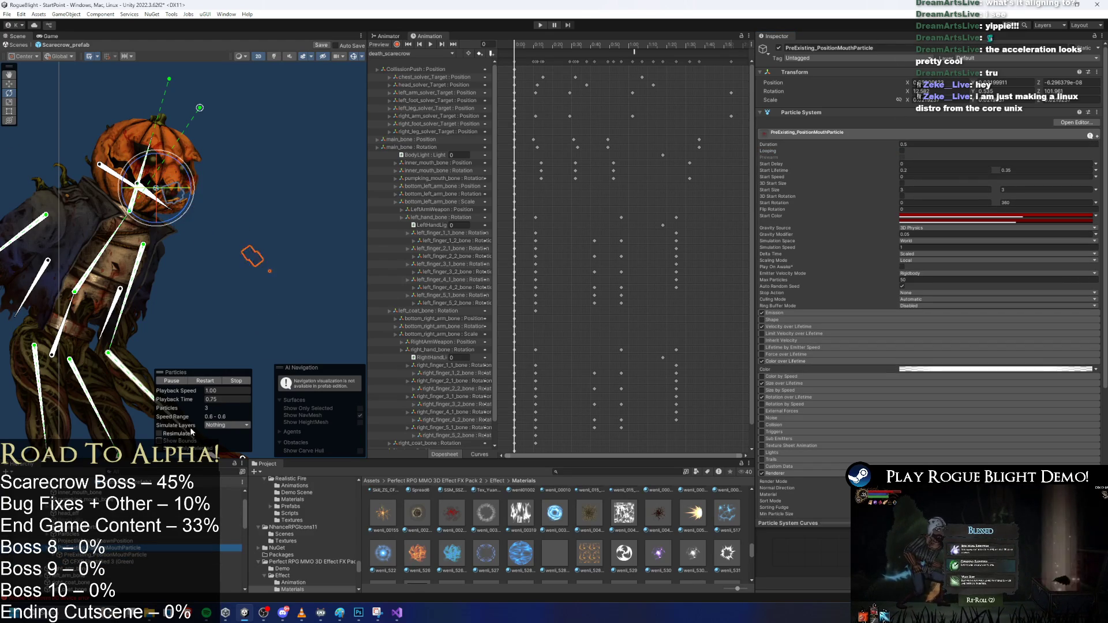
click(202, 382)
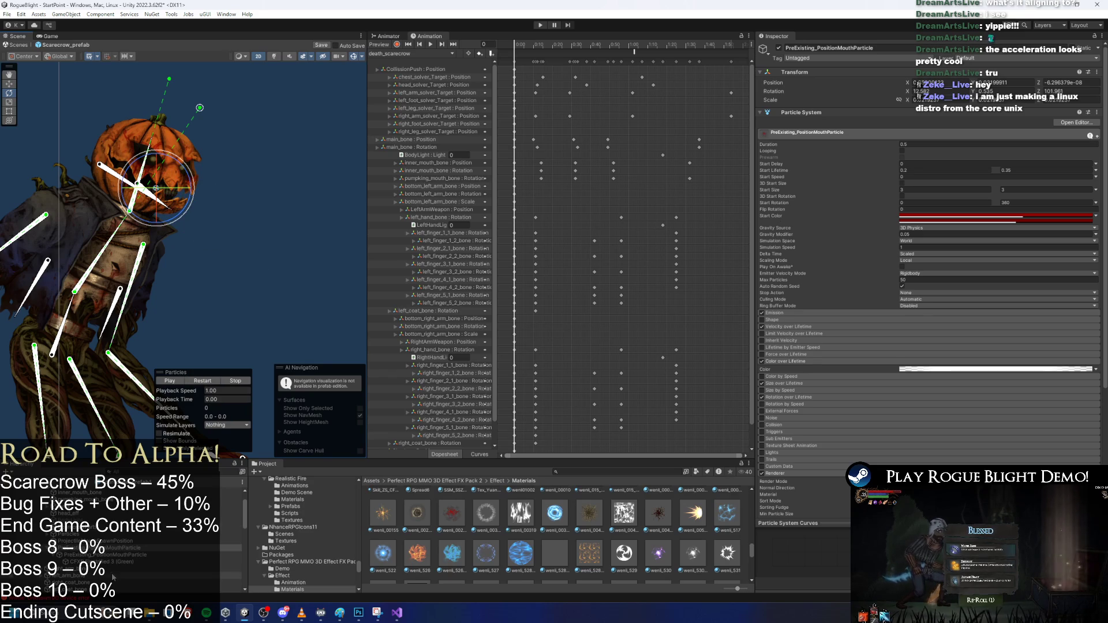
shift+click(139, 547)
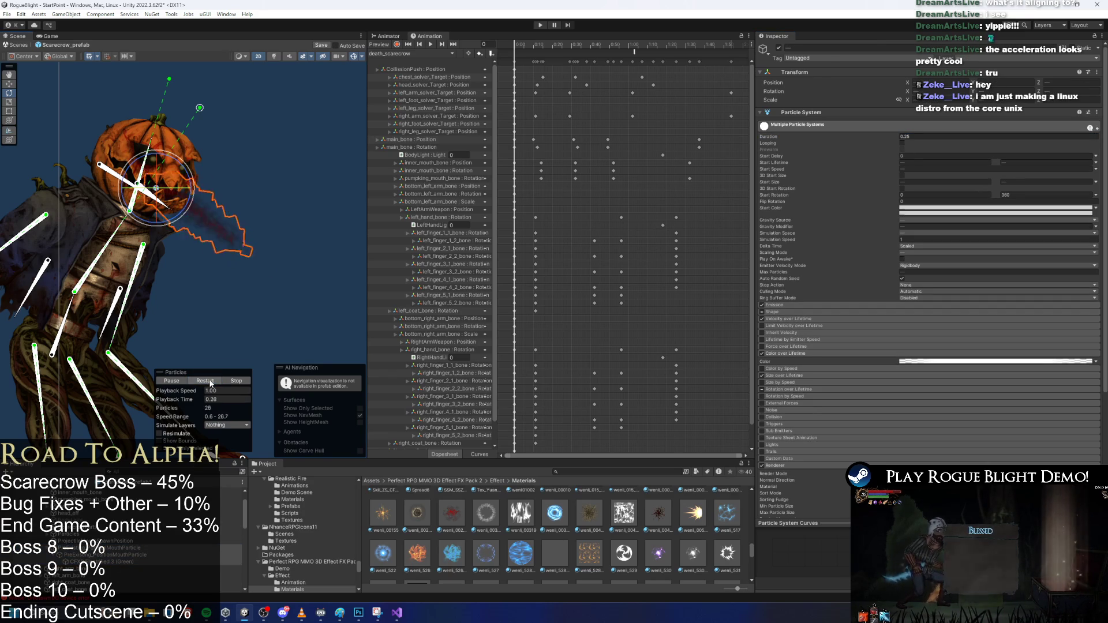
click(925, 138)
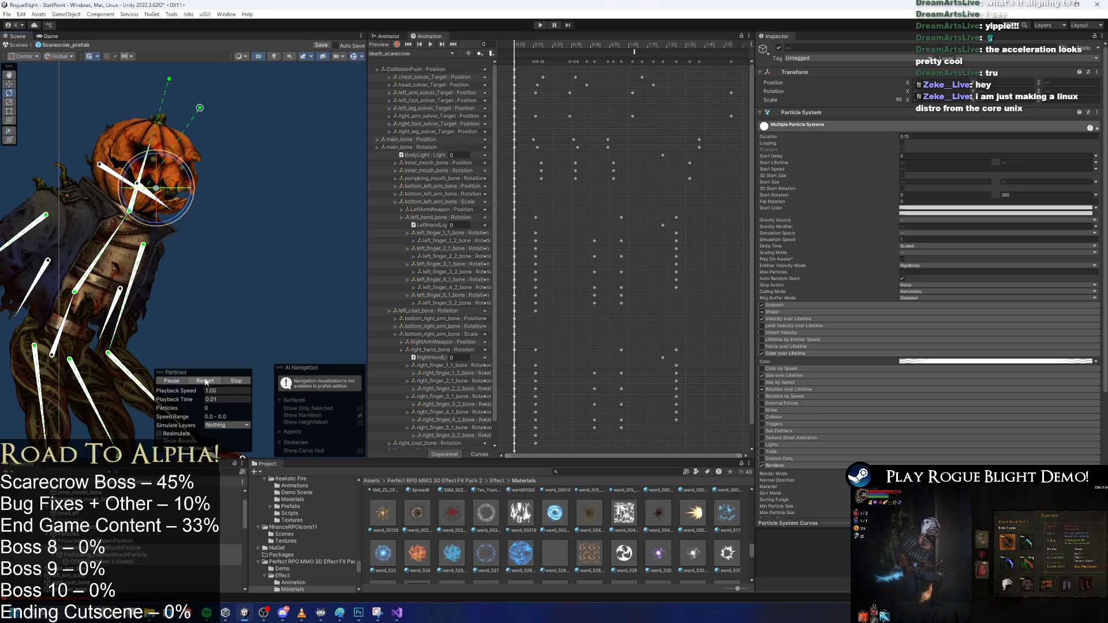
click(201, 381)
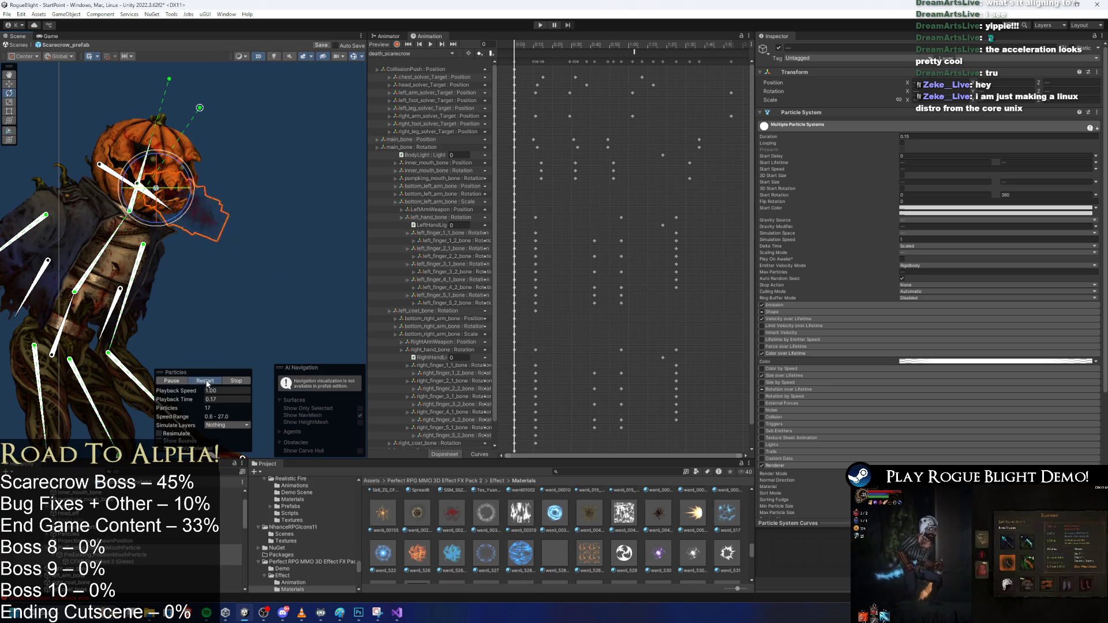
scroll(123, 175, up, 2)
click(116, 548)
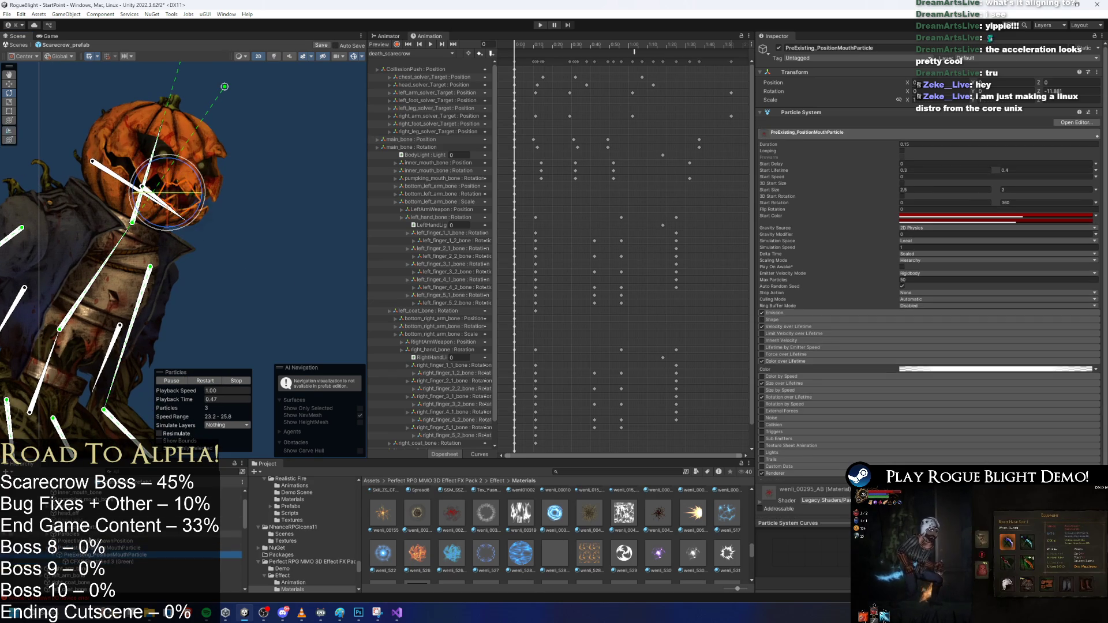
Move the mouth particle's renderer from EnemyBack1 to the EnemyBack2 sorting layer and scrub its preview
scroll(175, 179, up, 3)
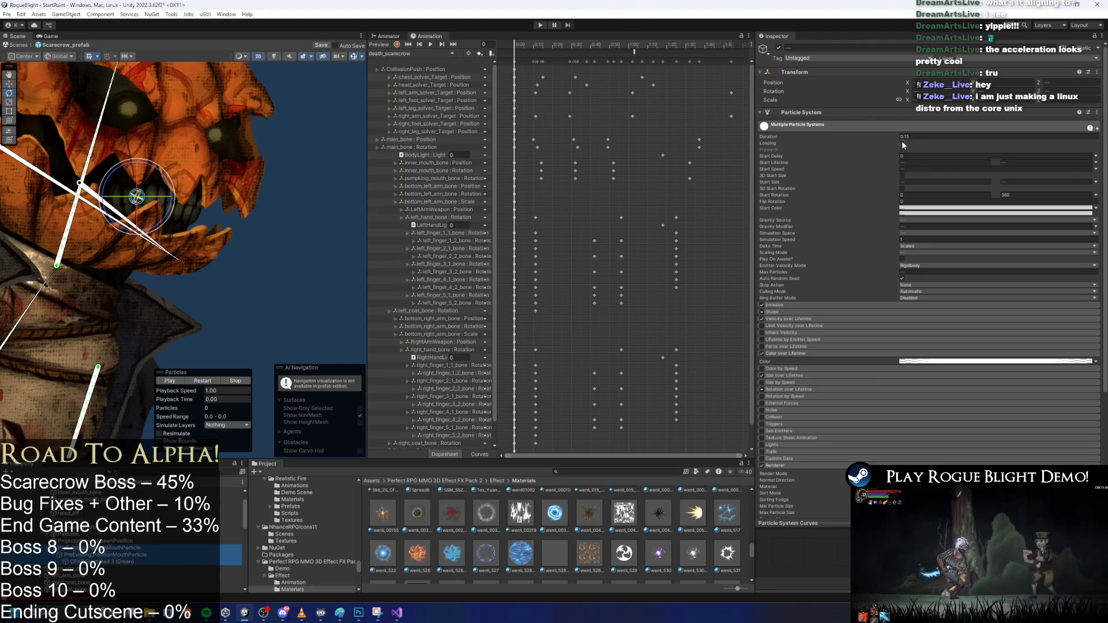
scroll(929, 288, down, 4)
scroll(949, 452, down, 2)
click(940, 432)
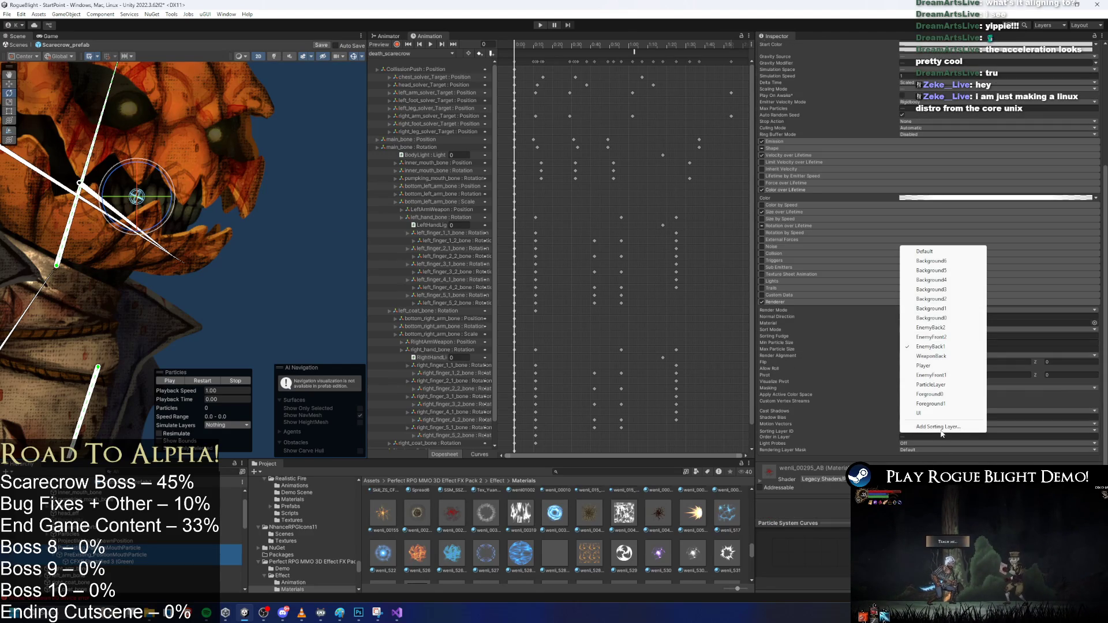
click(946, 328)
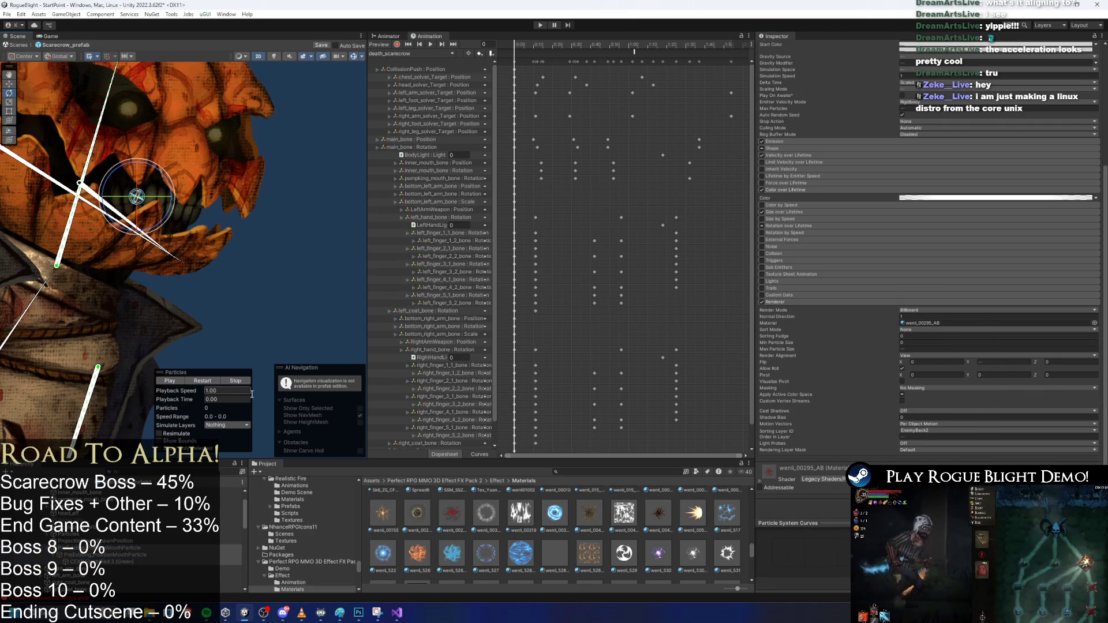
drag(182, 400, 242, 405)
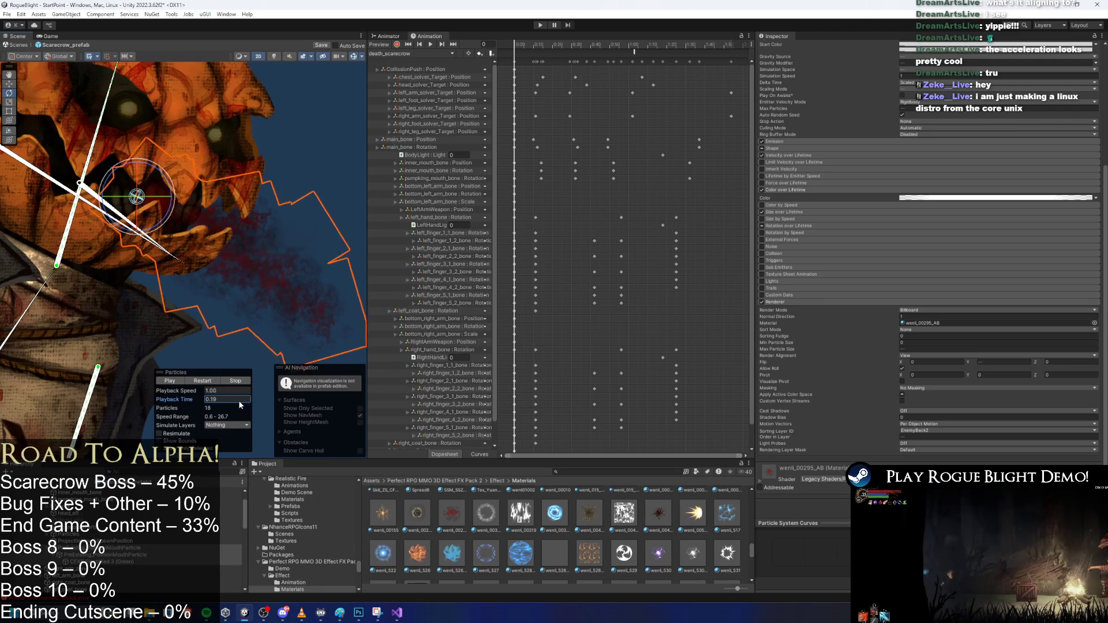
click(921, 437)
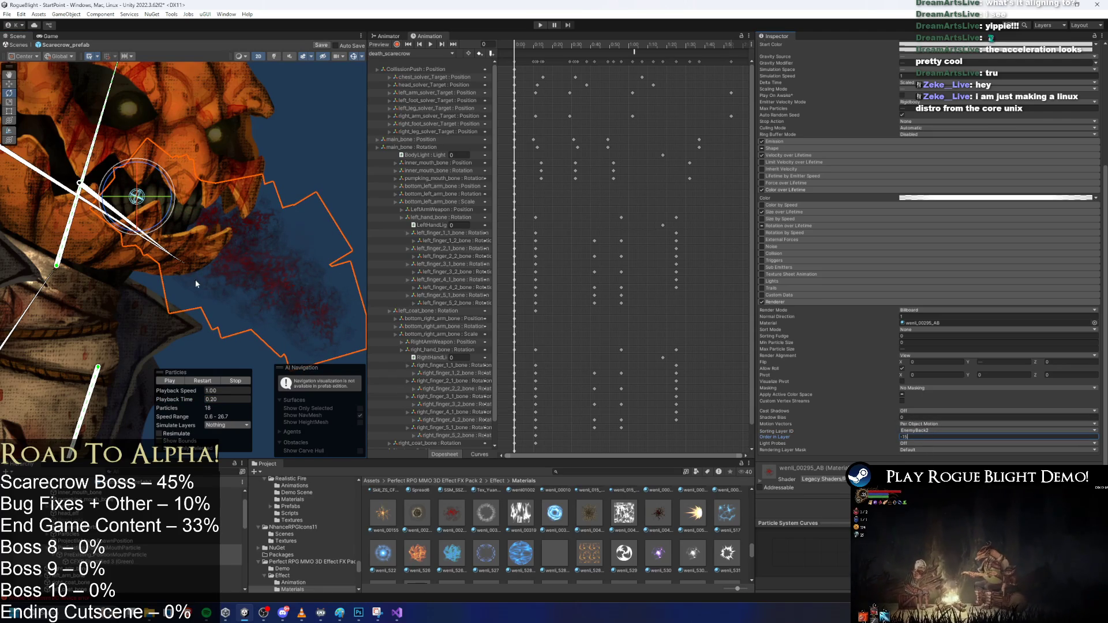
click(415, 53)
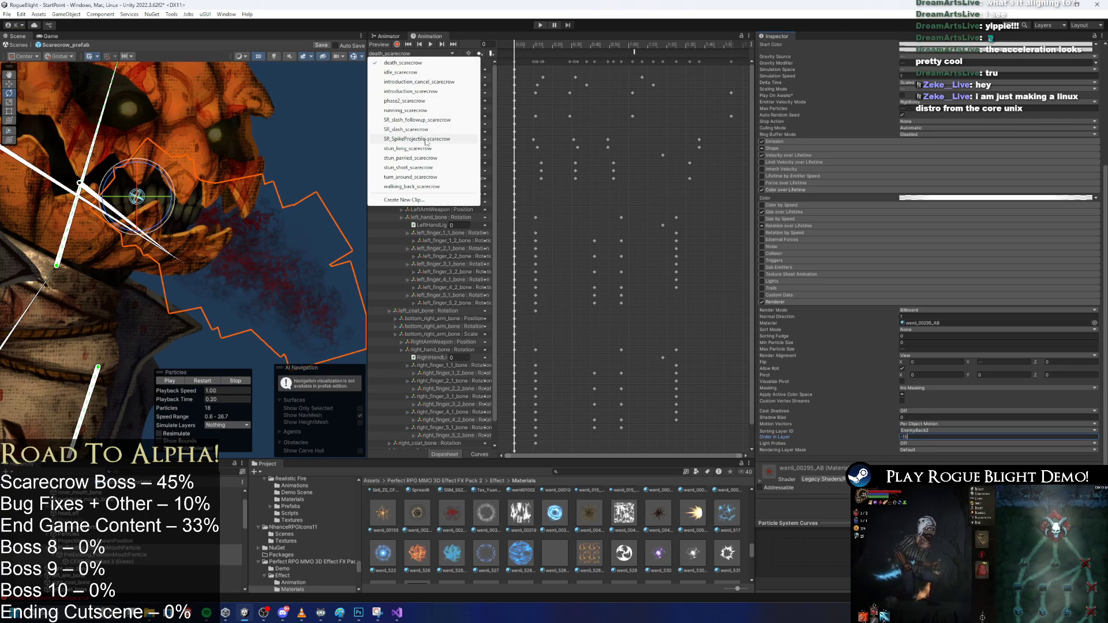
Load the SR_SpikeProjectile_scarecrow clip and adjust the particle's Order in Layer
click(430, 139)
click(635, 44)
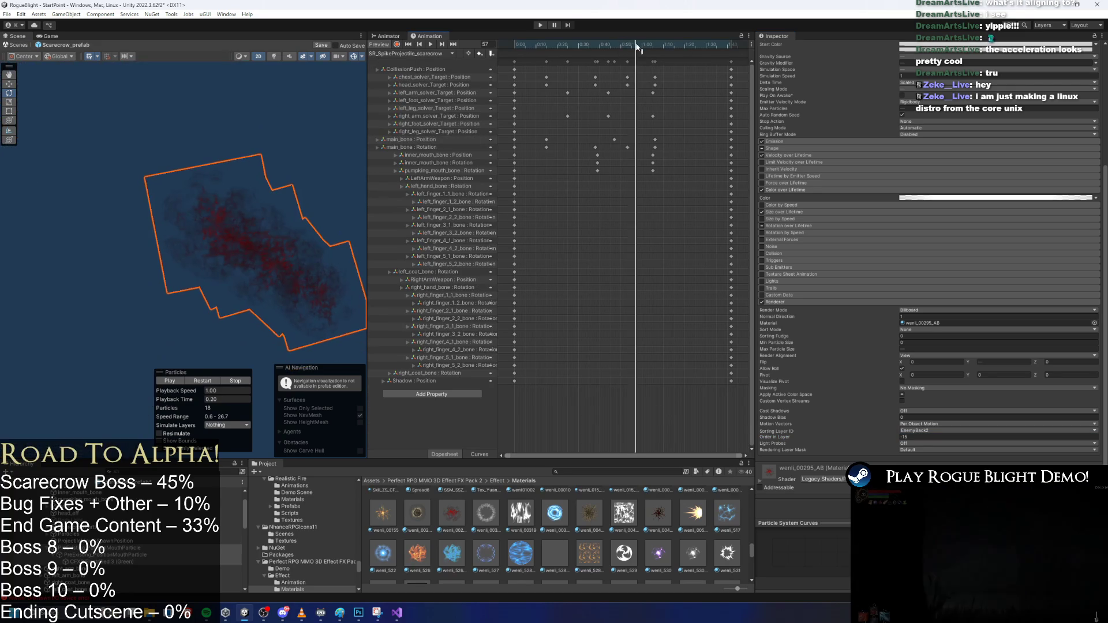
scroll(216, 154, up, 5)
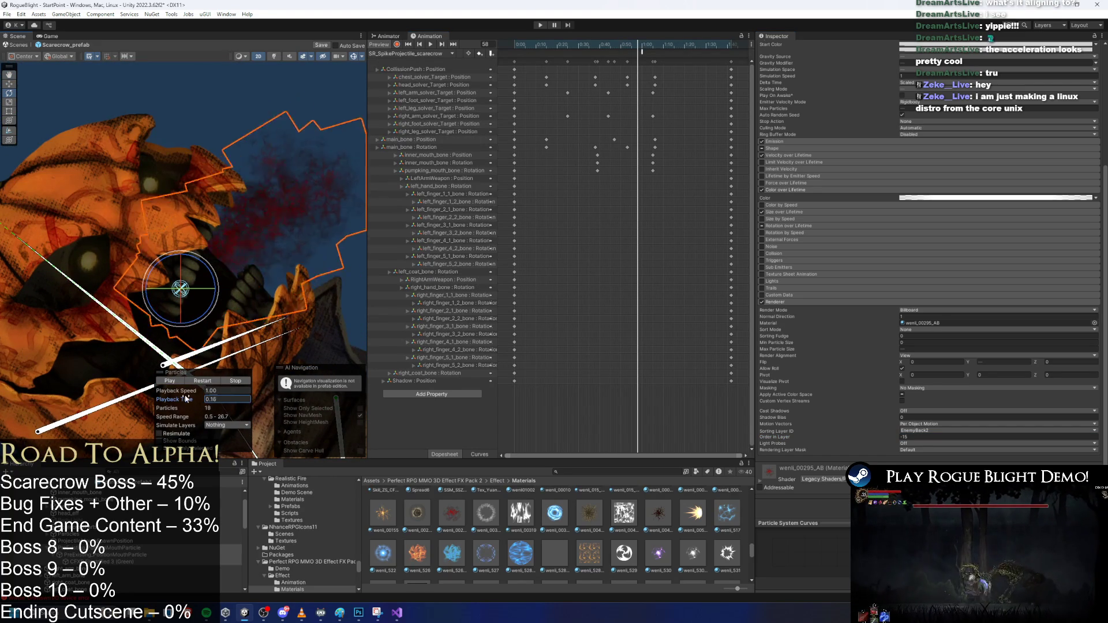
drag(895, 435, 884, 439)
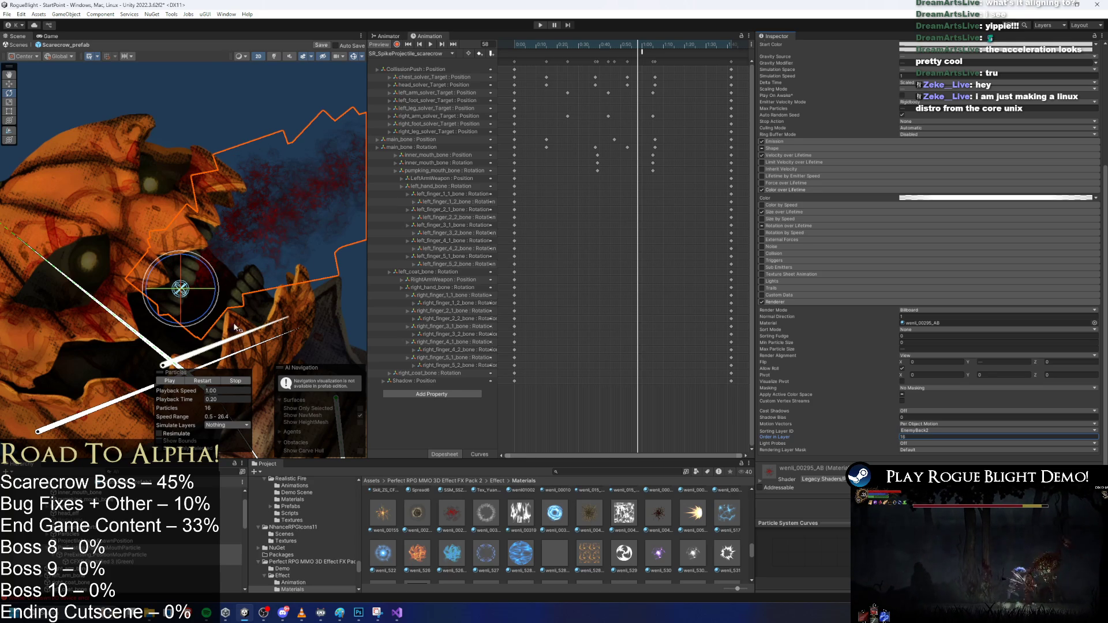
Pose the scarecrow at frame 60, move the mouth particle onto the pumpkin's mouth, and replay it
drag(175, 279, 173, 273)
click(198, 313)
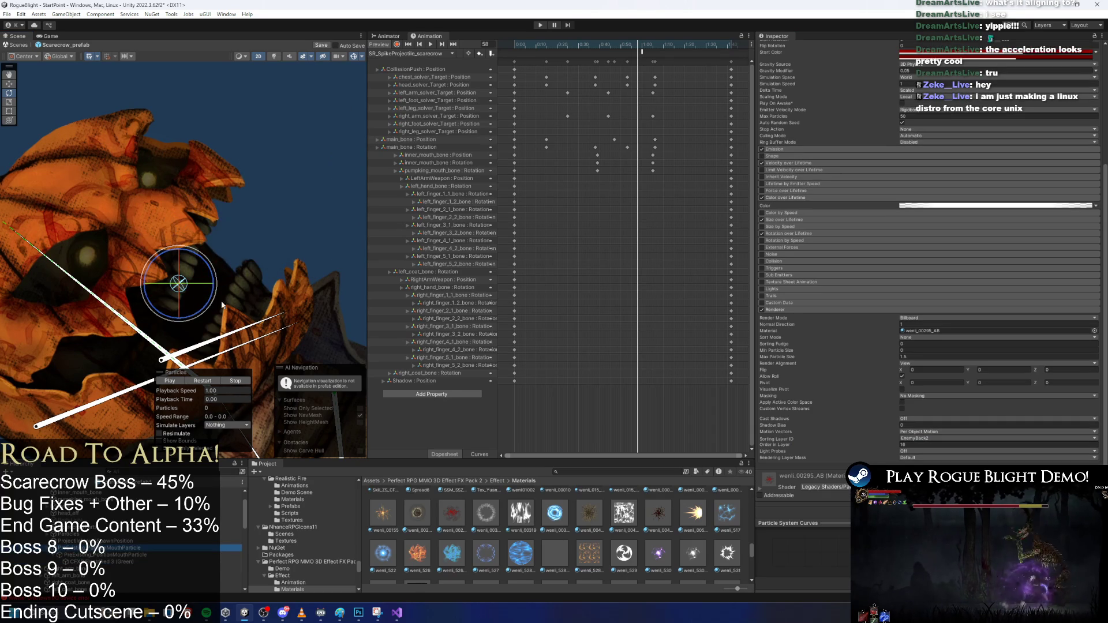
mouse_move(609, 44)
mouse_down()
mouse_move(591, 43)
mouse_move(641, 44)
mouse_up()
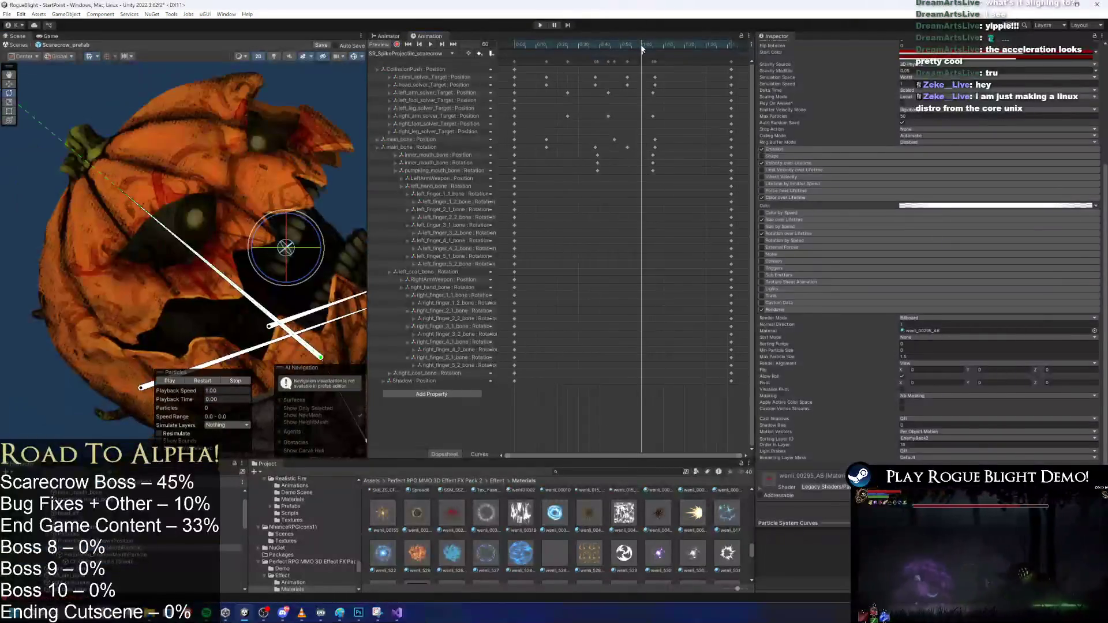
drag(81, 212, 69, 215)
key(w)
click(147, 228)
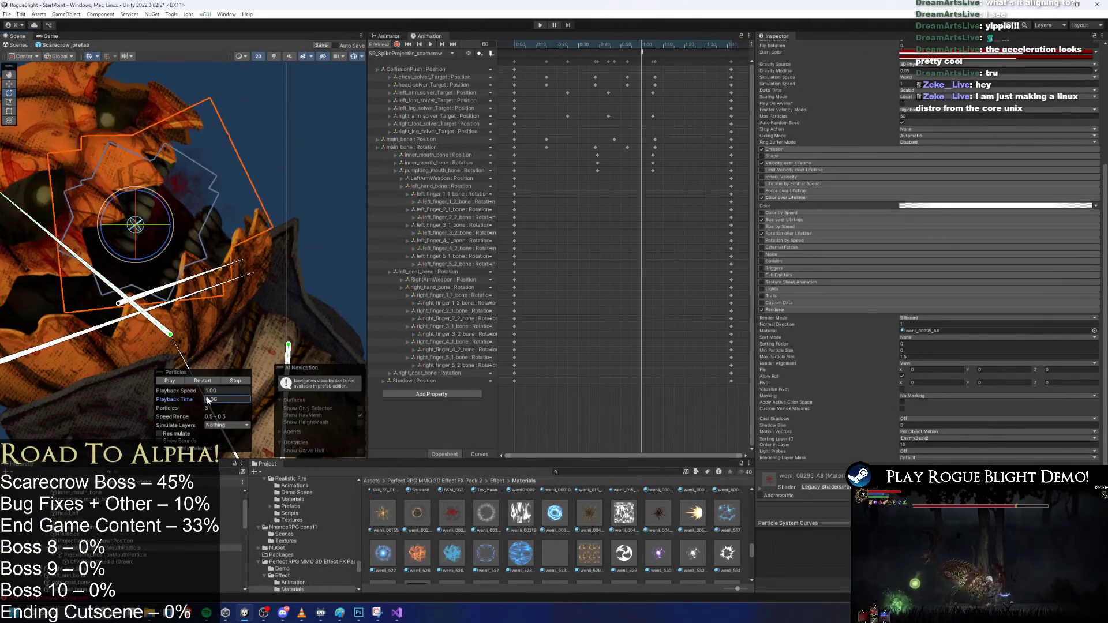
drag(149, 231, 158, 235)
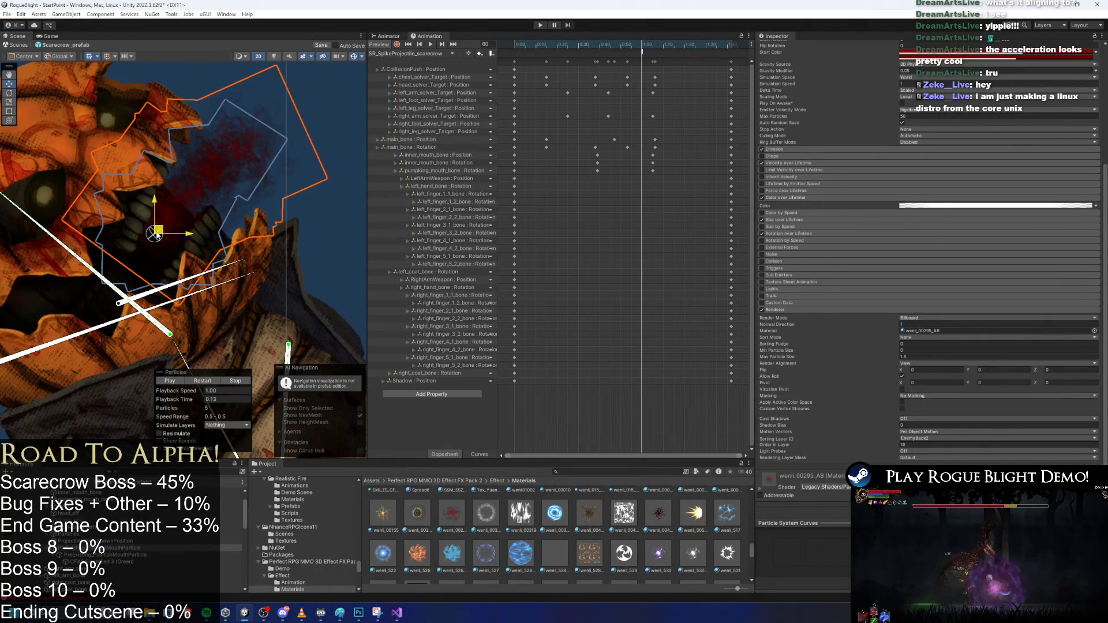
click(210, 382)
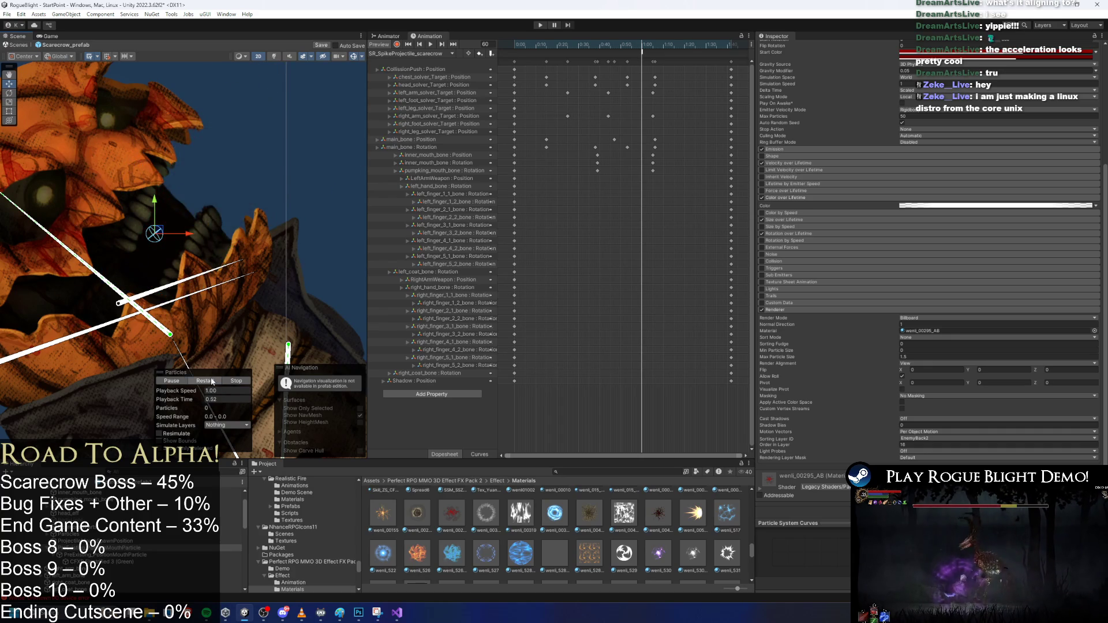
drag(173, 399, 178, 399)
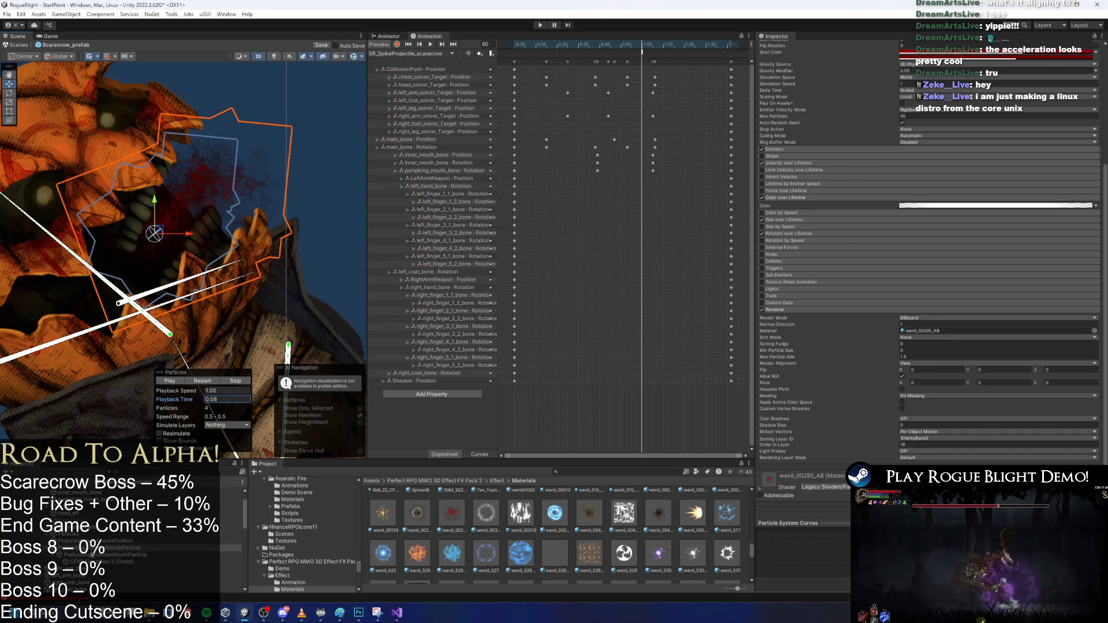
click(103, 554)
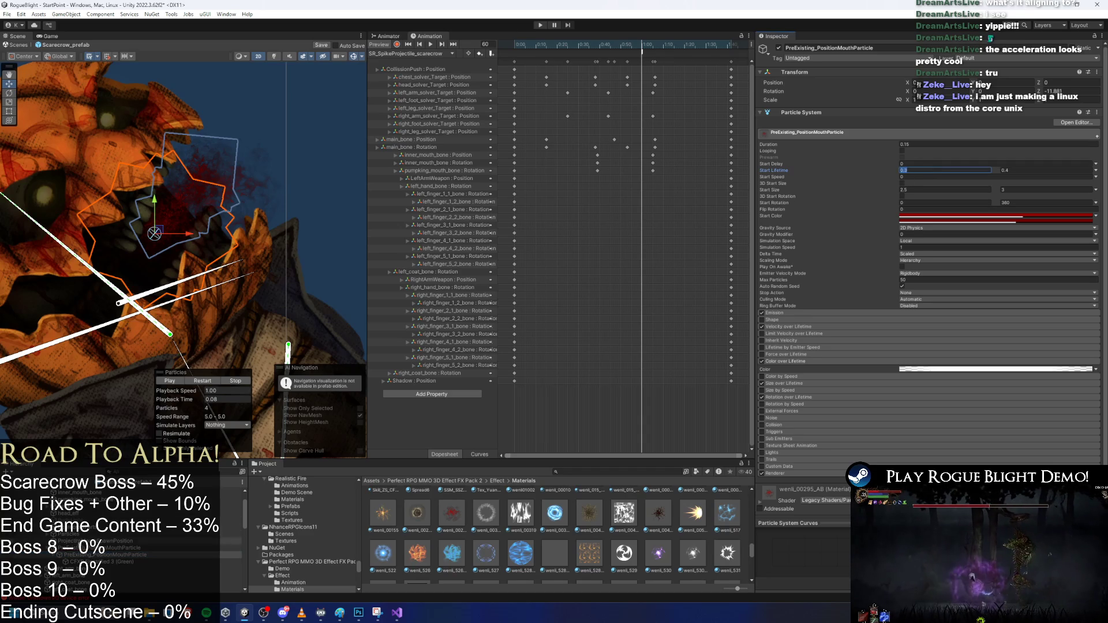
Scale up the mouth particle with the scale tool to enlarge its spawn area
click(154, 234)
key(e)
key(r)
drag(154, 235, 178, 237)
drag(194, 396, 202, 395)
Replay the mouth particle preview repeatedly to check the short blood-red burst
scroll(193, 274, down, 3)
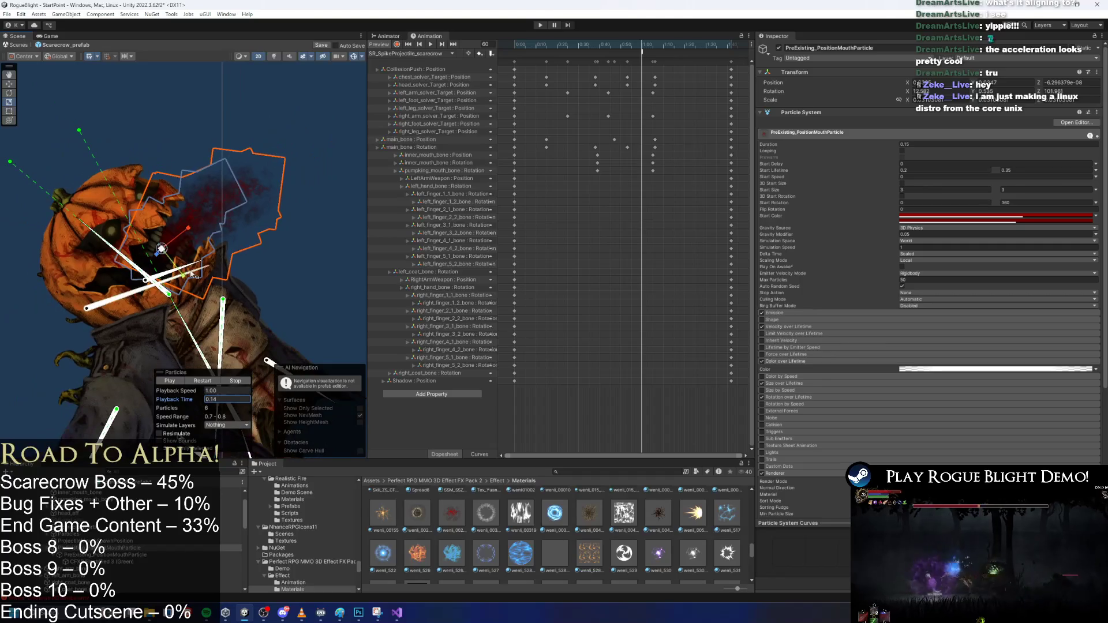
click(214, 380)
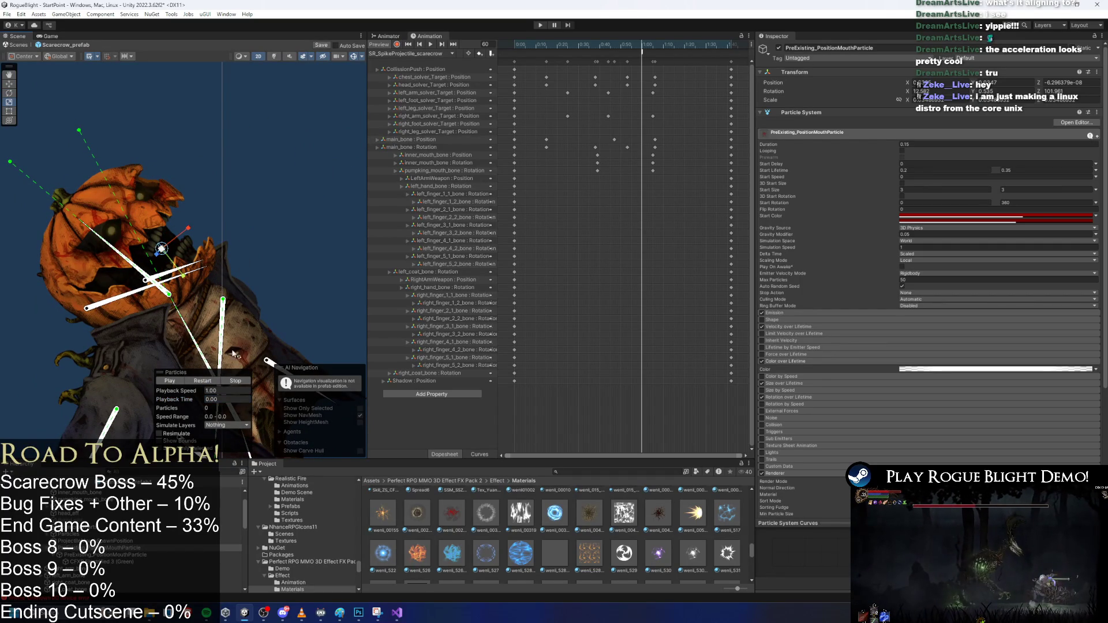
click(215, 381)
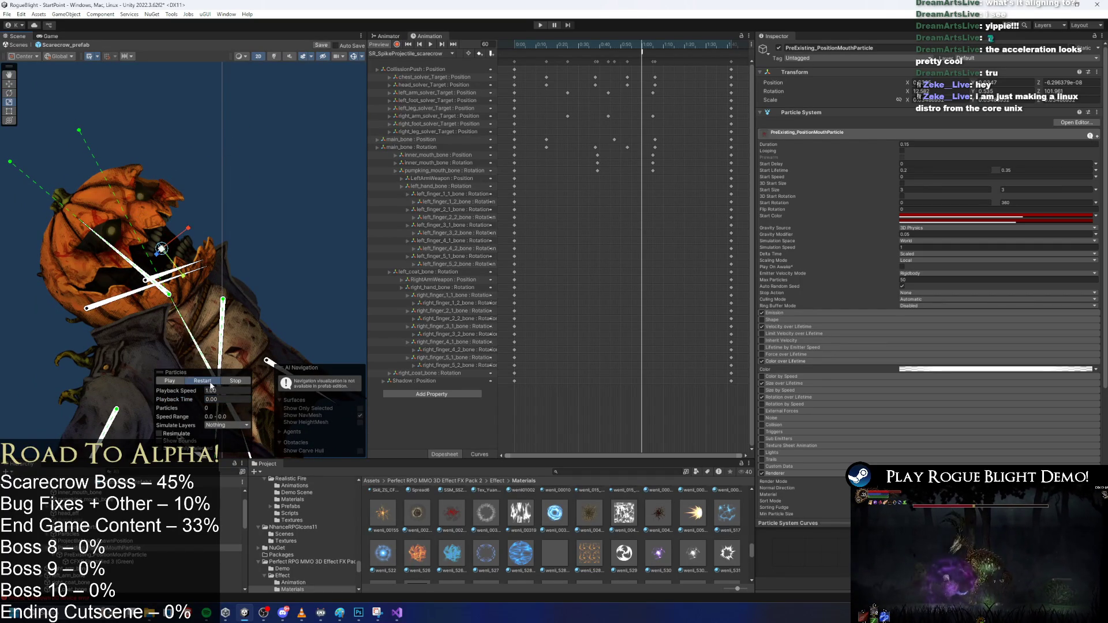
click(205, 382)
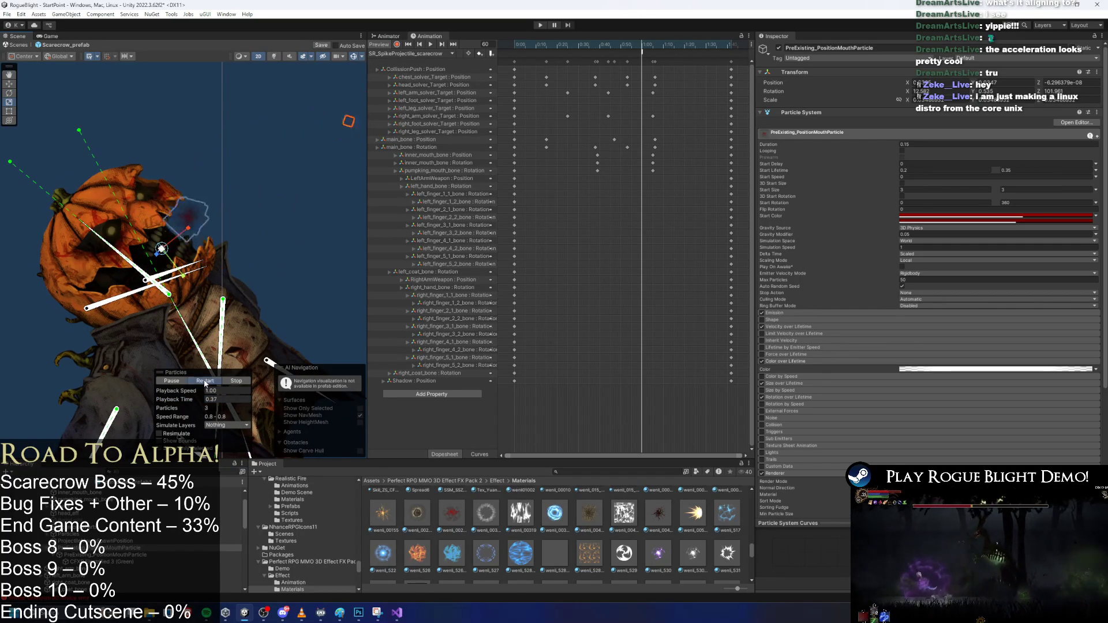
click(206, 382)
click(206, 382)
click(207, 382)
click(207, 382)
click(206, 382)
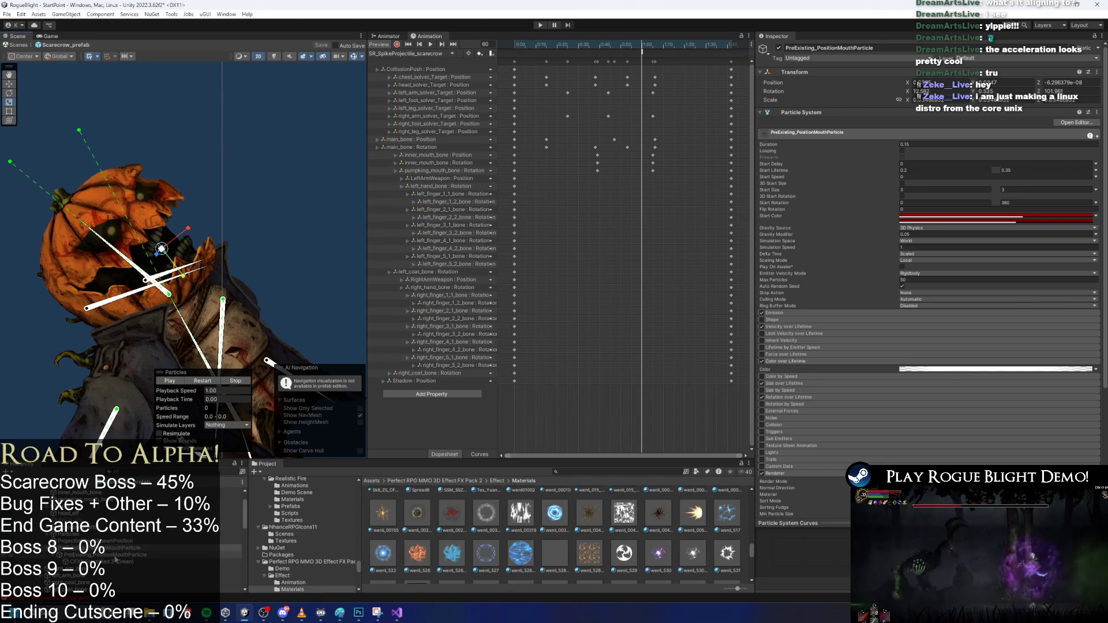
scroll(115, 563, up, 1)
click(52, 490)
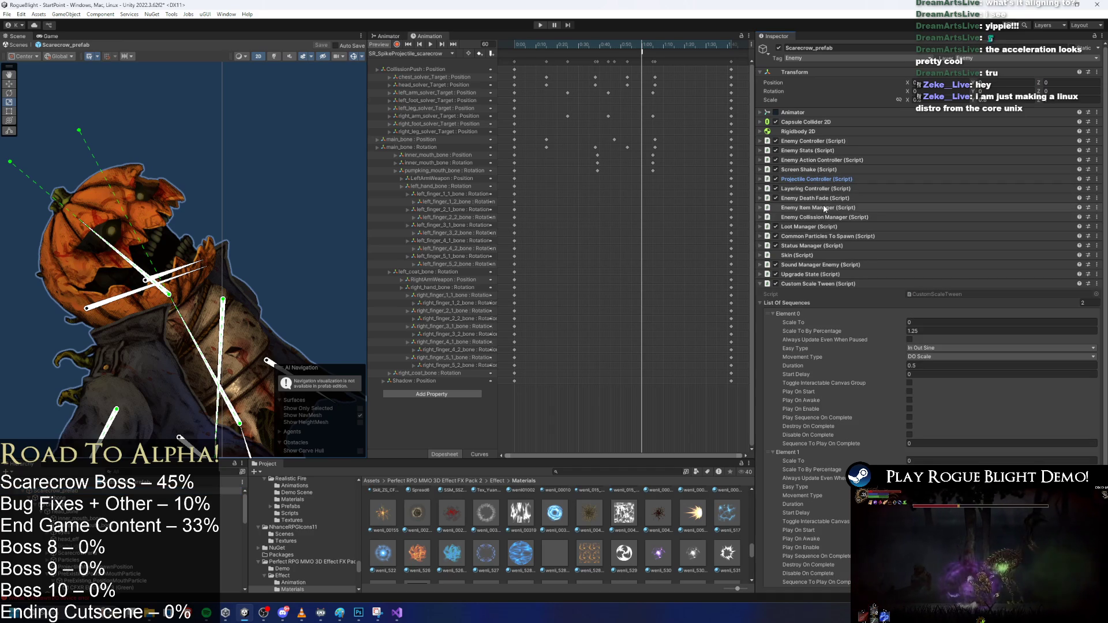
Add PreExisting_PositionMouthParticle as Element 1 of Pre Existing Particles To Play, then pose at frame 53
click(846, 237)
scroll(1023, 337, down, 3)
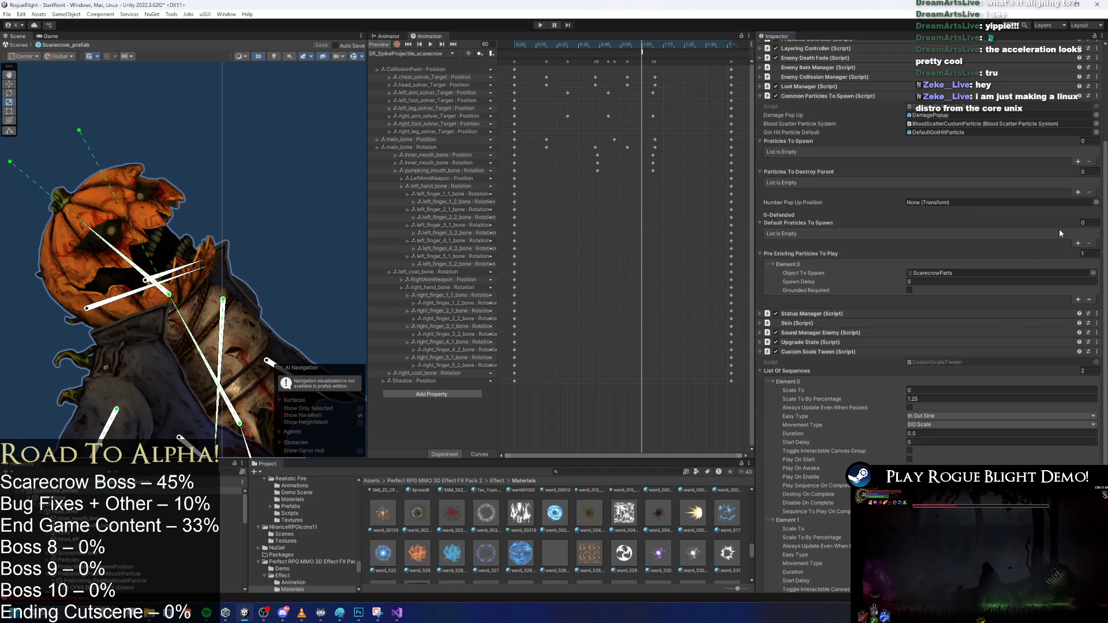
click(1077, 300)
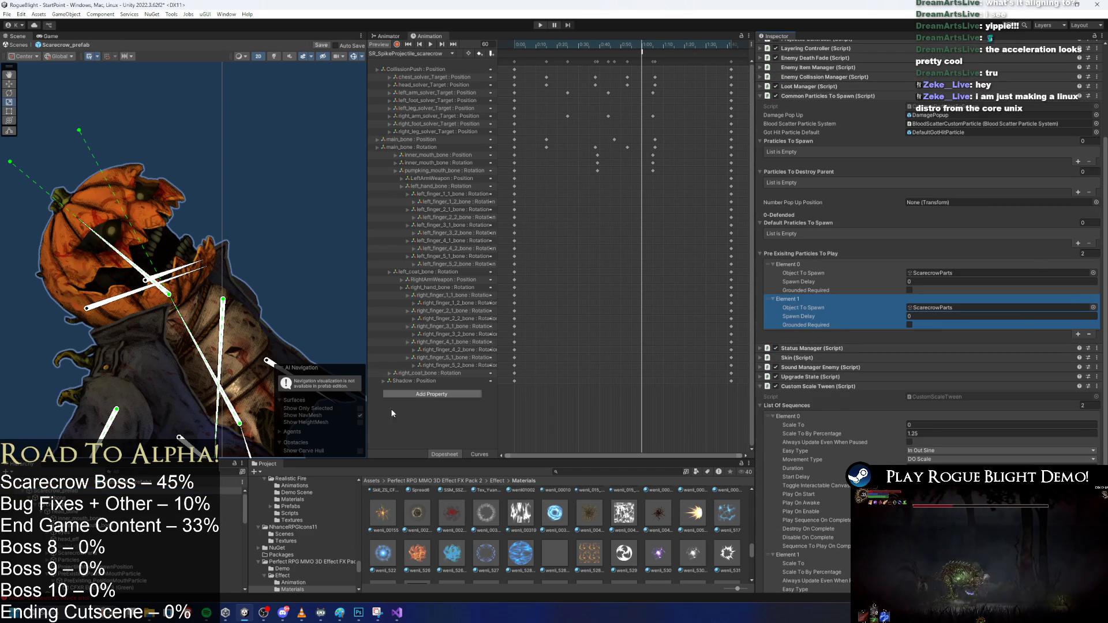
mouse_move(231, 574)
mouse_down()
mouse_move(969, 365)
mouse_move(957, 312)
mouse_move(981, 312)
mouse_up()
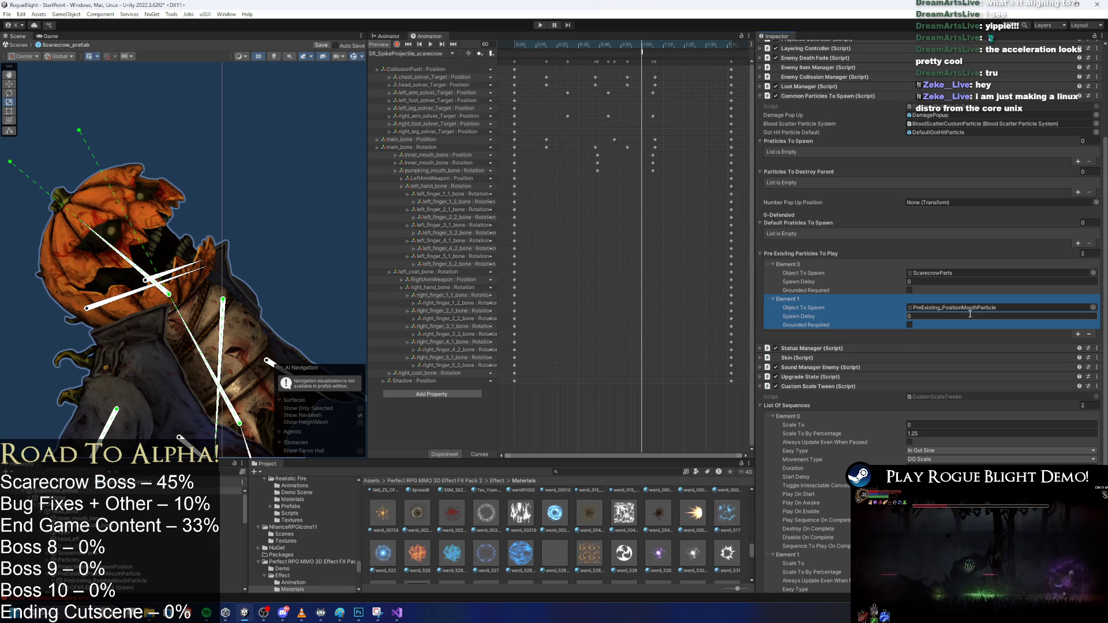
scroll(181, 542, down, 3)
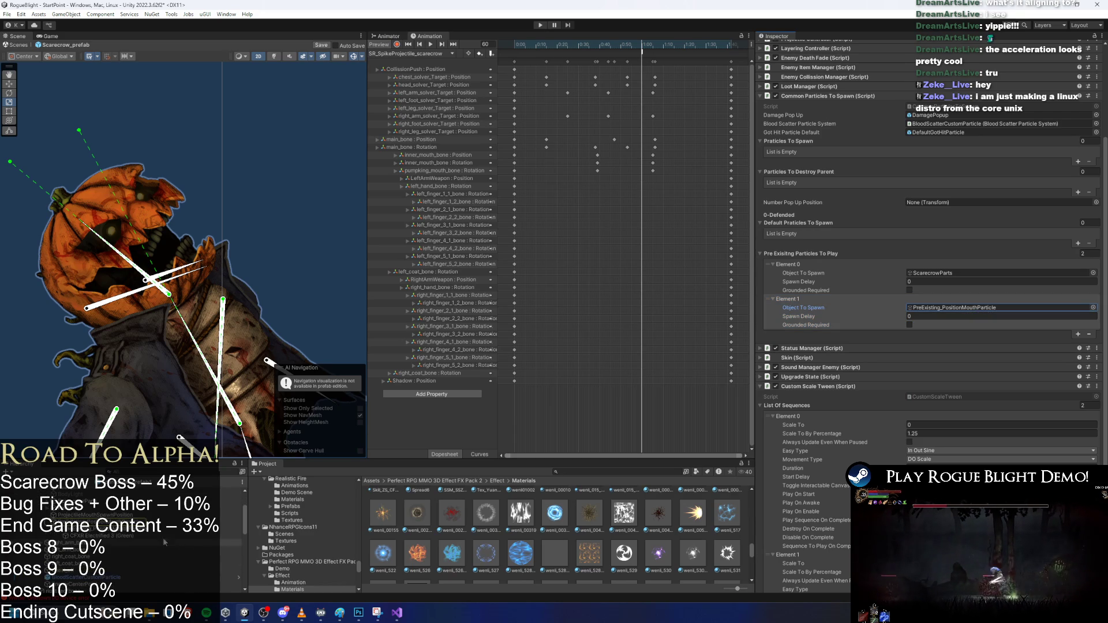
right_click(133, 522)
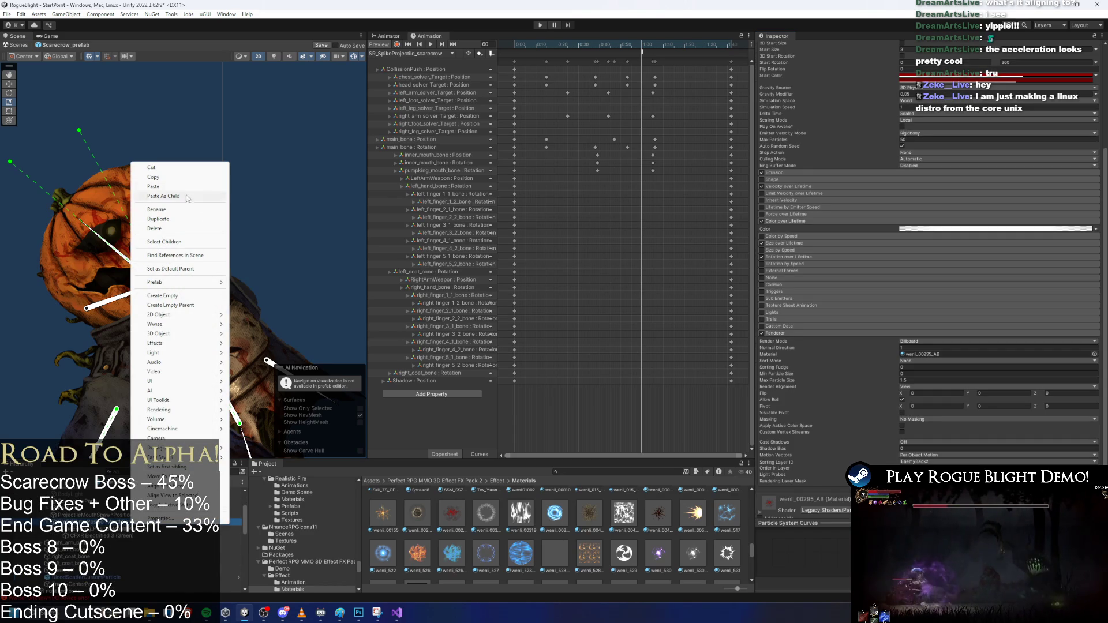
click(405, 53)
mouse_move(580, 44)
mouse_down()
mouse_move(629, 41)
mouse_move(630, 53)
mouse_up()
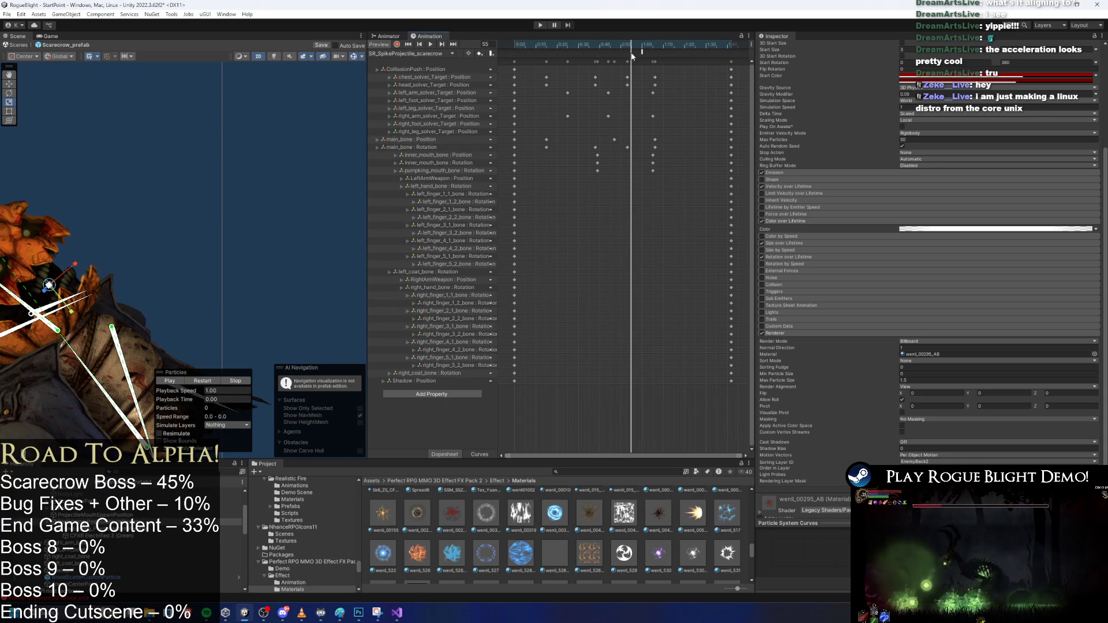
Point the spike-projectile animation event at PlayPreExistingParticle (int) with index 1, then enter Play mode
click(641, 52)
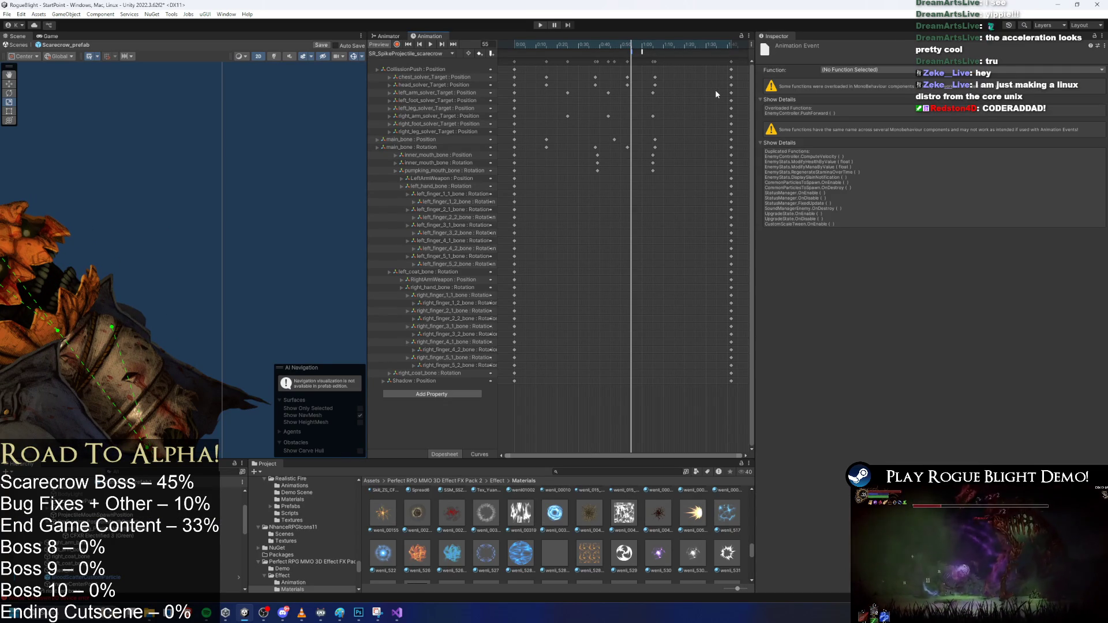
click(886, 70)
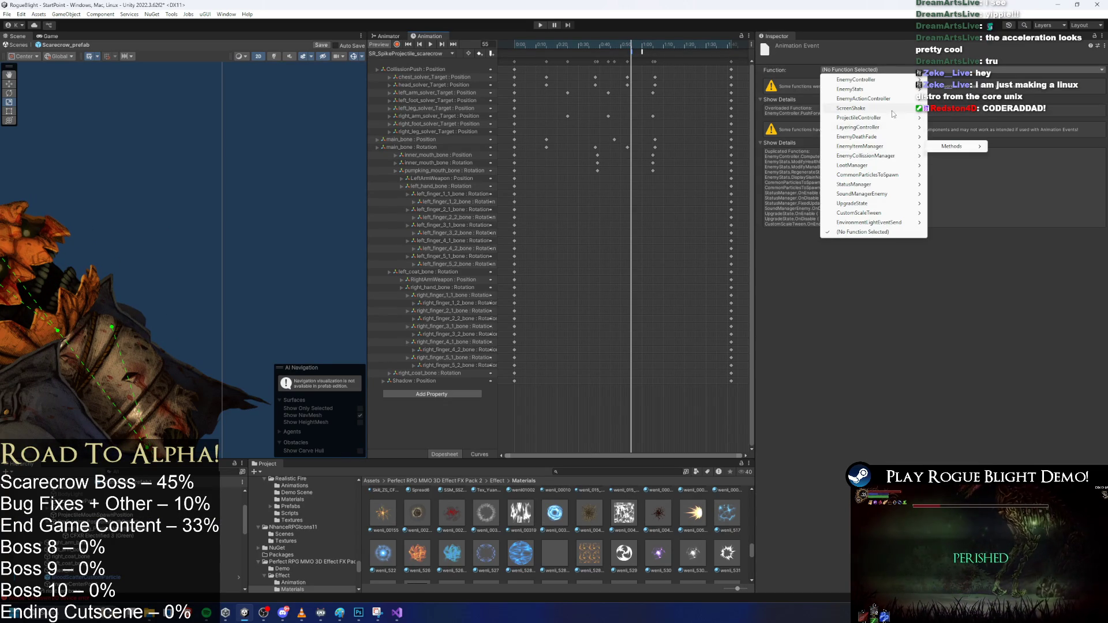
mouse_move(872, 166)
mouse_move(952, 175)
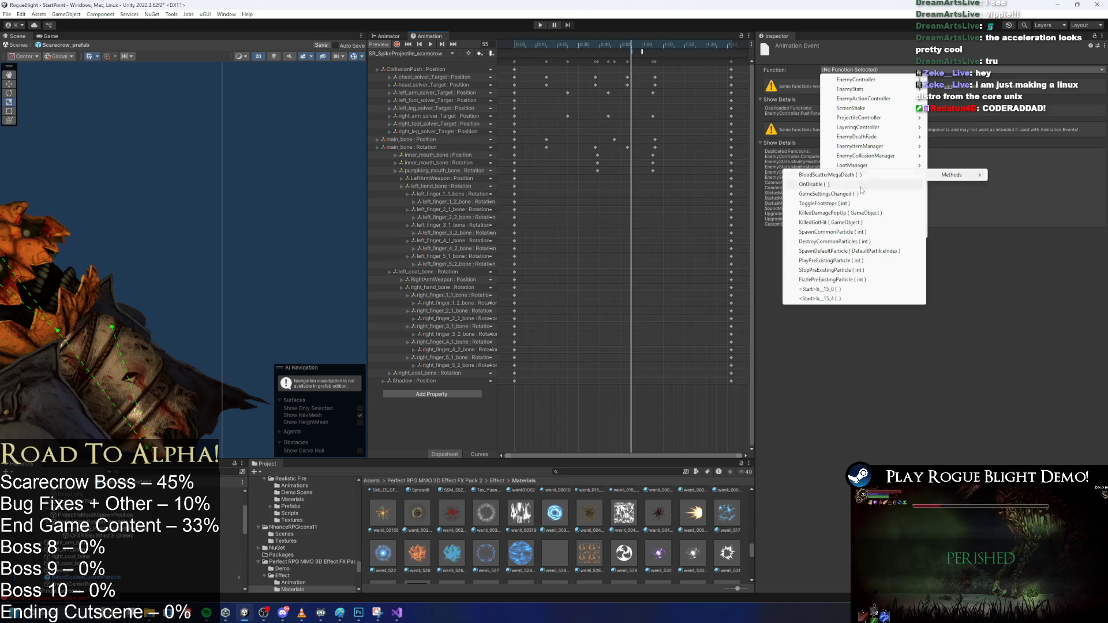
click(859, 262)
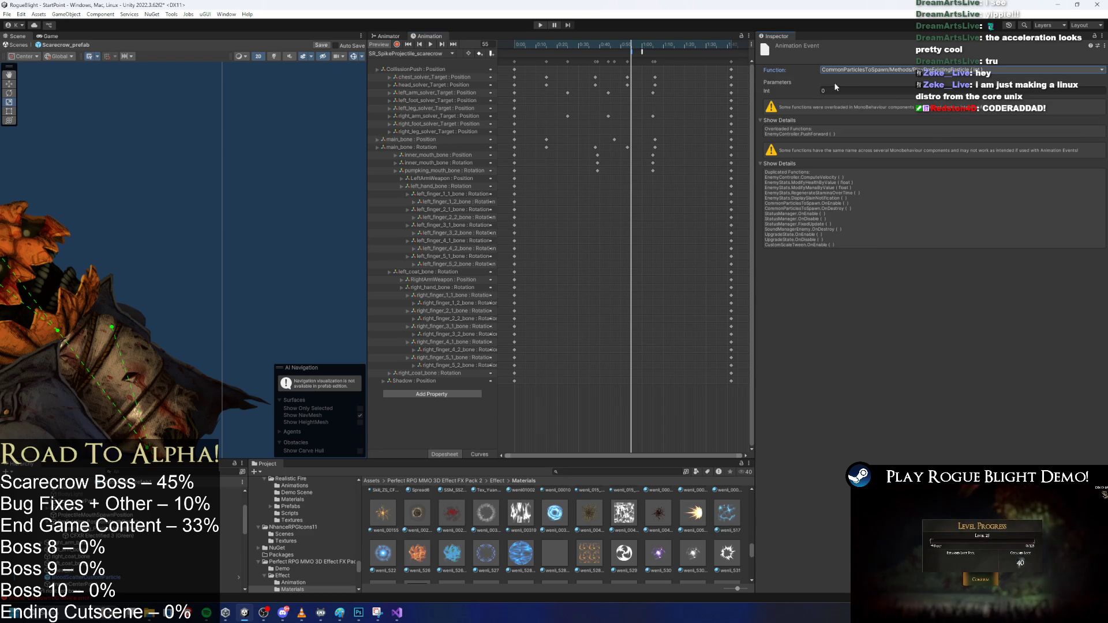
click(540, 25)
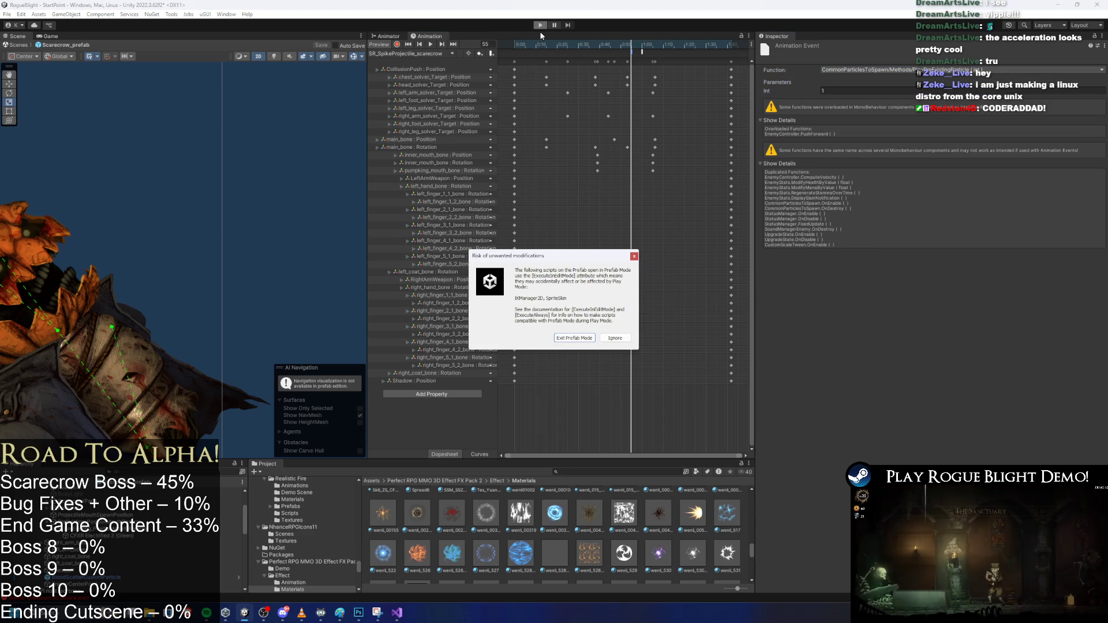
key(Escape)
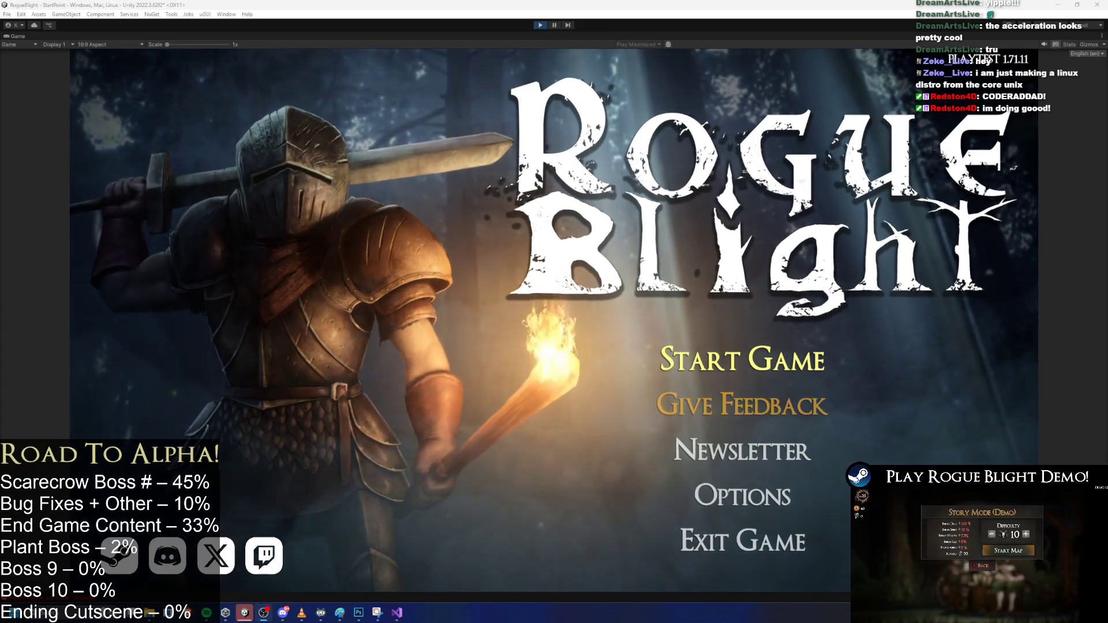
Open the Windows Start menu over the running Rogue Blight title screen
key(super)
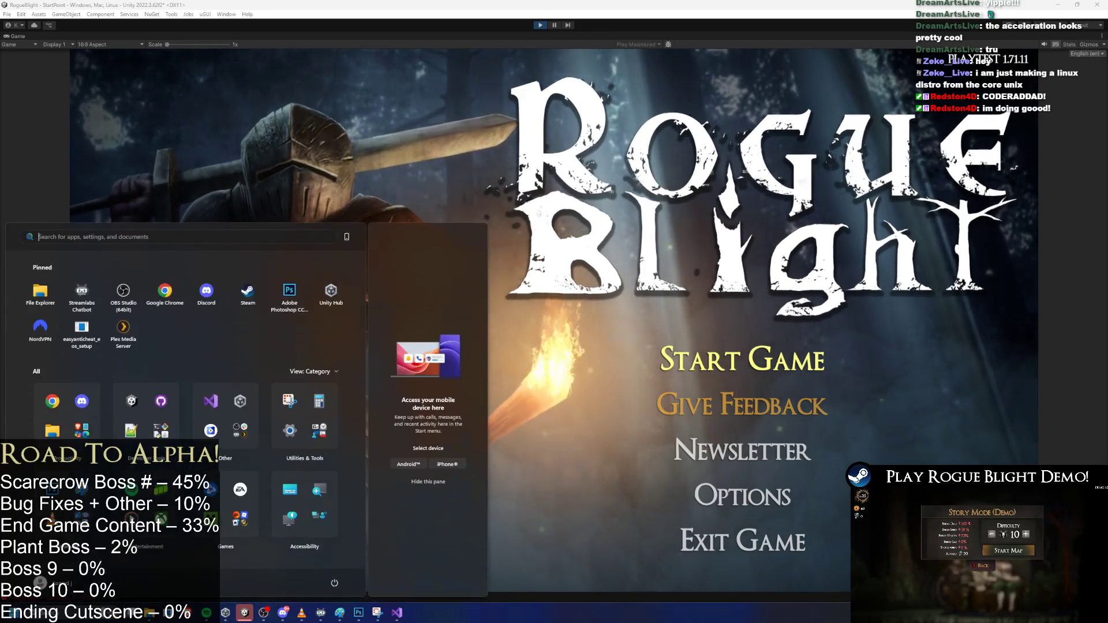
Dismiss the Start menu search and start the game from the Rogue Blight main menu
text(gg)
key(Escape)
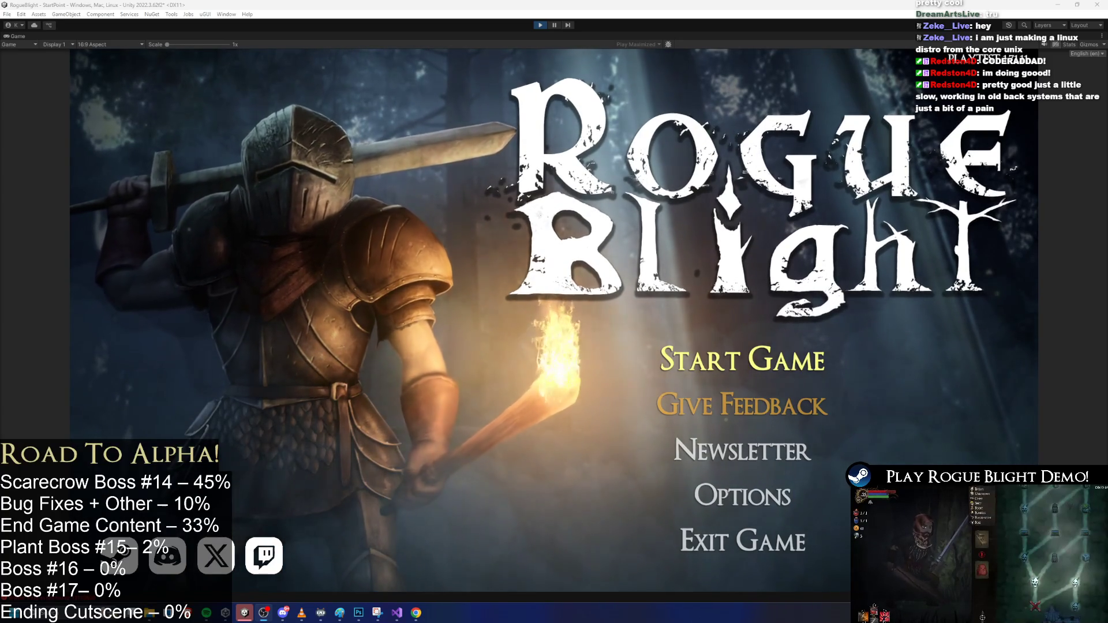
click(773, 359)
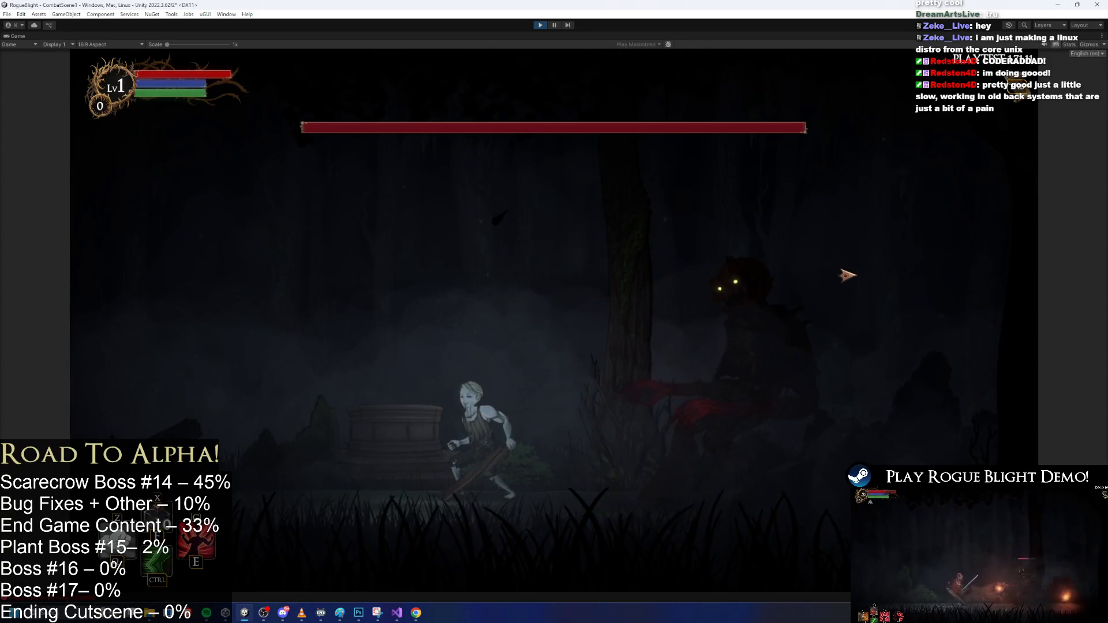
Fight the scarecrow boss, running, jumping and dashing to dodge its red orbs
key(a)
key(d)
key(space)
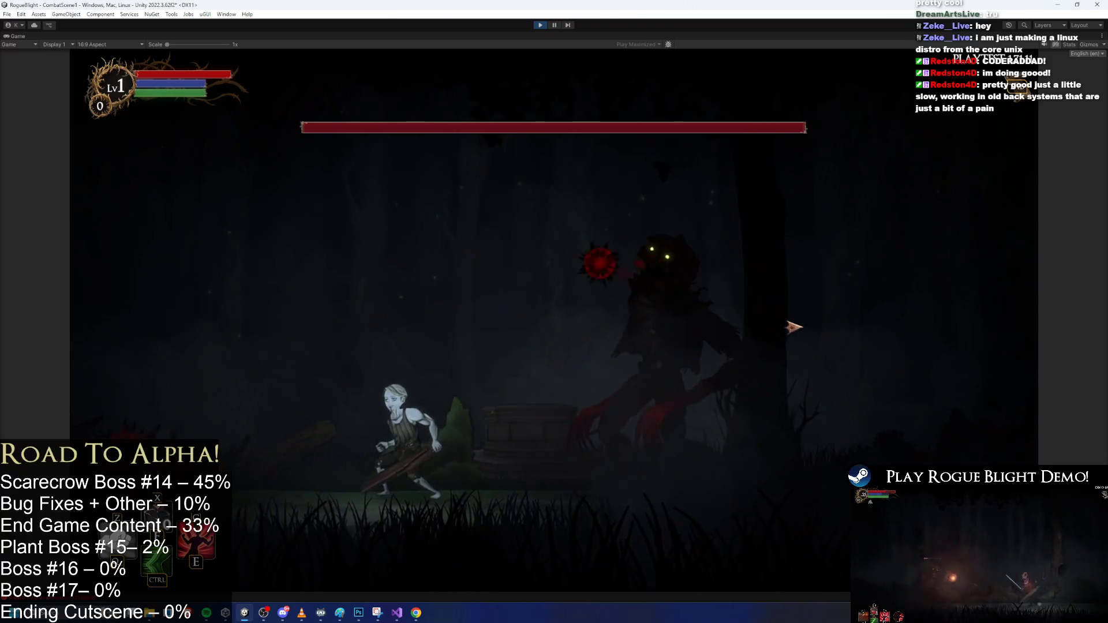
key(a)
key(space)
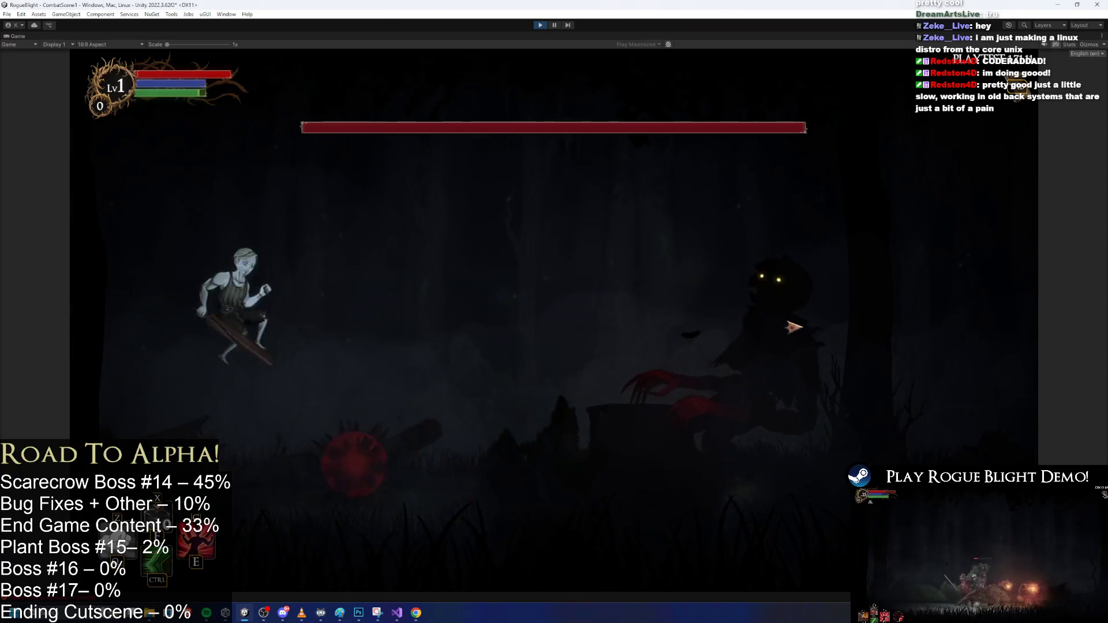
key(d)
key(space)
key(d)
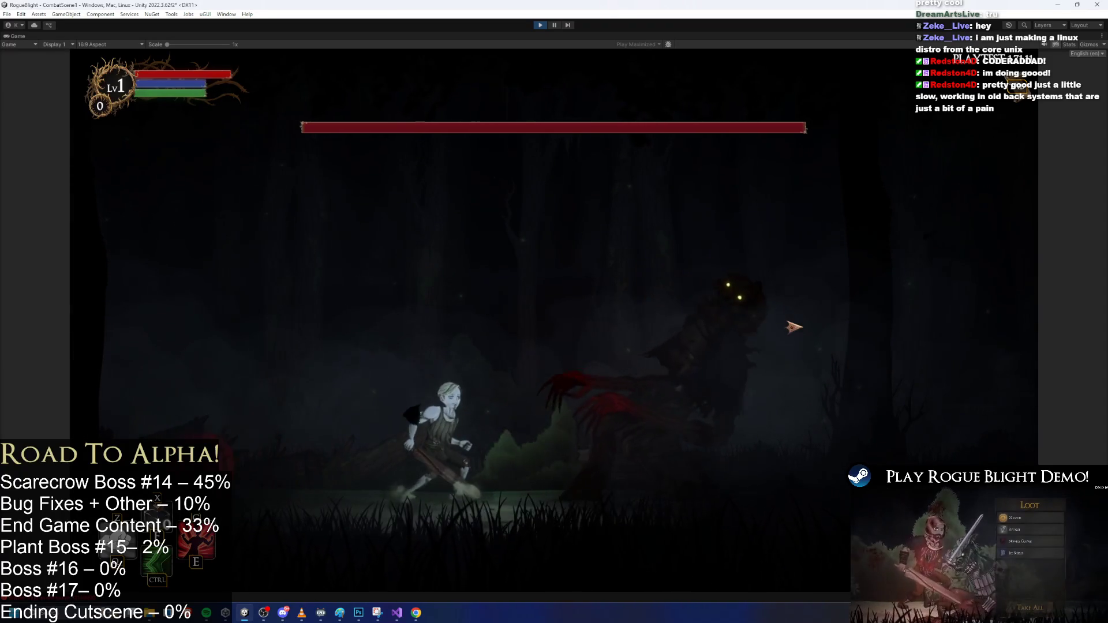
key(a)
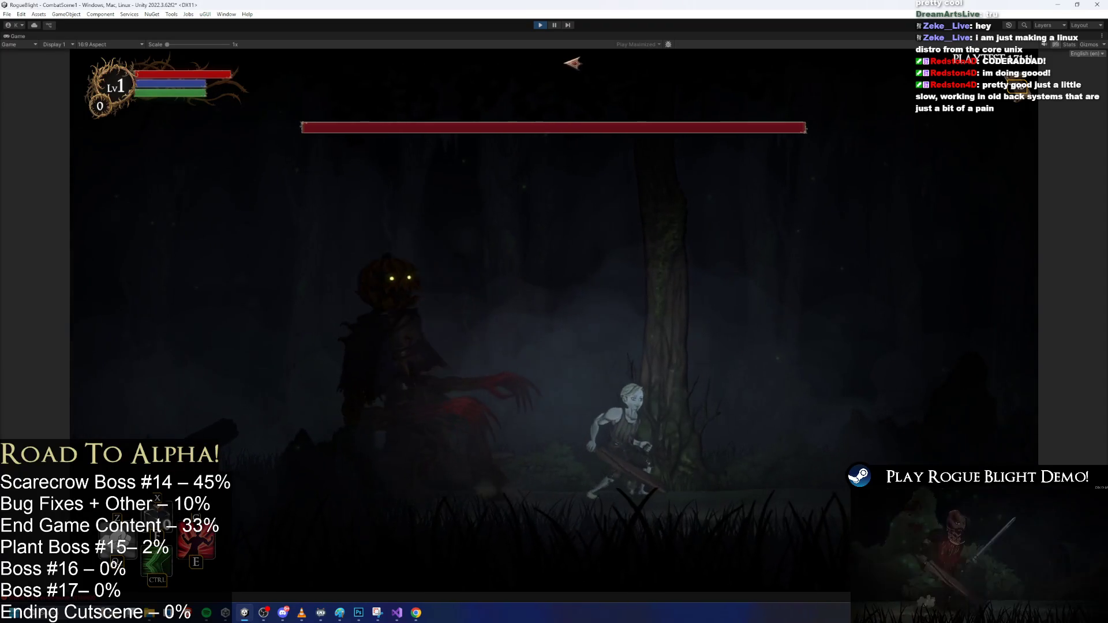
Pause the game, frame the selected object in the Scene view, then exit Play mode
click(556, 25)
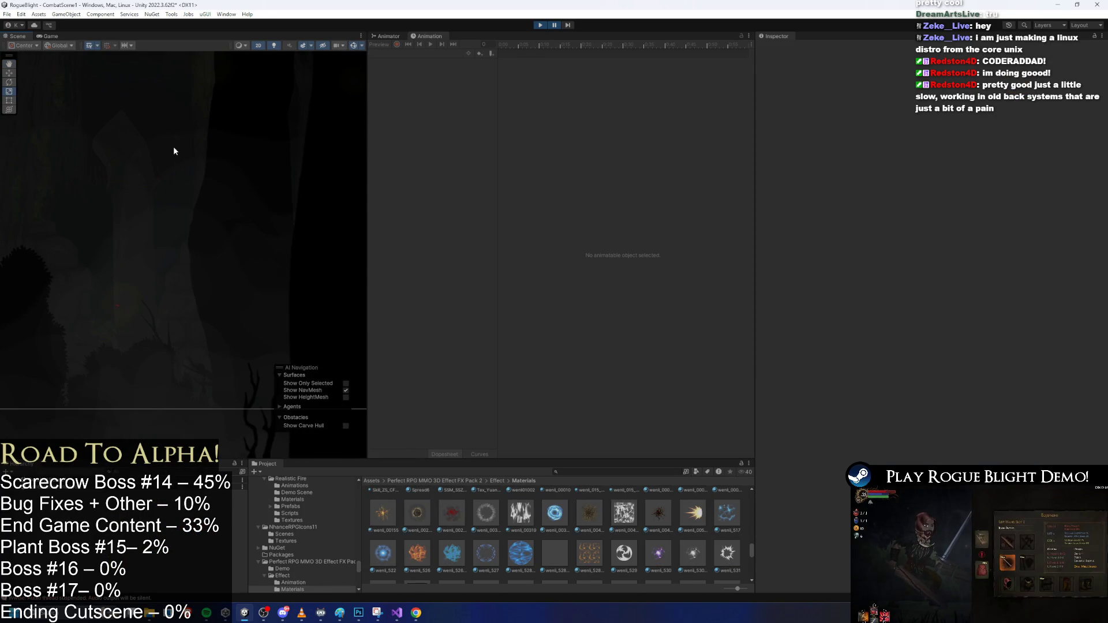
scroll(185, 181, down, 5)
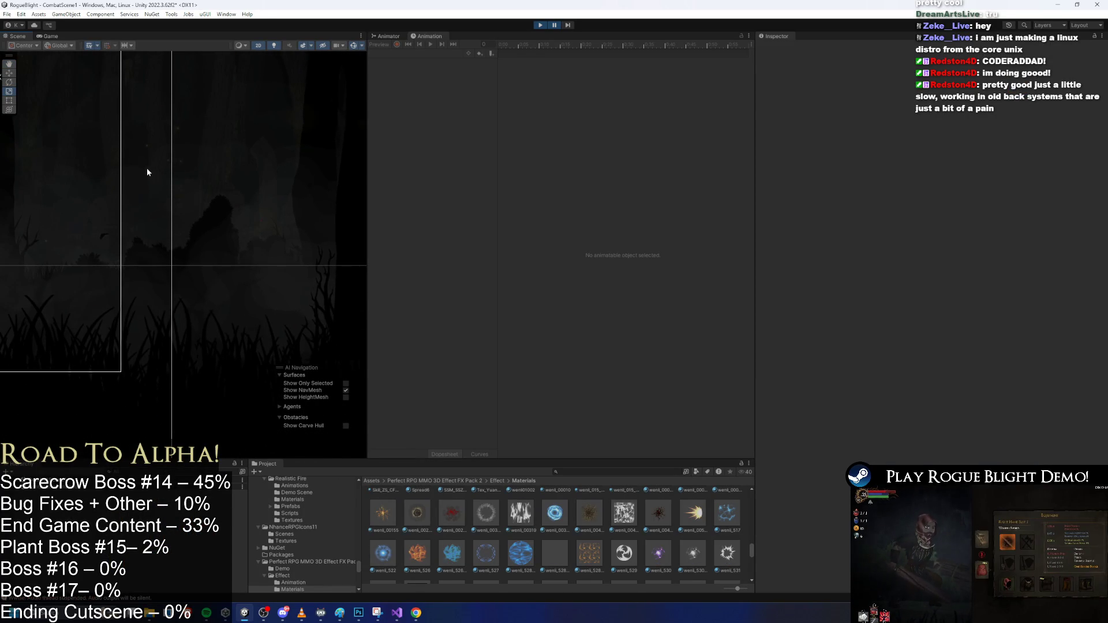
scroll(147, 169, down, 3)
key(f)
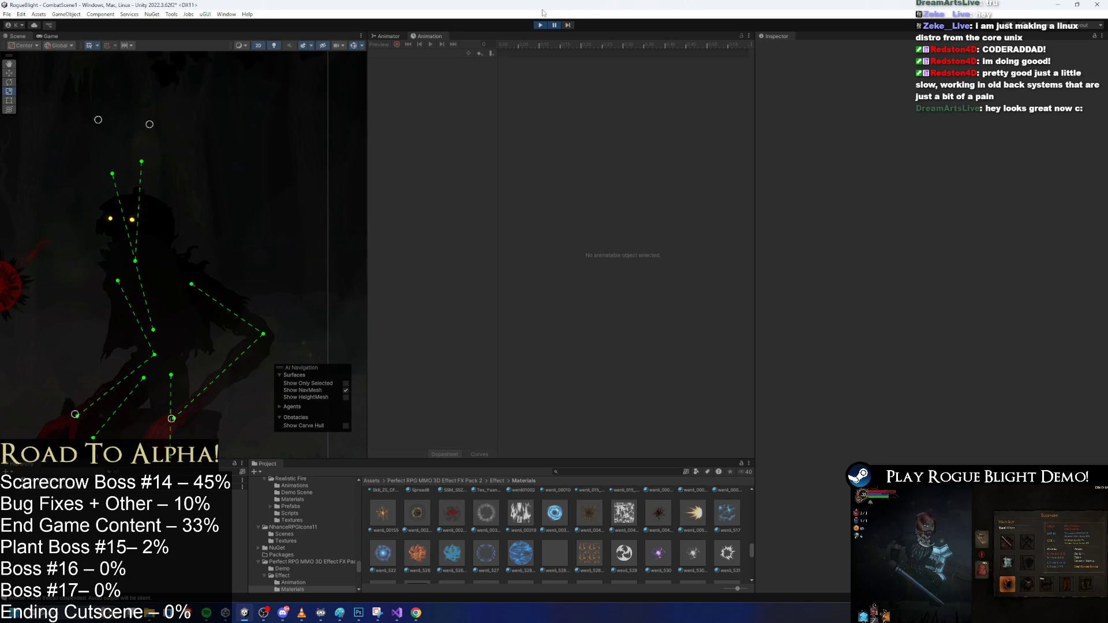
click(544, 27)
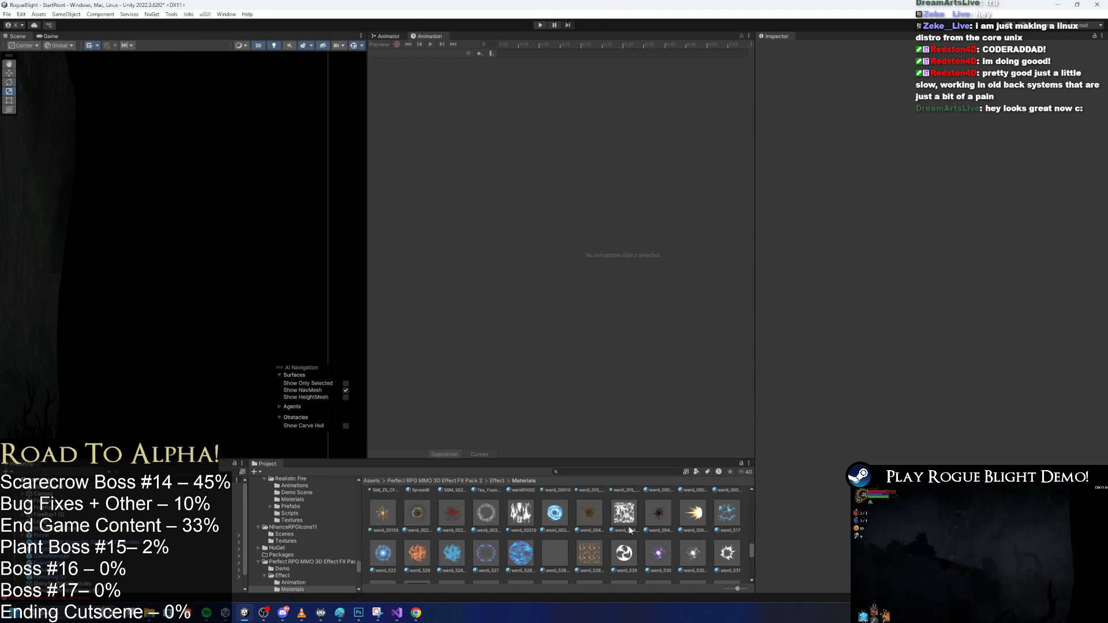
Search 'sca', open the Scarecrow prefab and select PreExisting_PositionMouthParticle
text(scarecrow prefa)
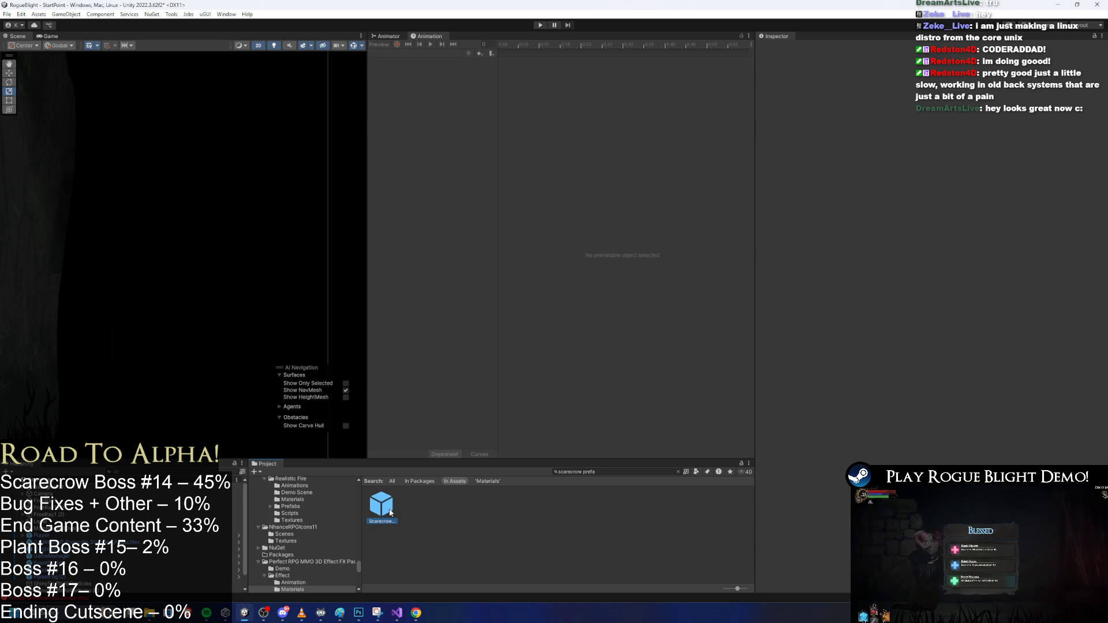
double_click(390, 512)
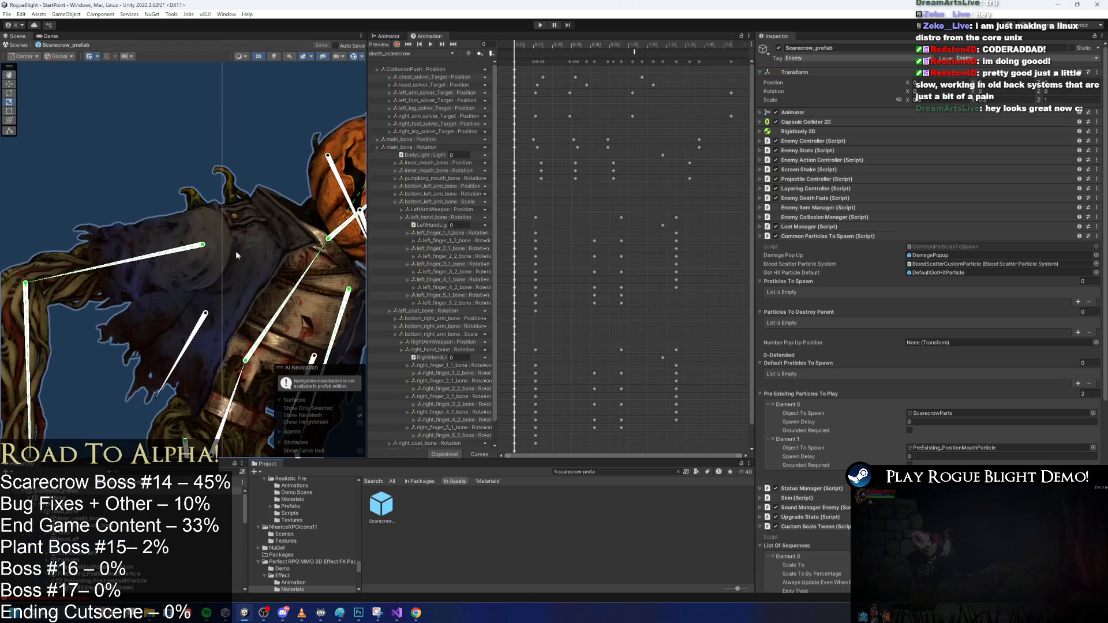
click(136, 574)
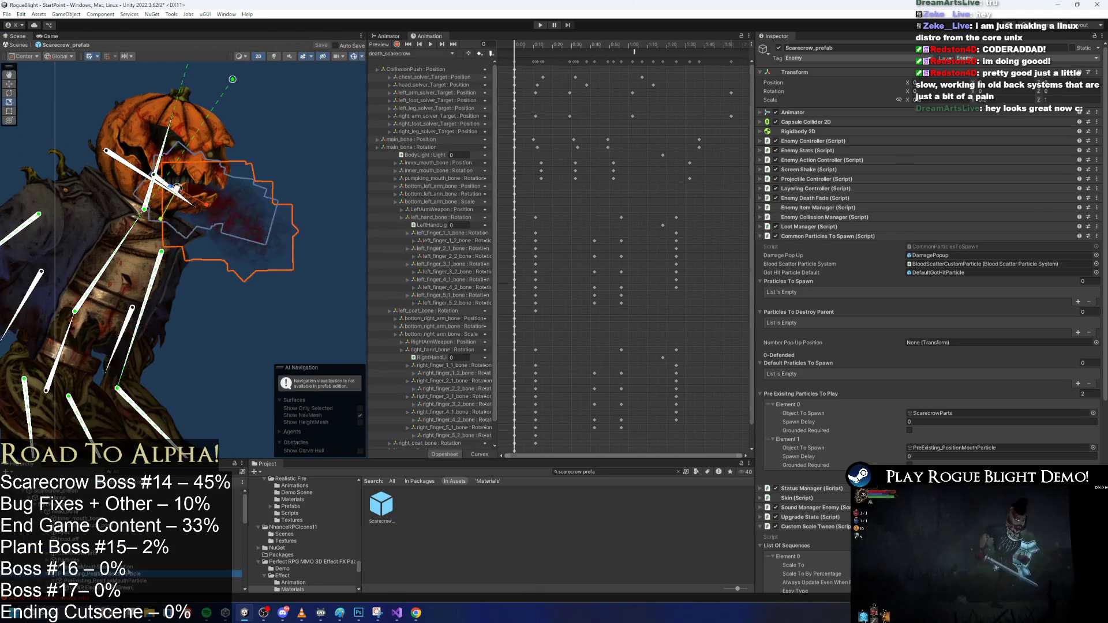
Scrub the particle Playback Time to replay the mouth spray from the pumpkin head
drag(187, 400, 237, 393)
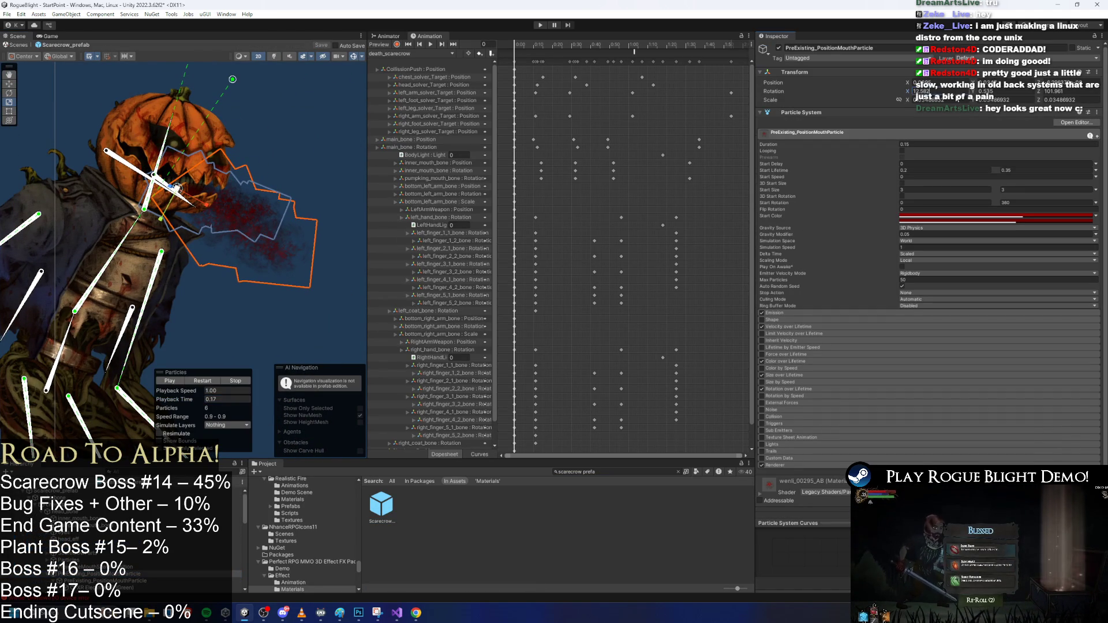
key(Return)
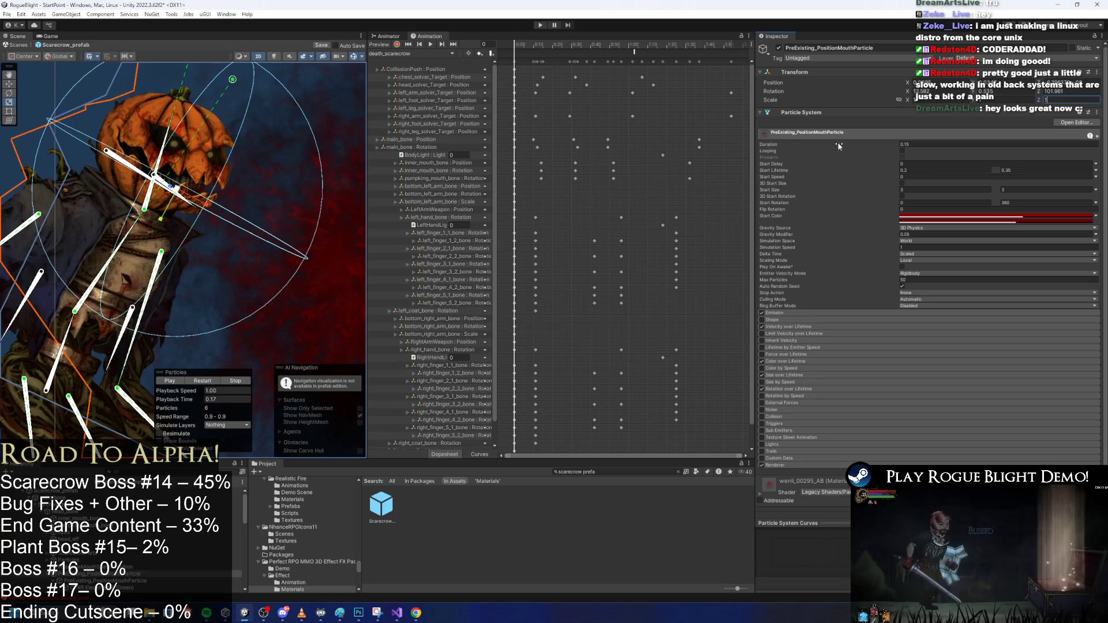
scroll(300, 272, down, 10)
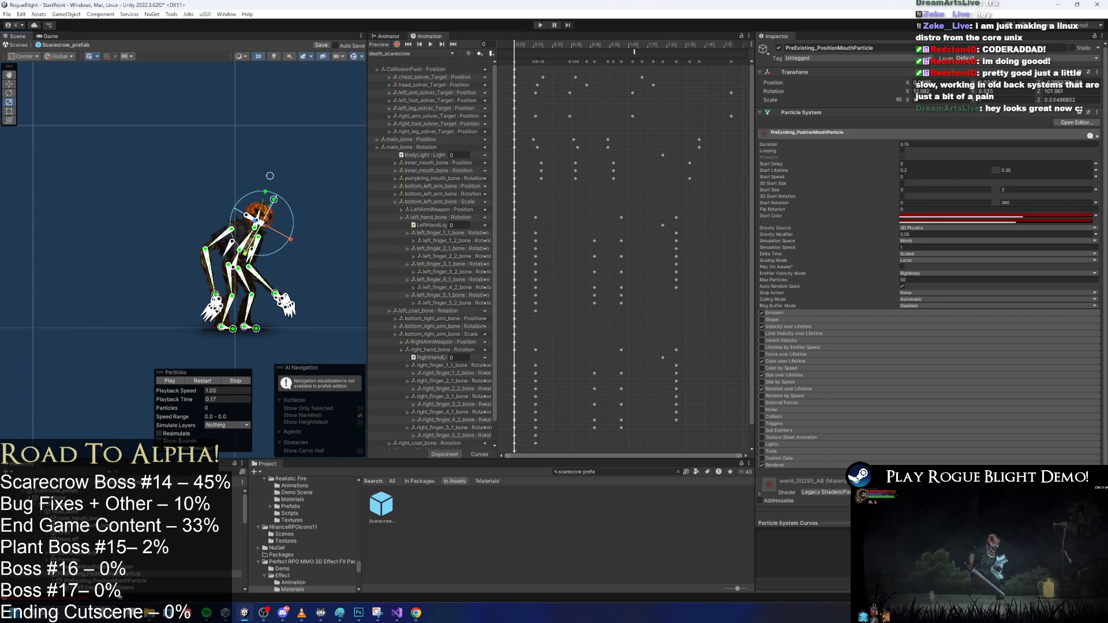
click(227, 398)
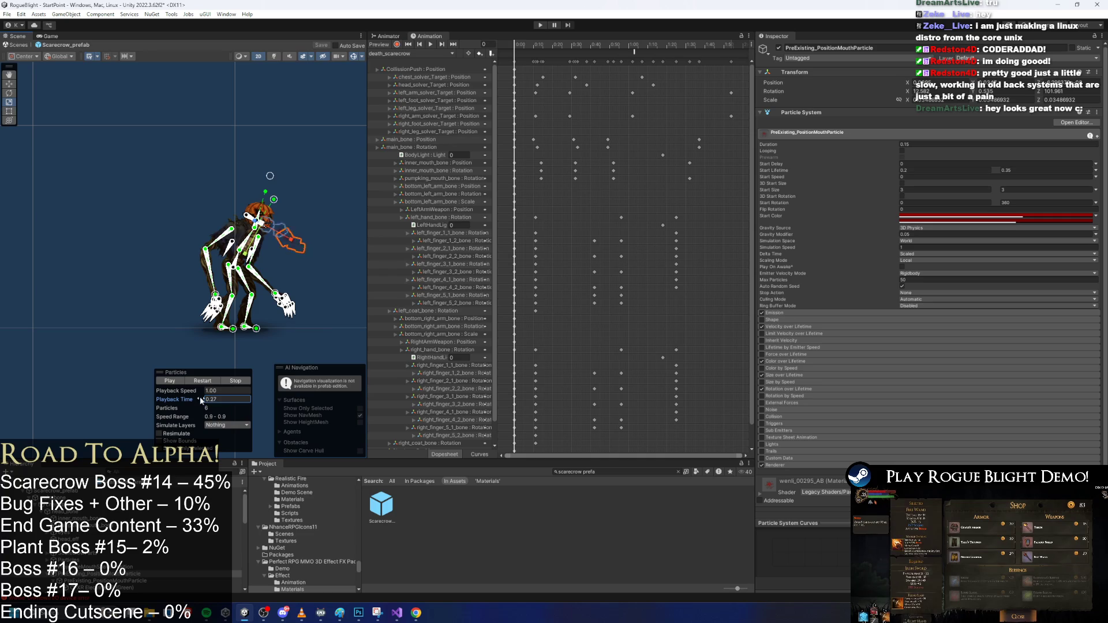
drag(197, 400, 205, 408)
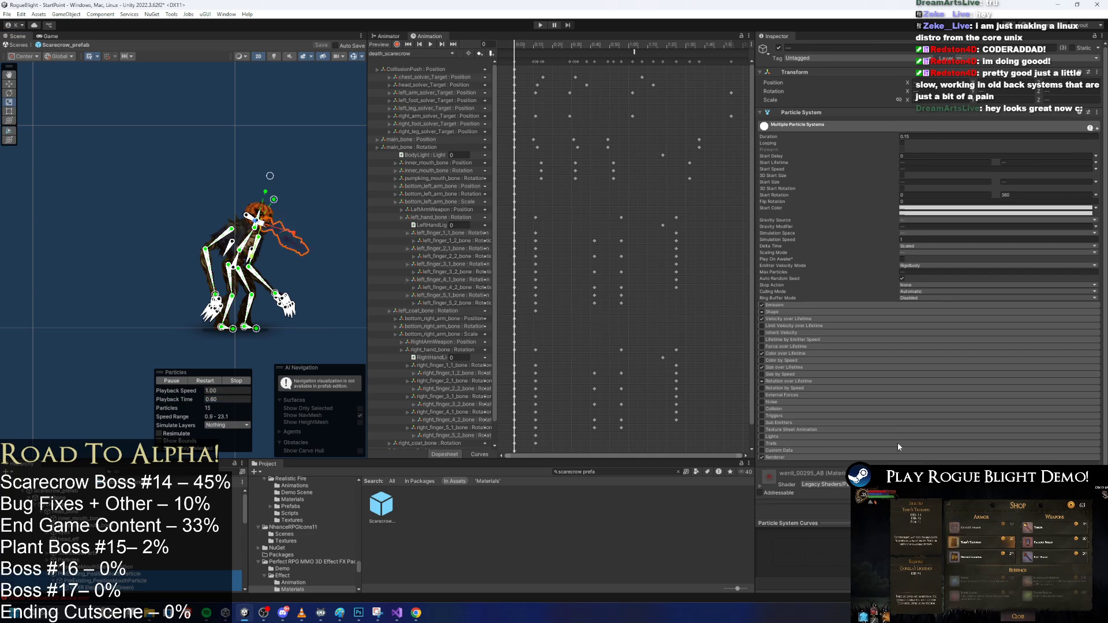
Set the mouth particle's Max Particle Size to 9999 and replay its preview
scroll(795, 441, down, 3)
scroll(927, 414, down, 3)
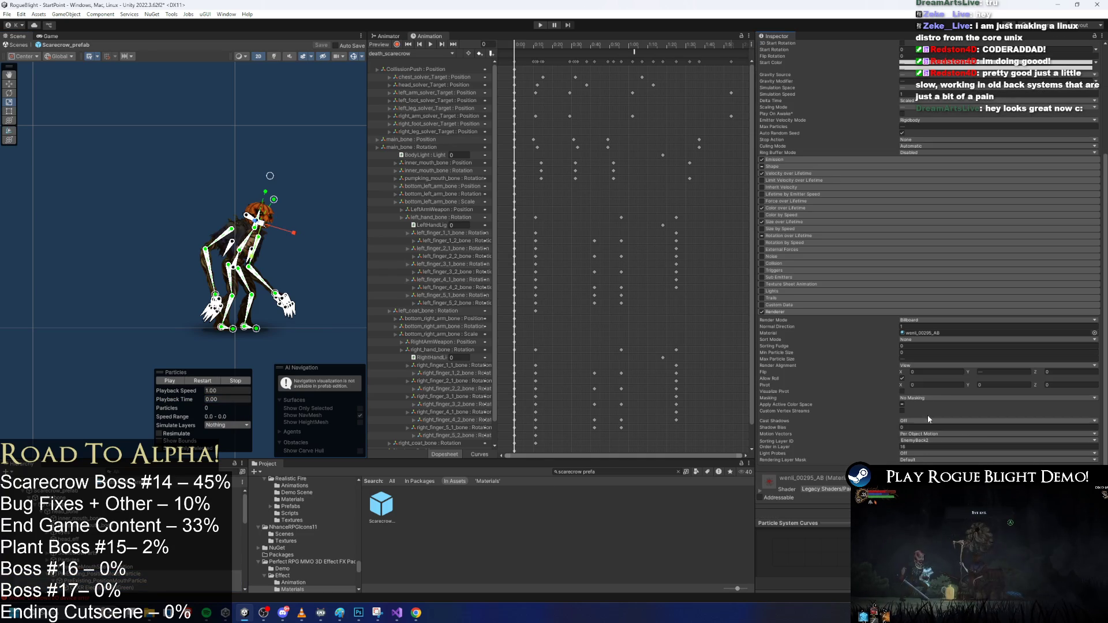
click(924, 359)
text(000)
key(BackSpace)
key(BackSpace)
key(BackSpace)
text(9999)
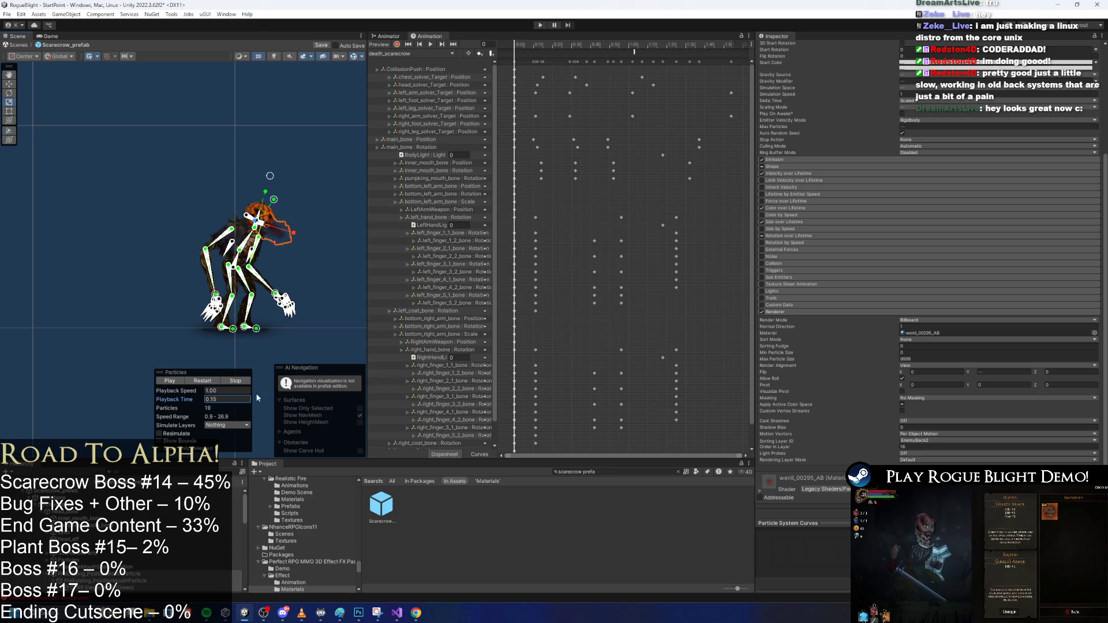
scroll(282, 248, up, 5)
key(f)
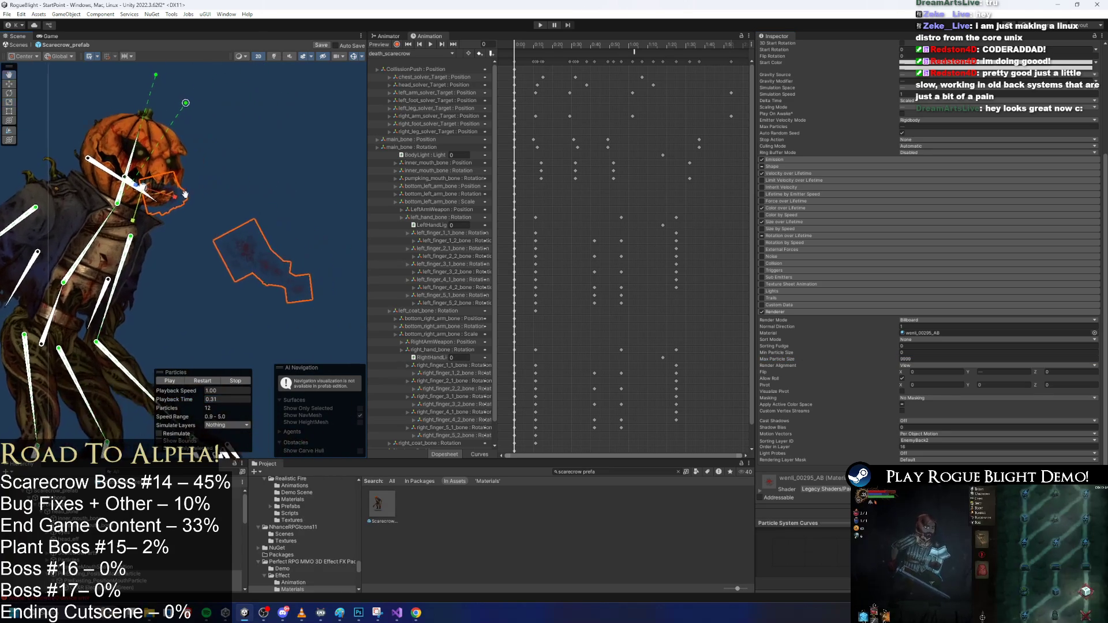
click(204, 382)
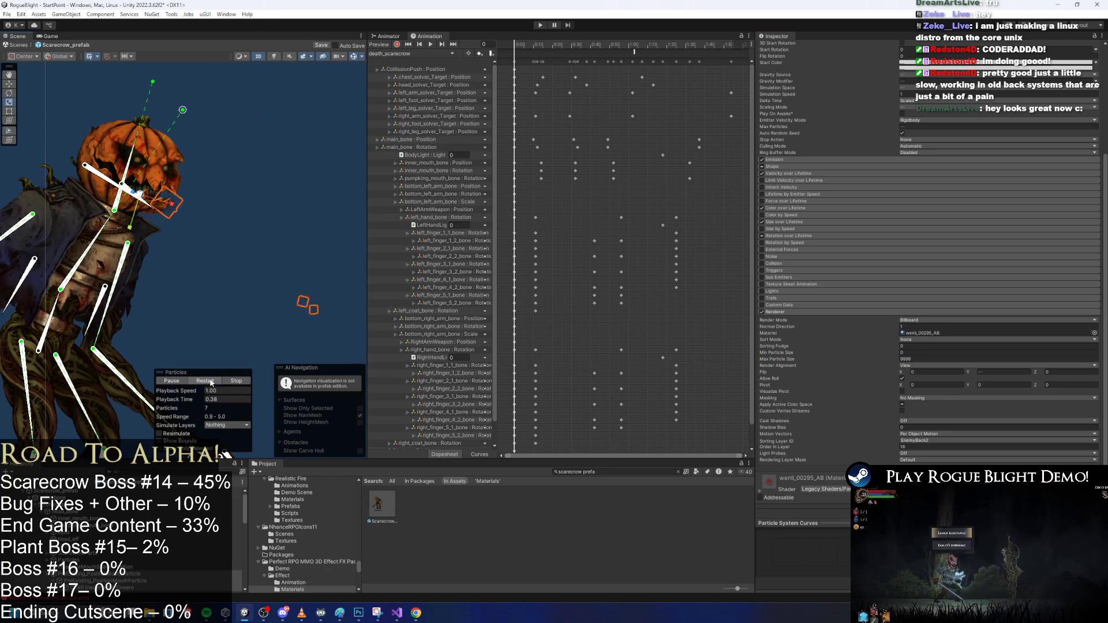
Select the three particle systems, set their Duration to 0.25, and start the game
scroll(935, 145, up, 5)
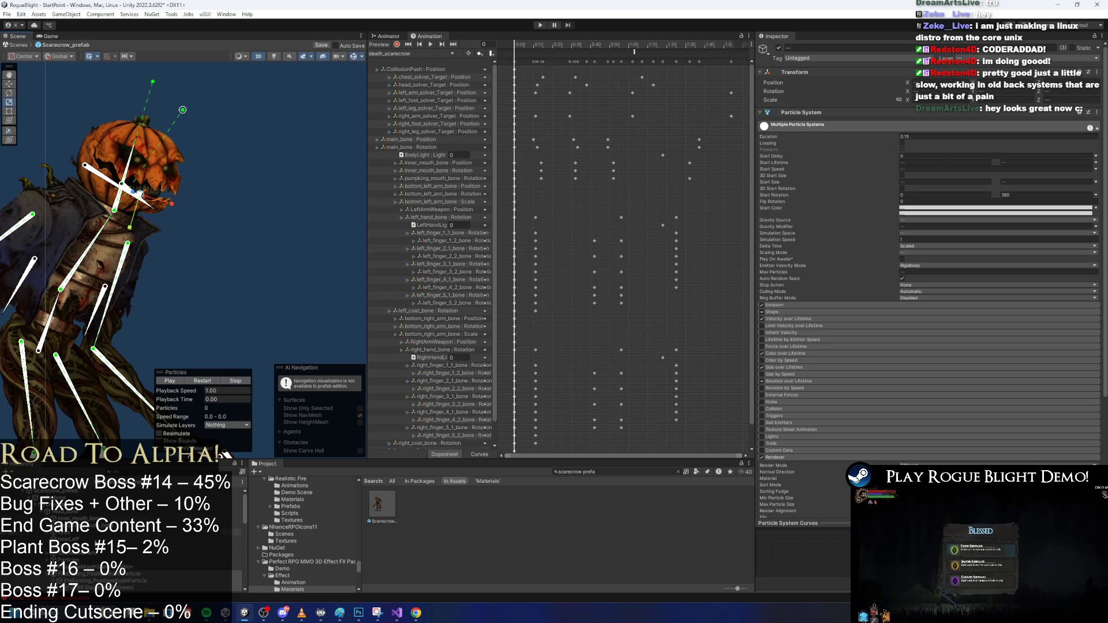
key(Up)
key(Down)
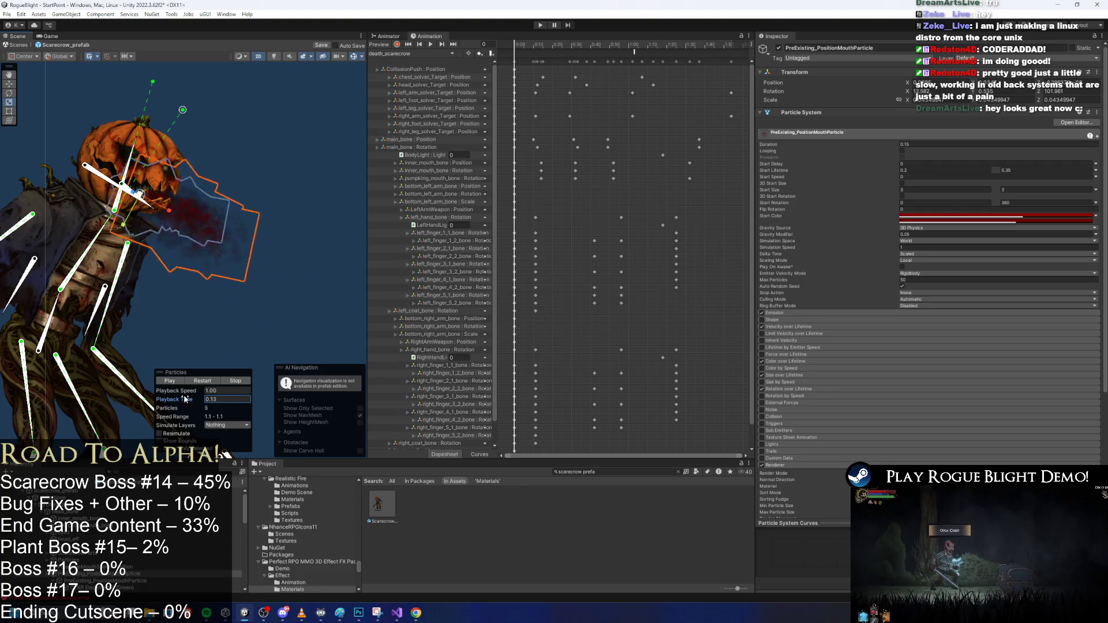
click(208, 383)
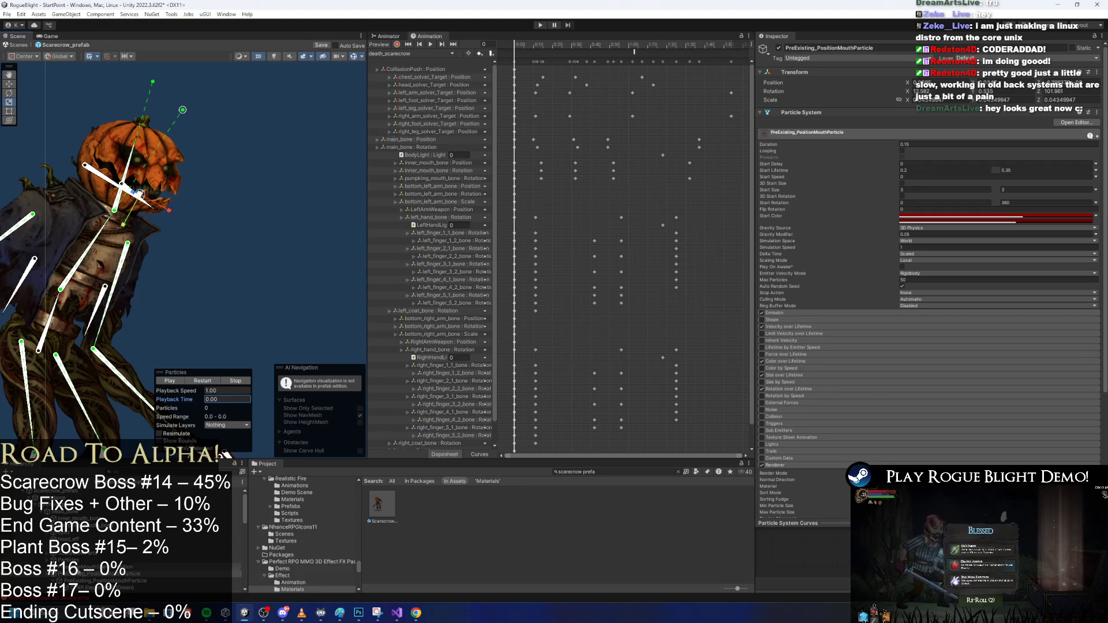
shift+click(104, 594)
click(920, 136)
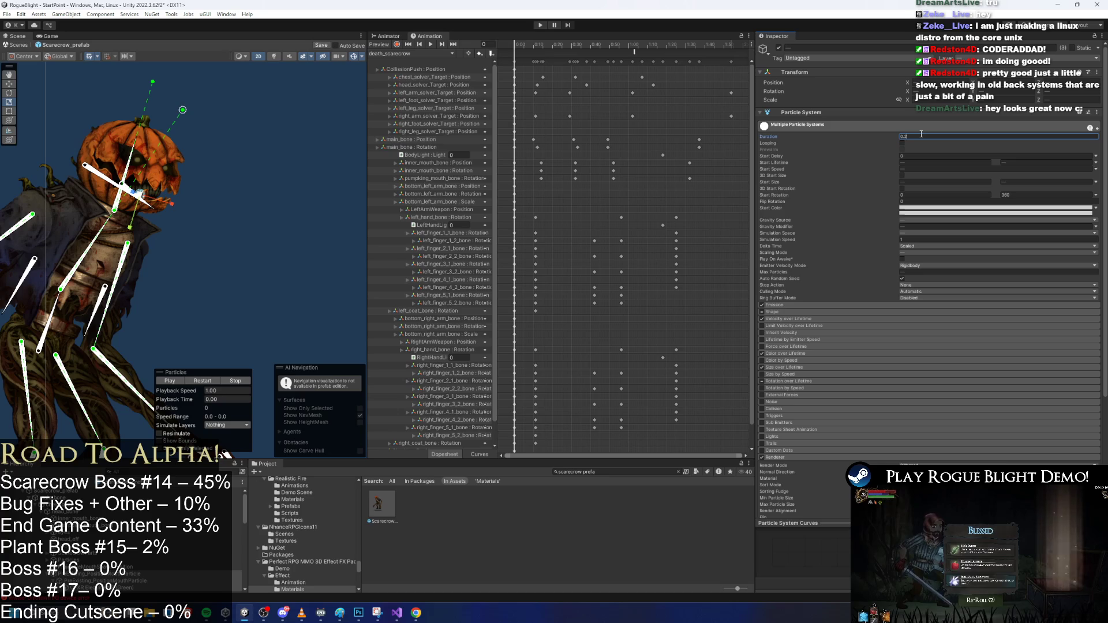
key(Return)
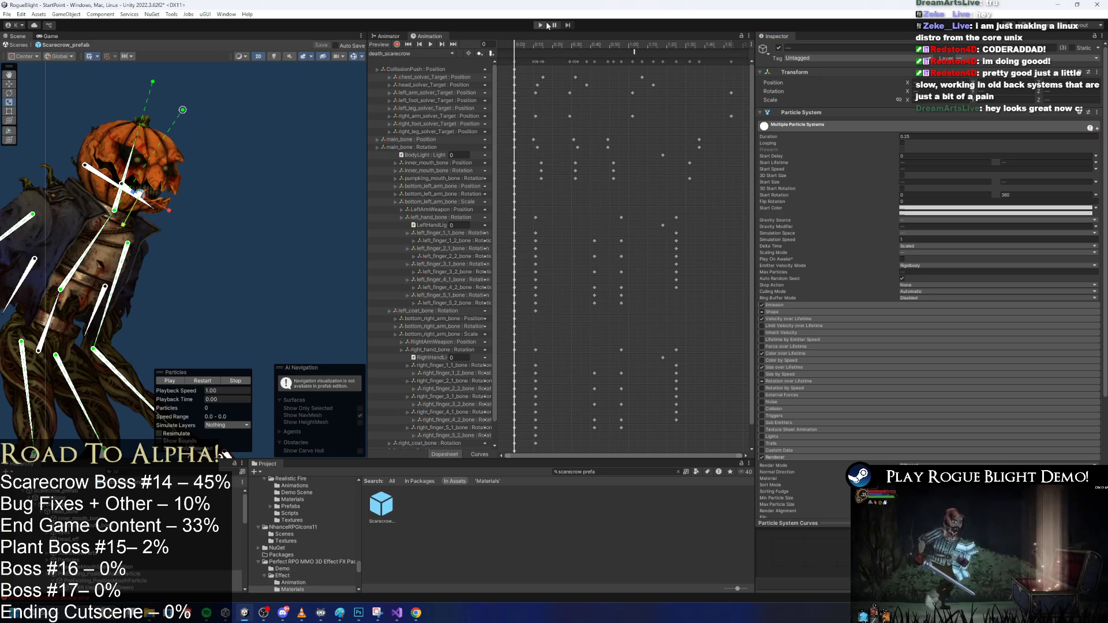
click(545, 26)
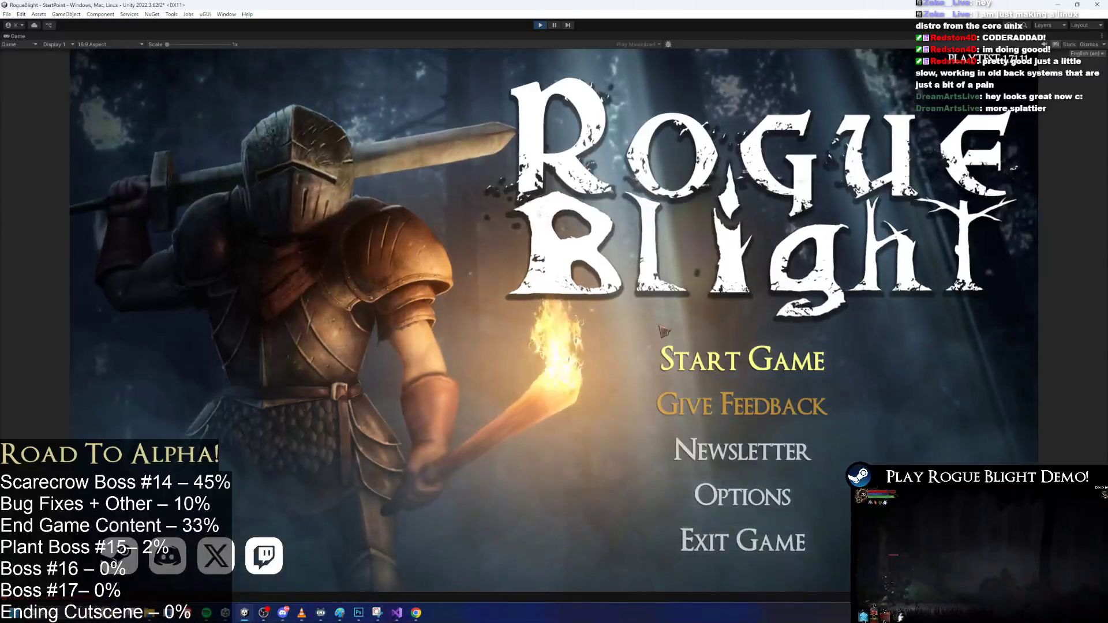
Start the game, load a save slot, and run toward the scarecrow boss
click(741, 359)
click(771, 329)
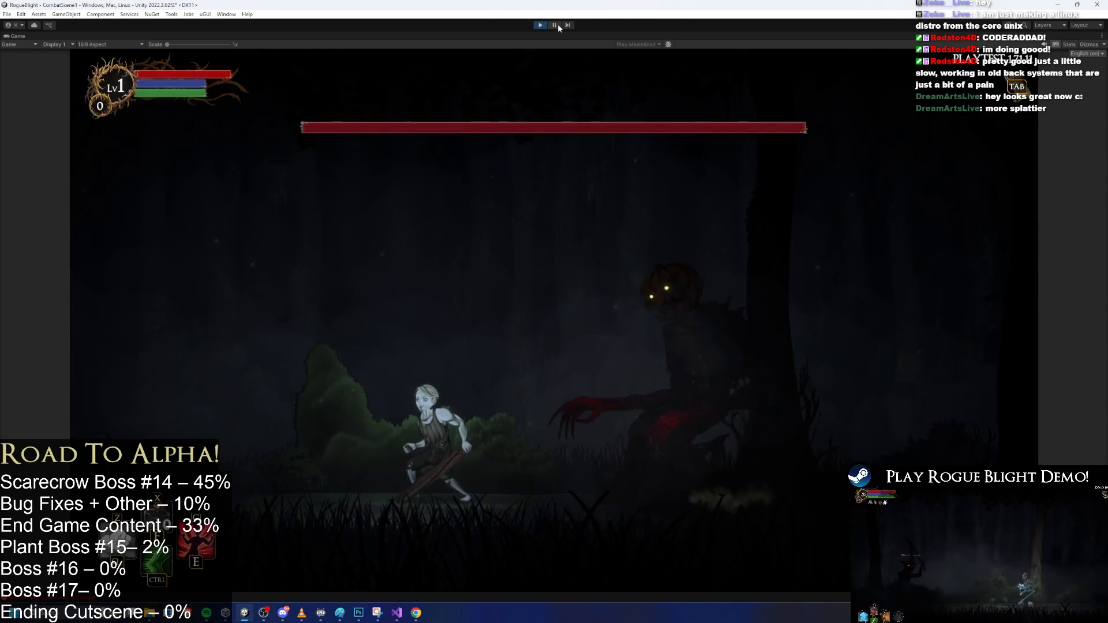
key(space)
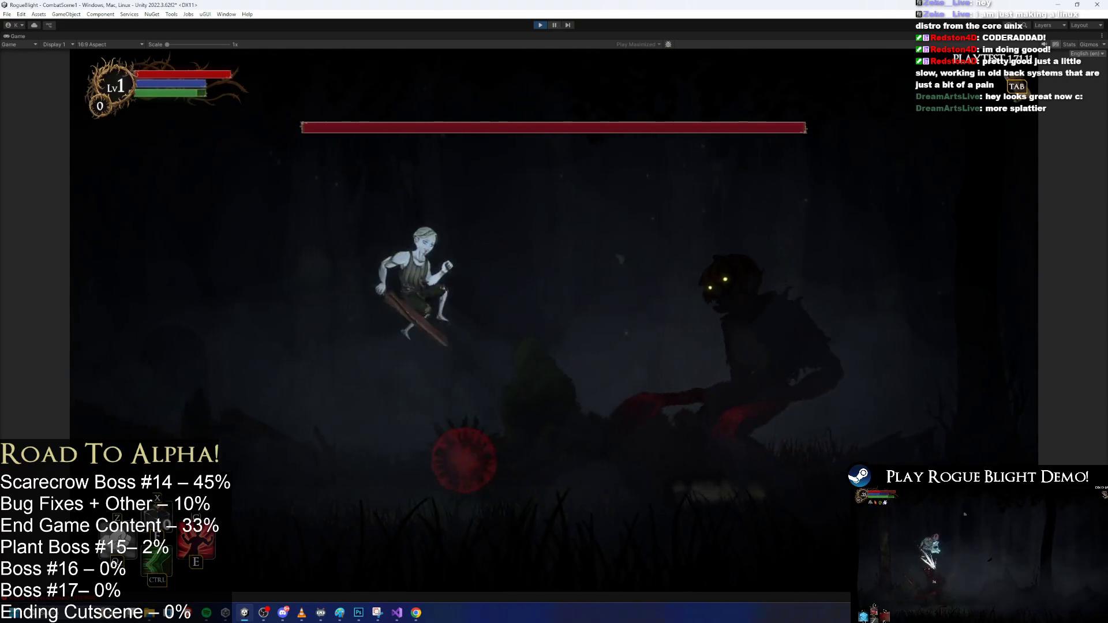
key(a)
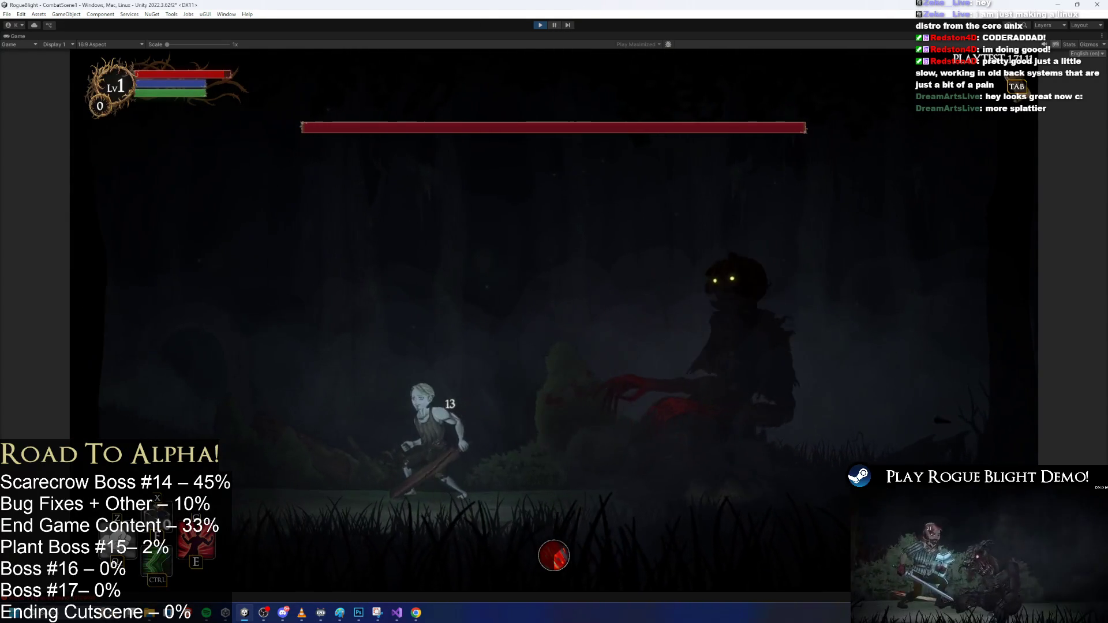
key(a)
key(d)
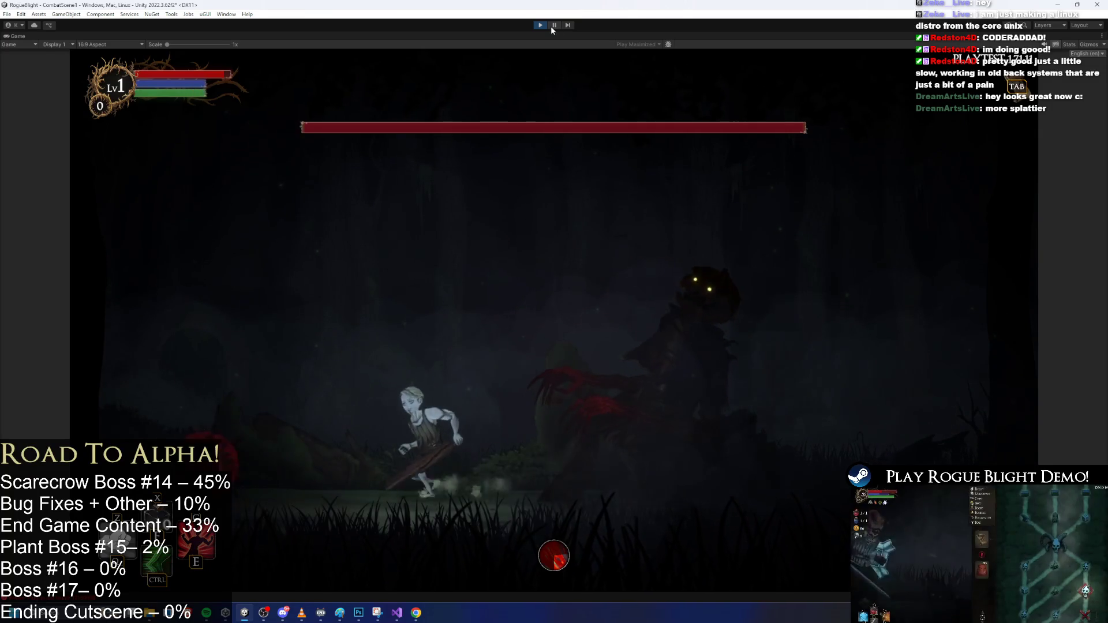
key(d)
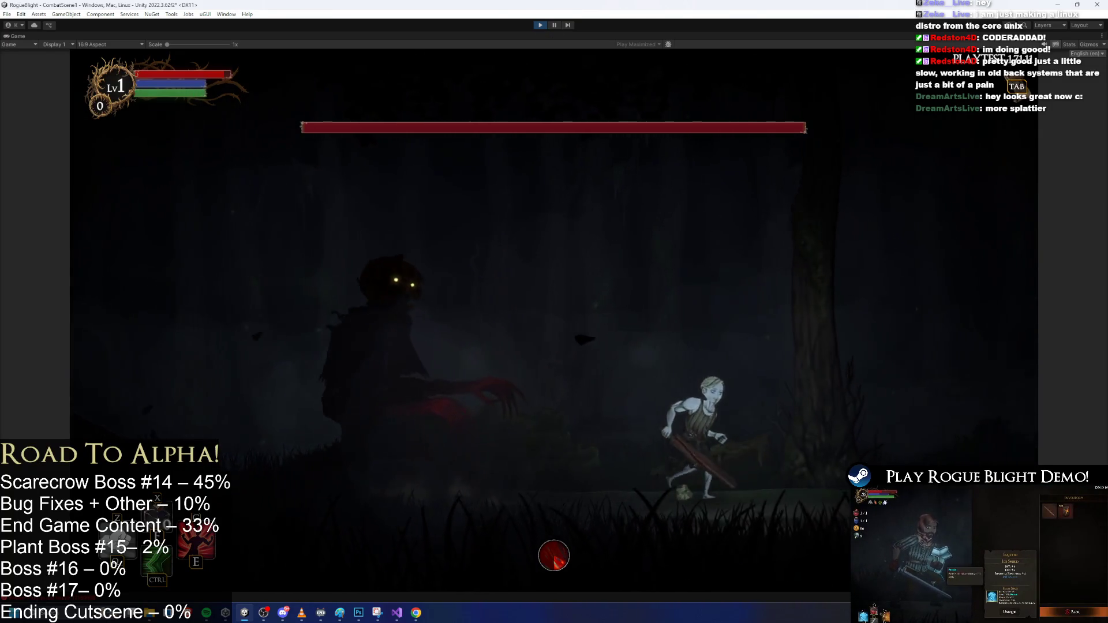
Dodge around the boss to watch the blood splatter, then stop Play mode with Ctrl+P
key(d)
key(a)
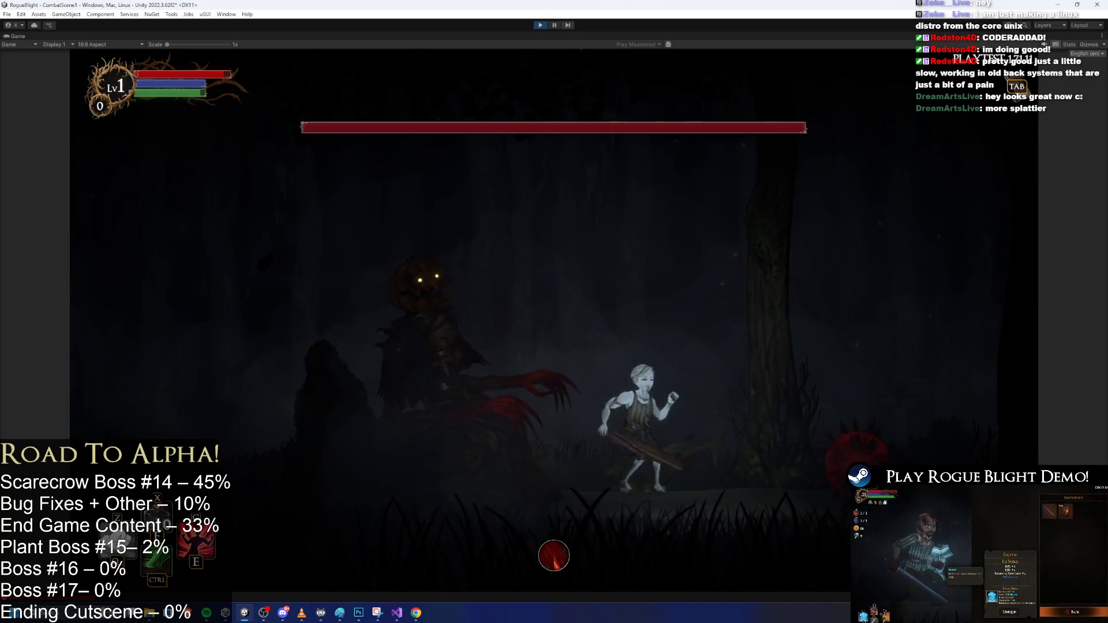
key(d)
key(a)
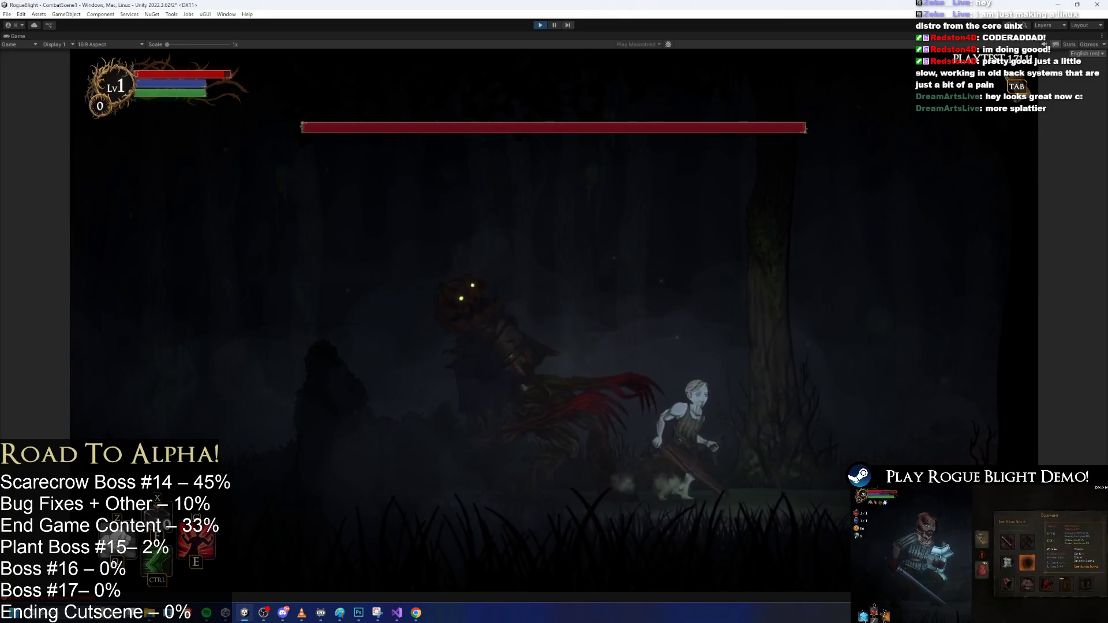
key(a)
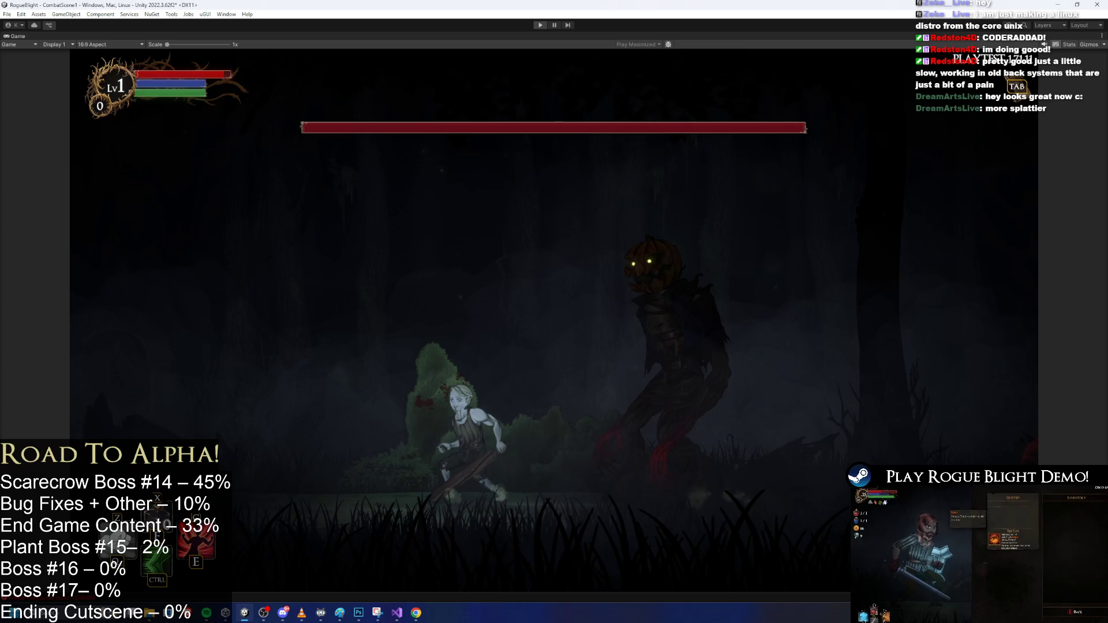
key(ctrl+p)
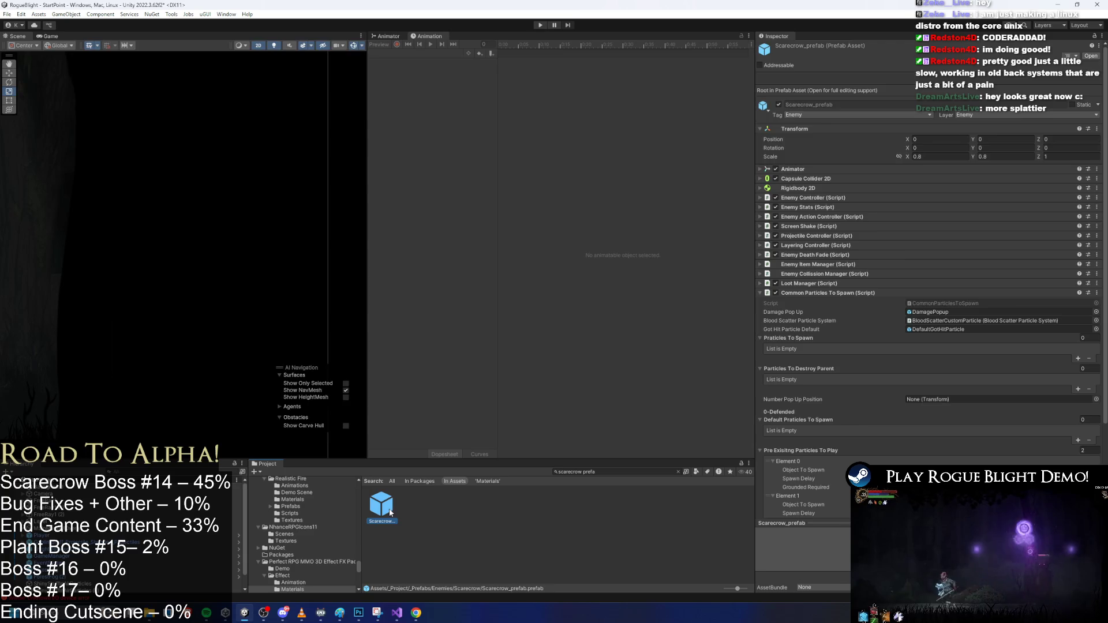
Open the Scarecrow prefab, select the mouth vomit particle, and set its Rotation X to 0
double_click(390, 512)
scroll(103, 555, down, 3)
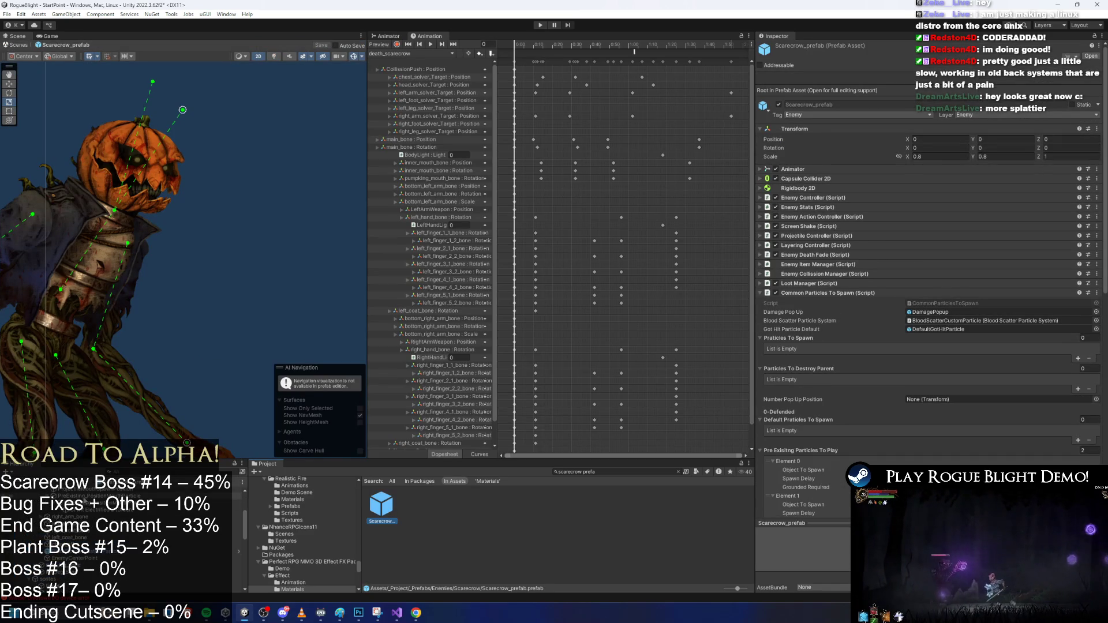
click(87, 497)
drag(181, 399, 278, 375)
scroll(329, 312, down, 3)
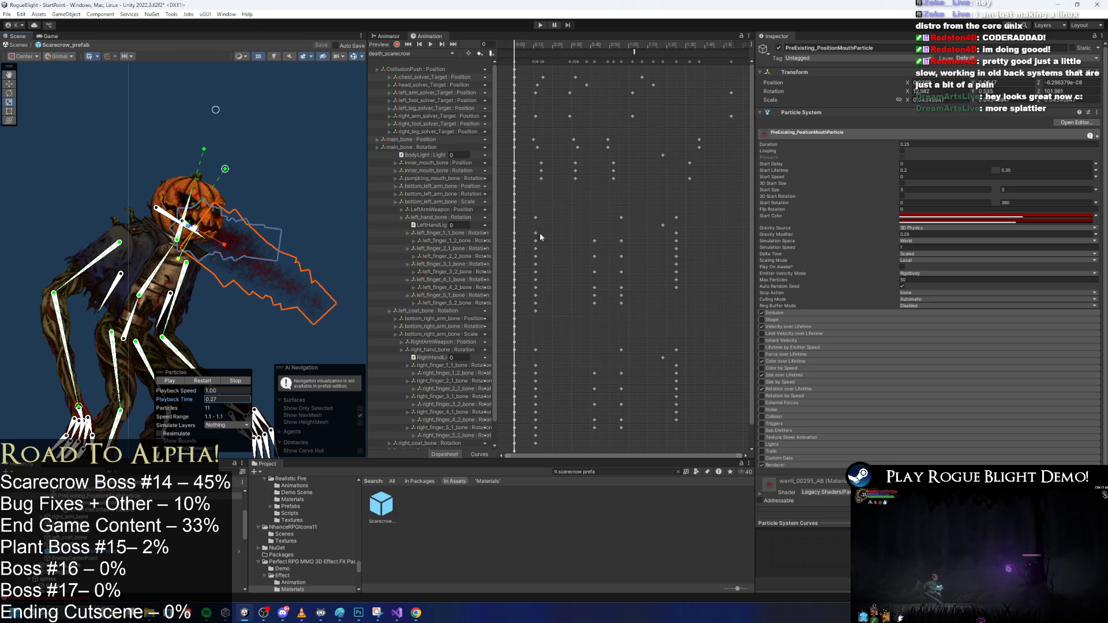
text(0)
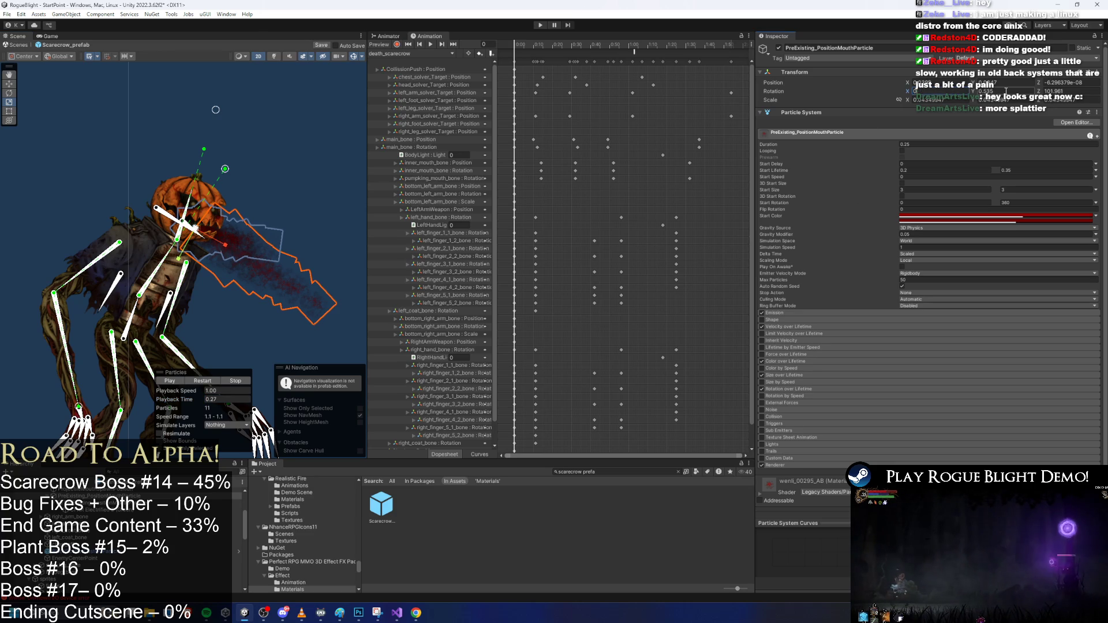
text(0)
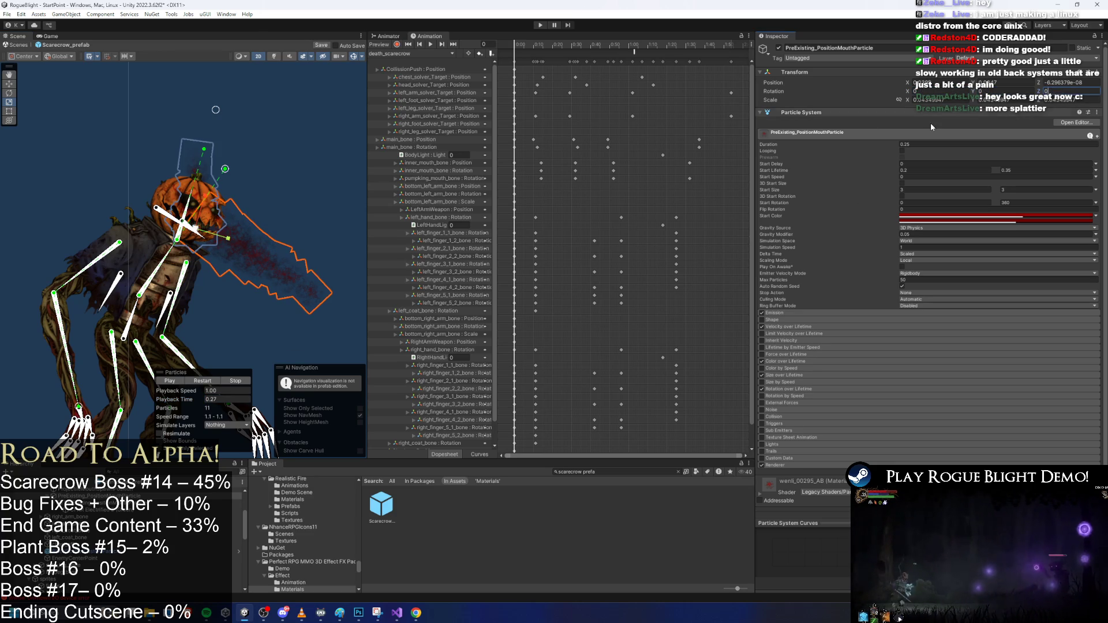
Rotate the mouth particle with the rotate tool to angle the spray, previewing the burst
click(92, 502)
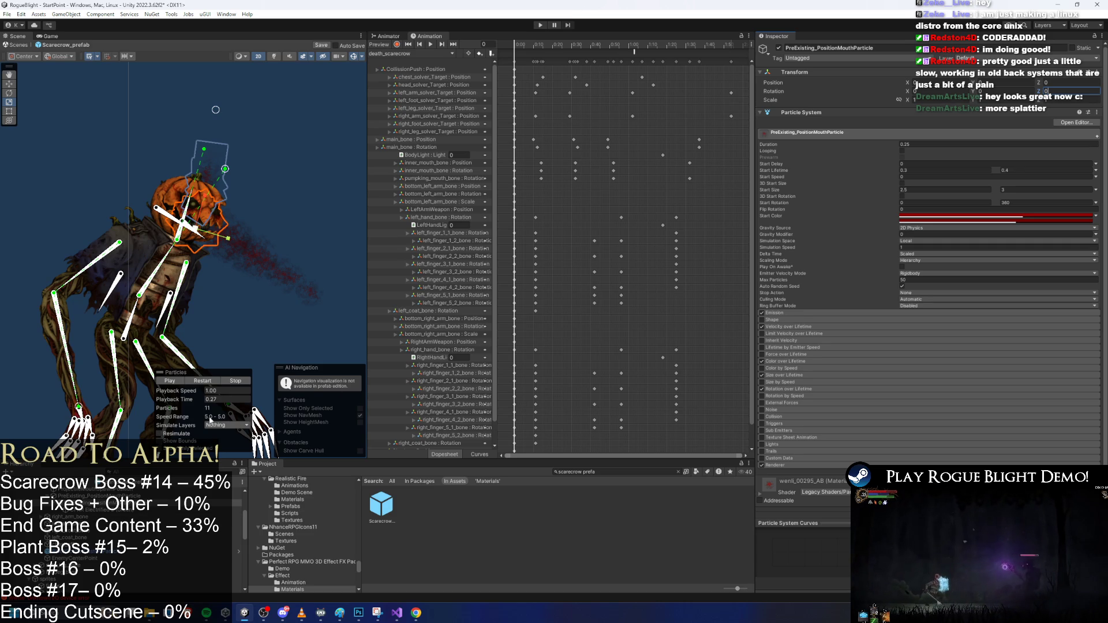
key(Up)
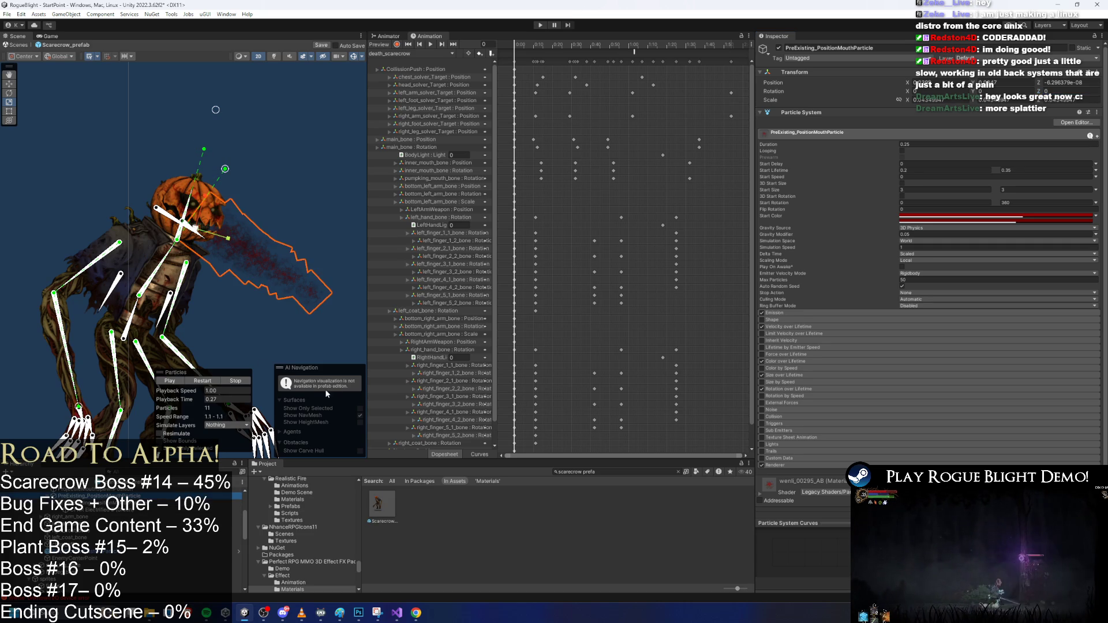
drag(199, 402, 170, 380)
key(e)
drag(233, 251, 226, 276)
click(176, 402)
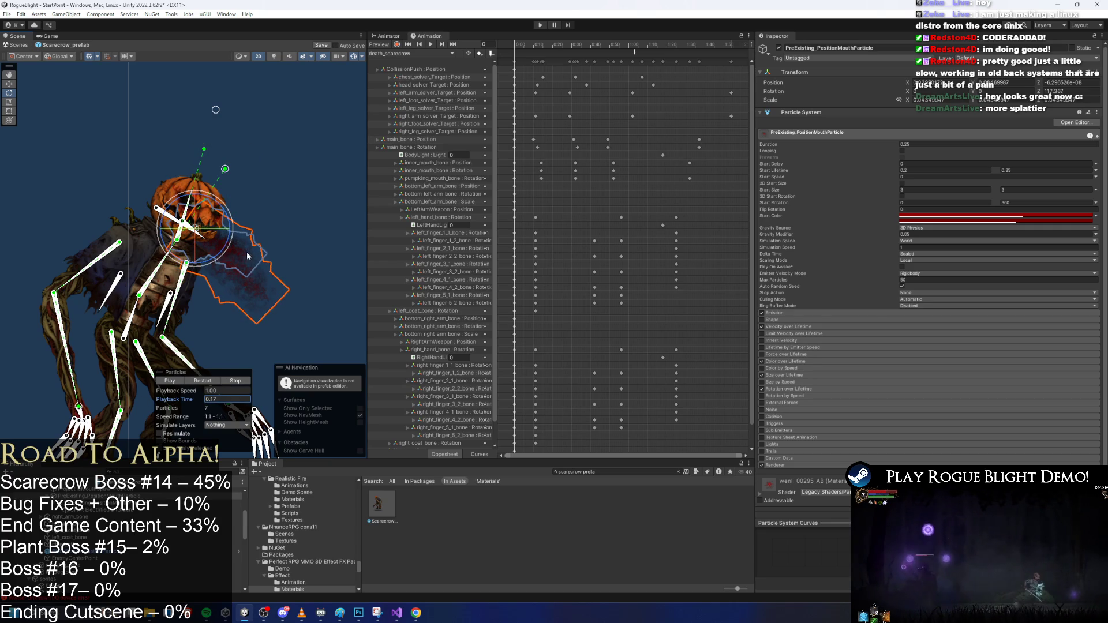
drag(248, 258, 245, 245)
click(209, 380)
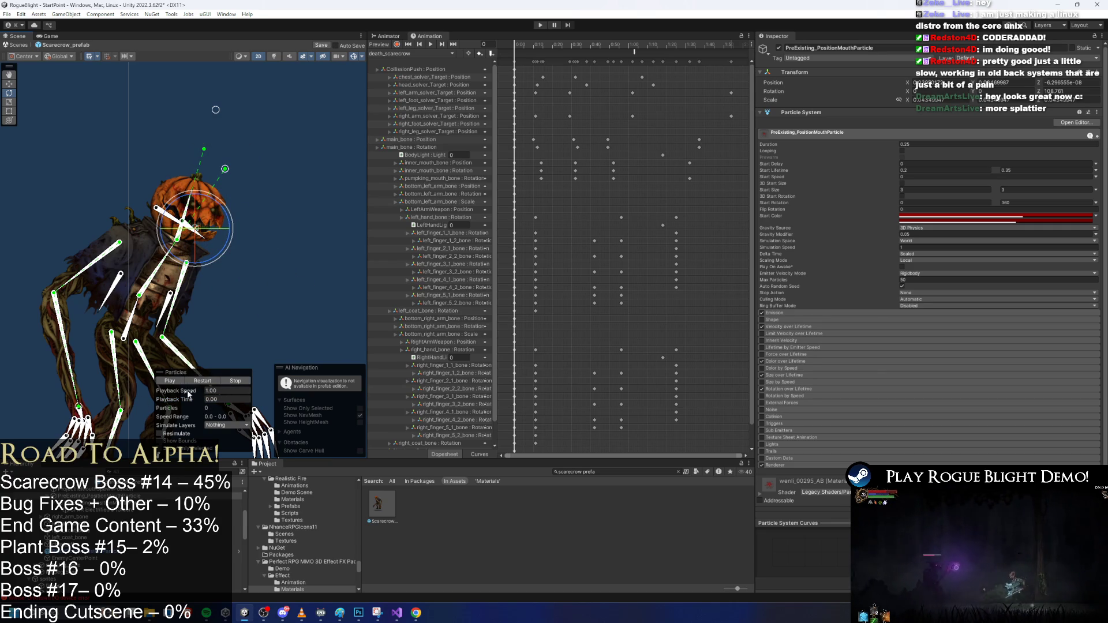
drag(190, 401, 260, 401)
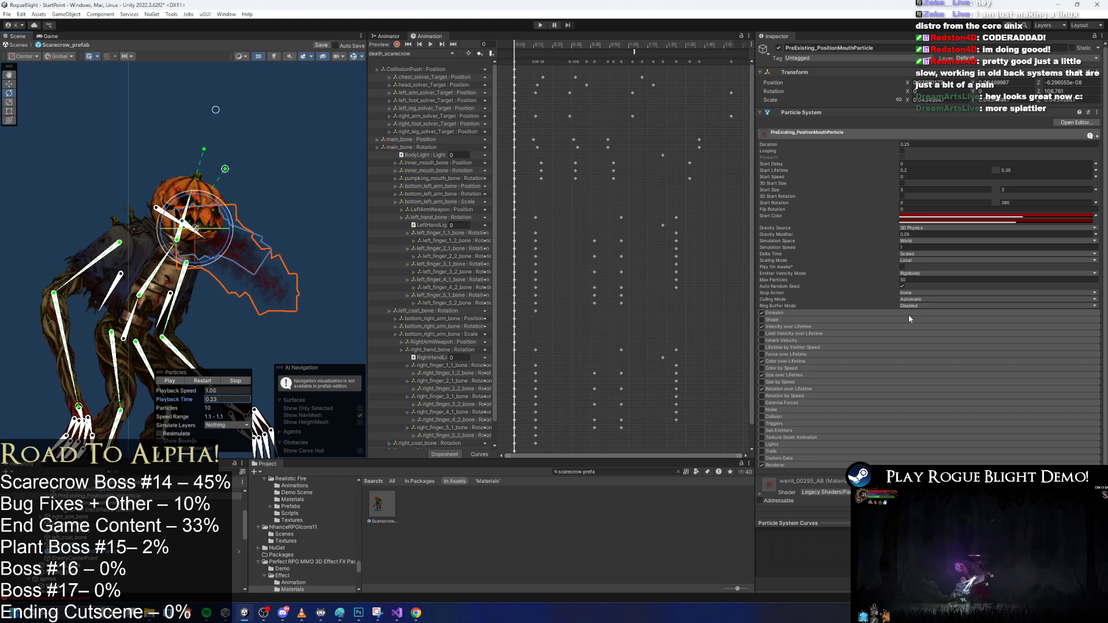
Expand the particle Renderer settings and keep Min Particle Size at 0
click(797, 464)
scroll(927, 390, down, 5)
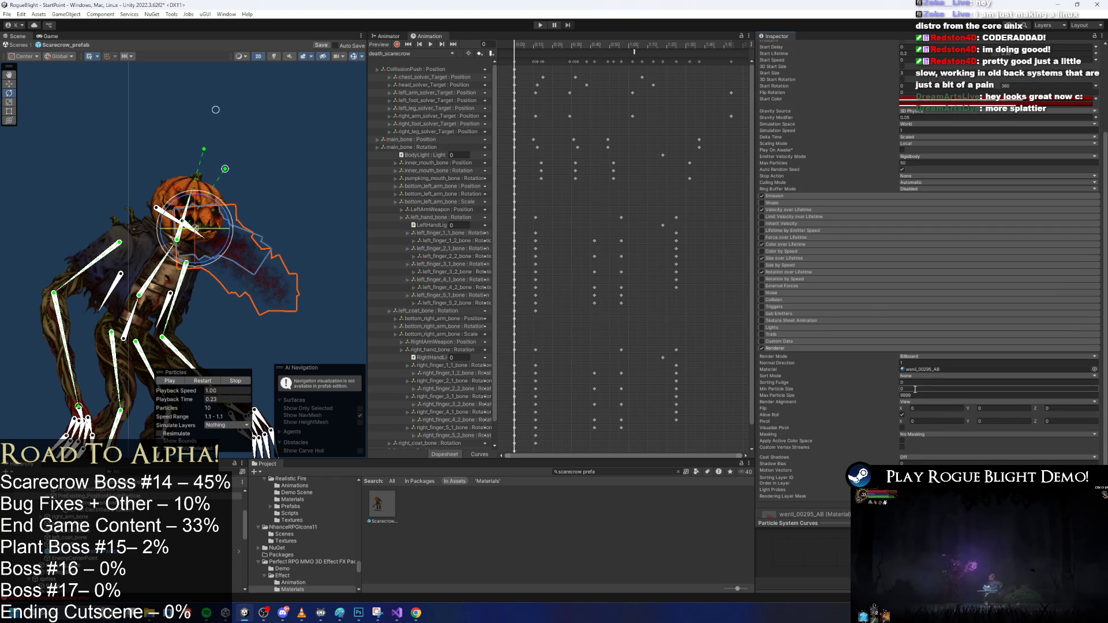
text(1)
key(BackSpace)
text(0)
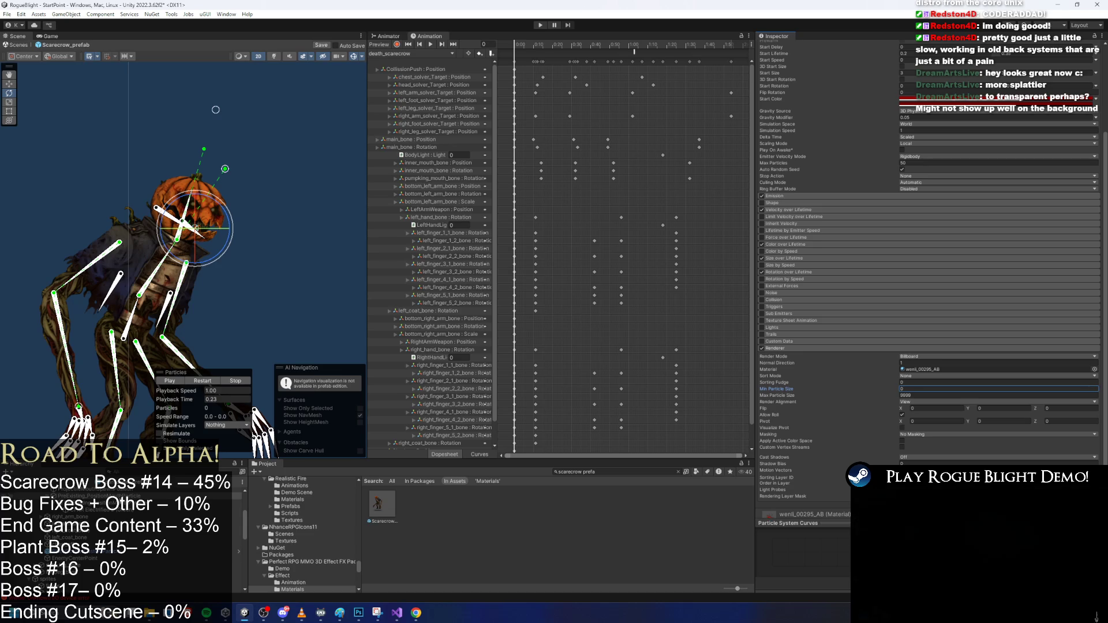
click(116, 509)
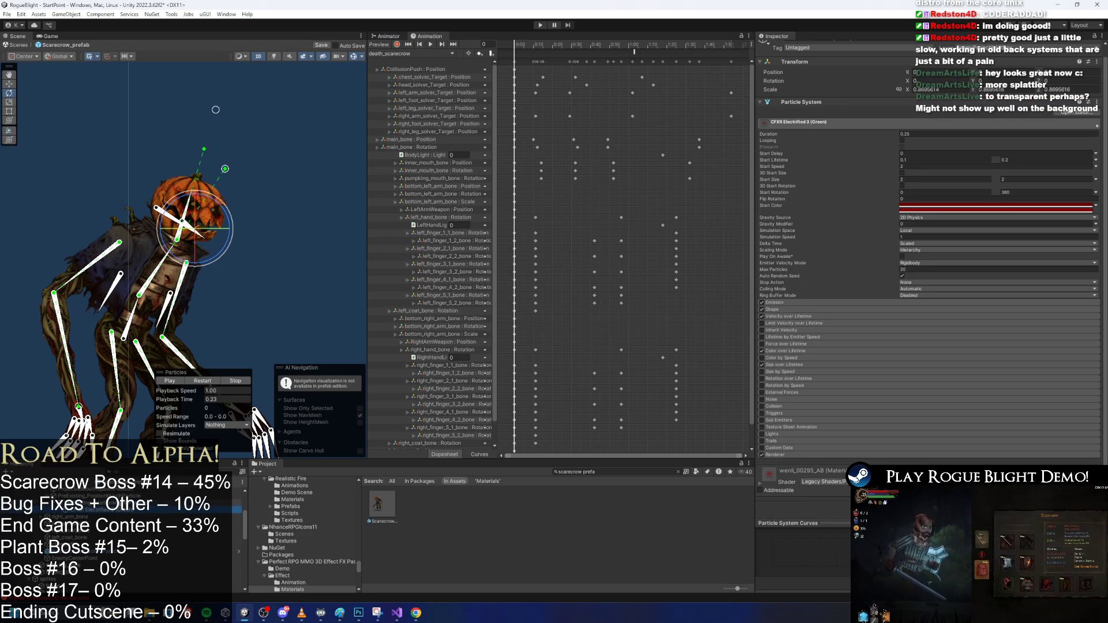
click(115, 495)
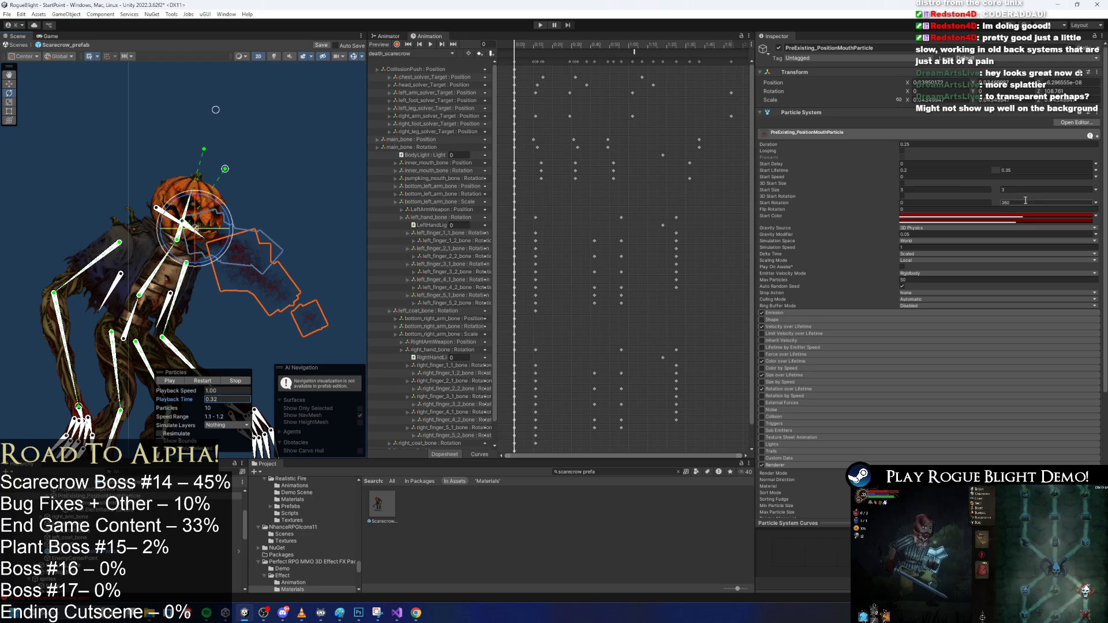
Raise the upper Start Lifetime to about 0.4–0.5 and replay the full blood burst
click(1054, 168)
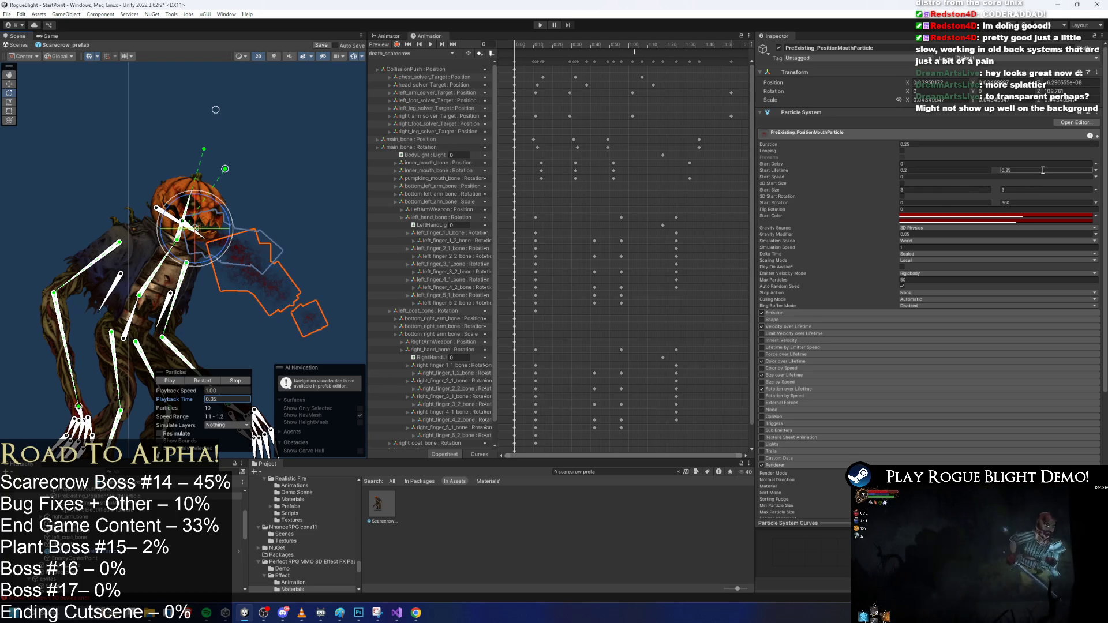
text(0)
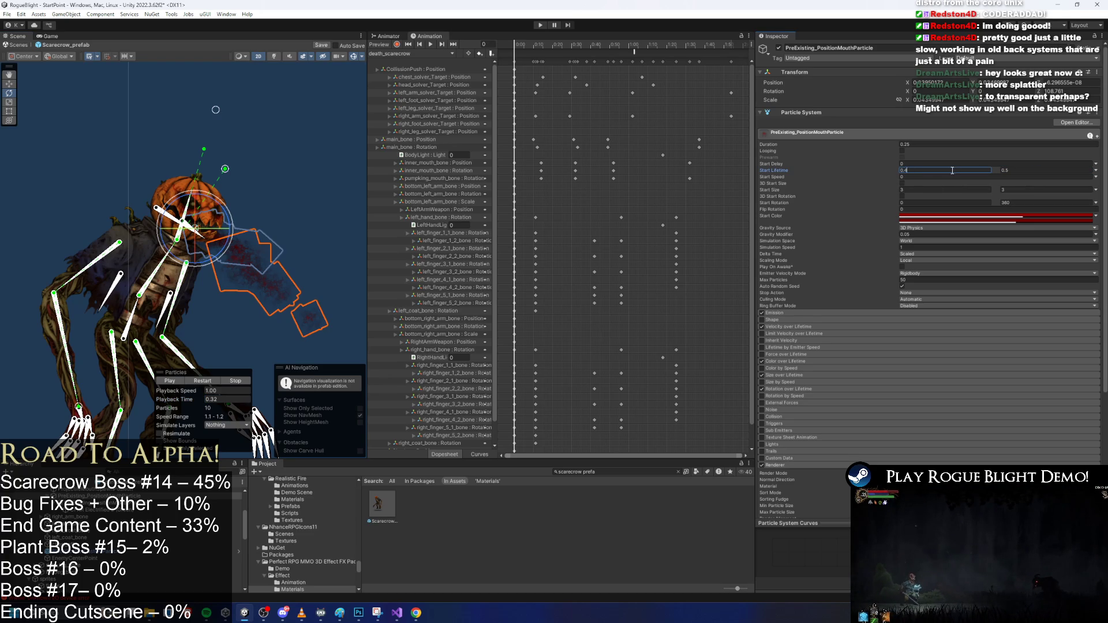
click(200, 381)
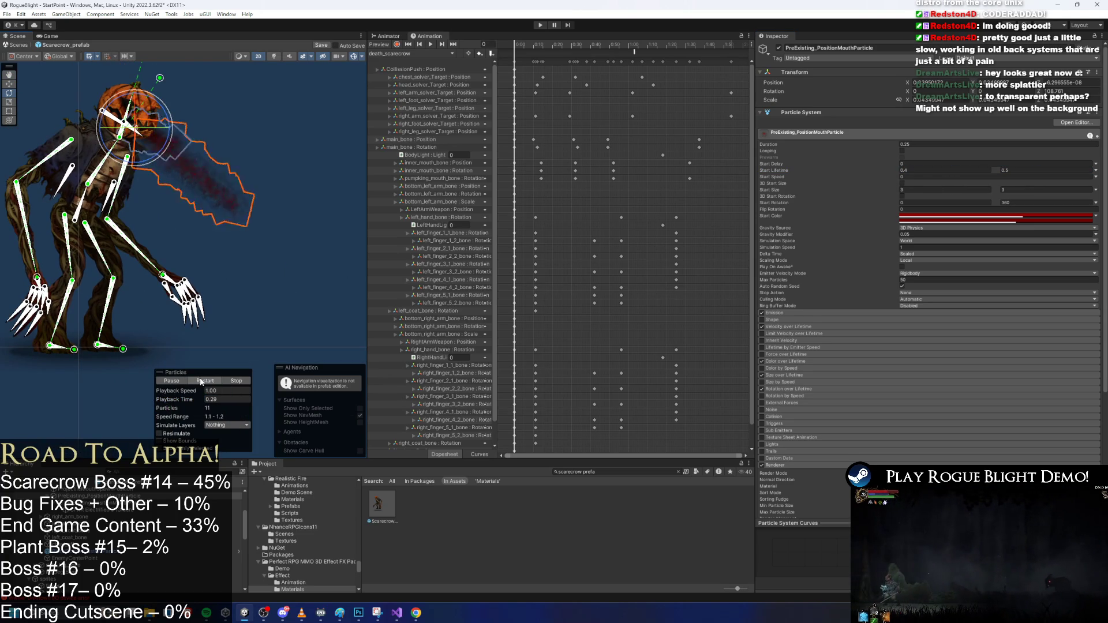
click(203, 380)
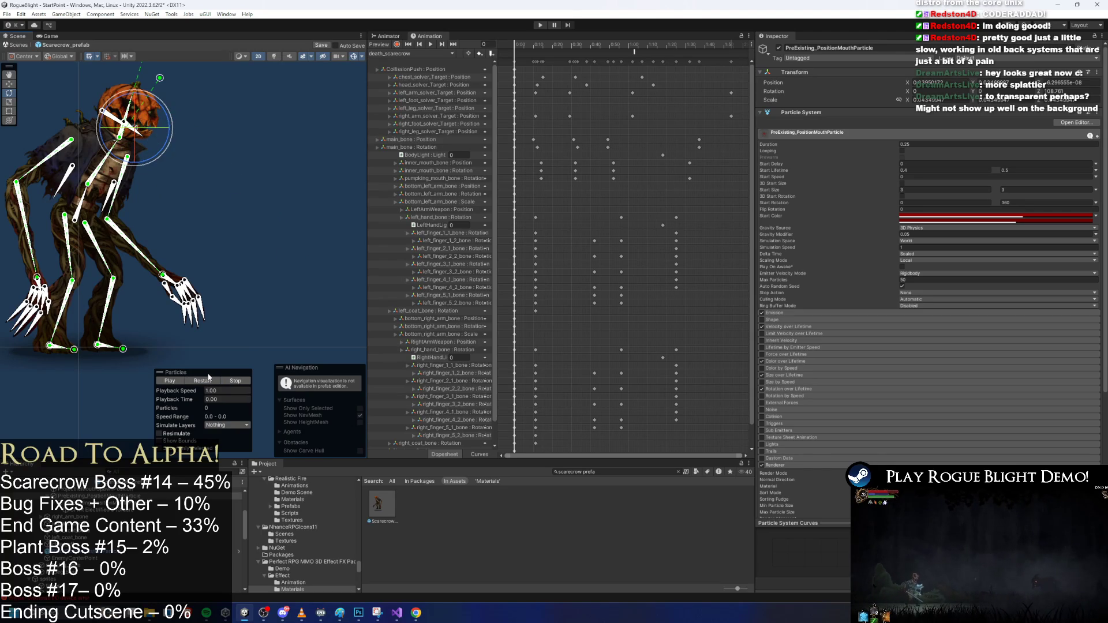
click(211, 379)
click(214, 379)
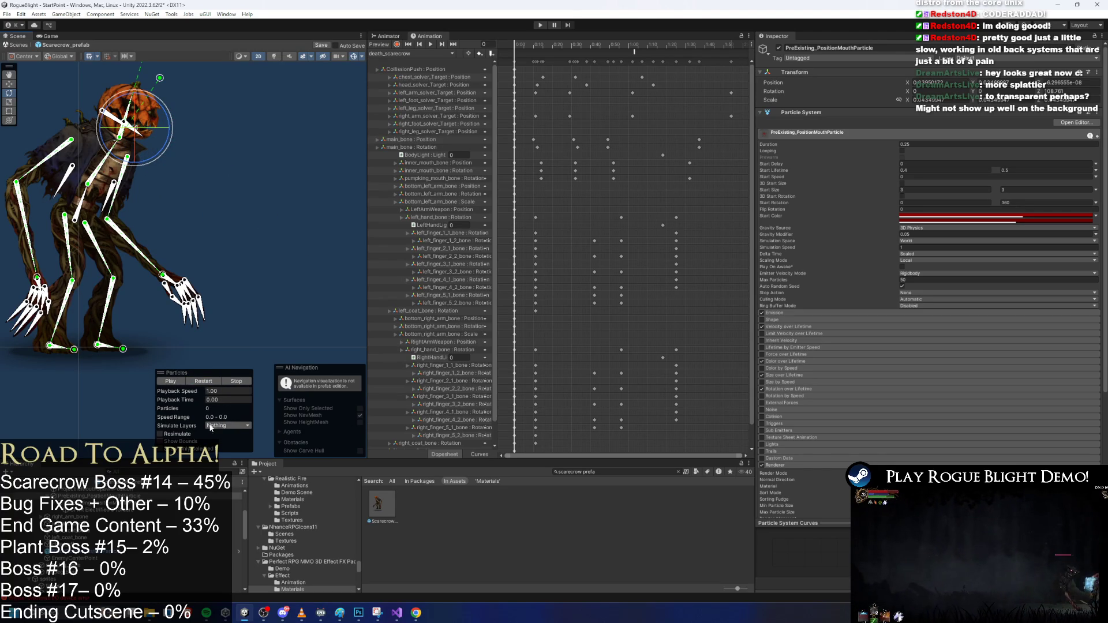
drag(199, 401, 257, 405)
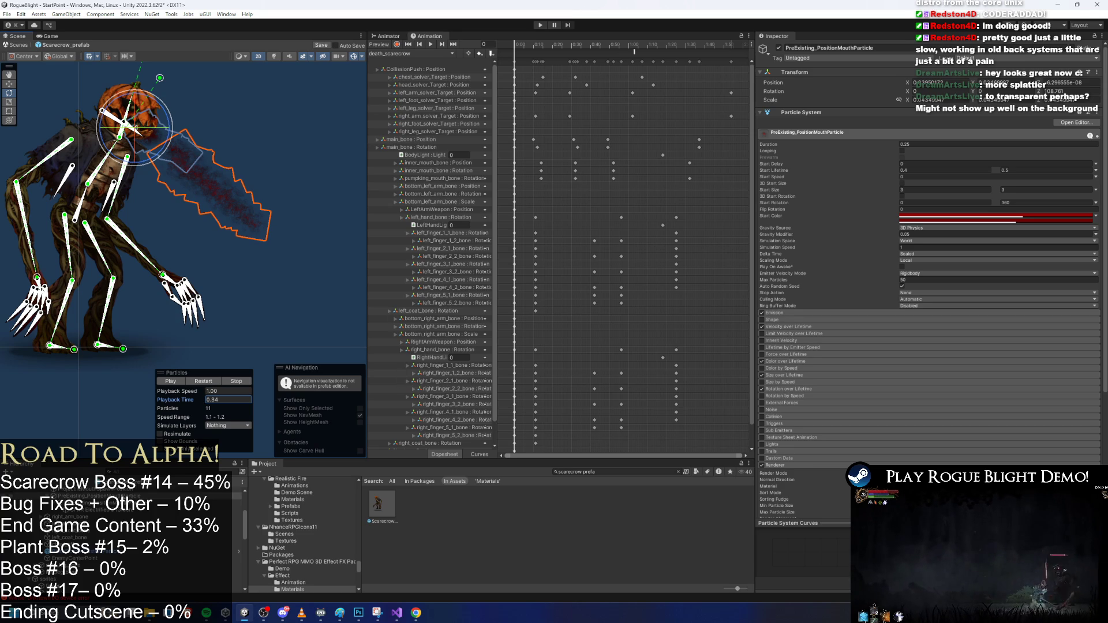
scroll(115, 531, up, 3)
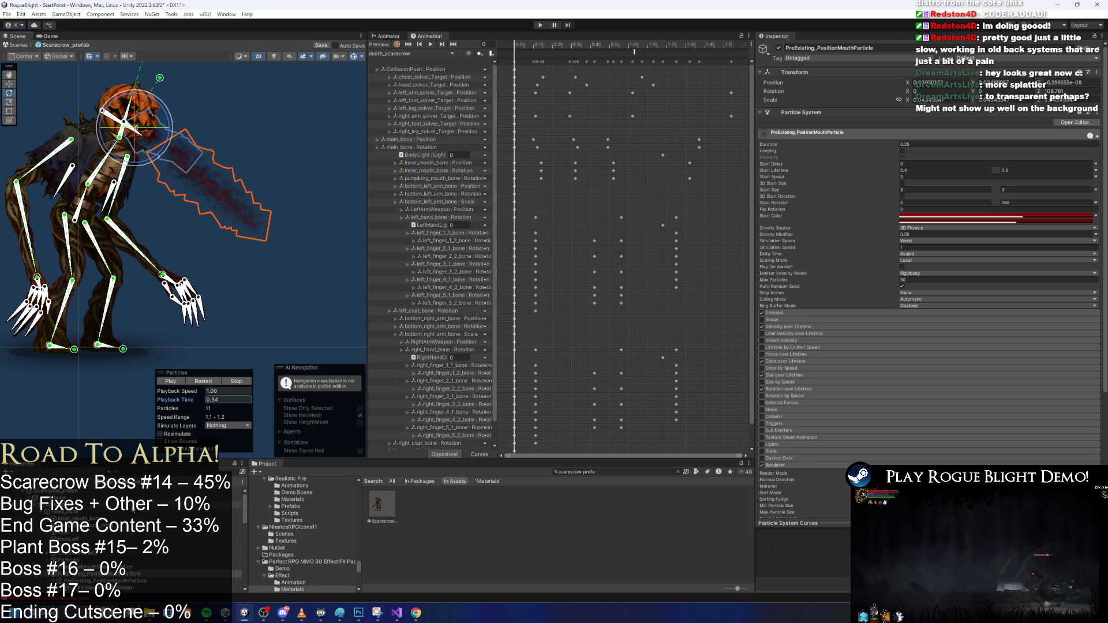
click(86, 492)
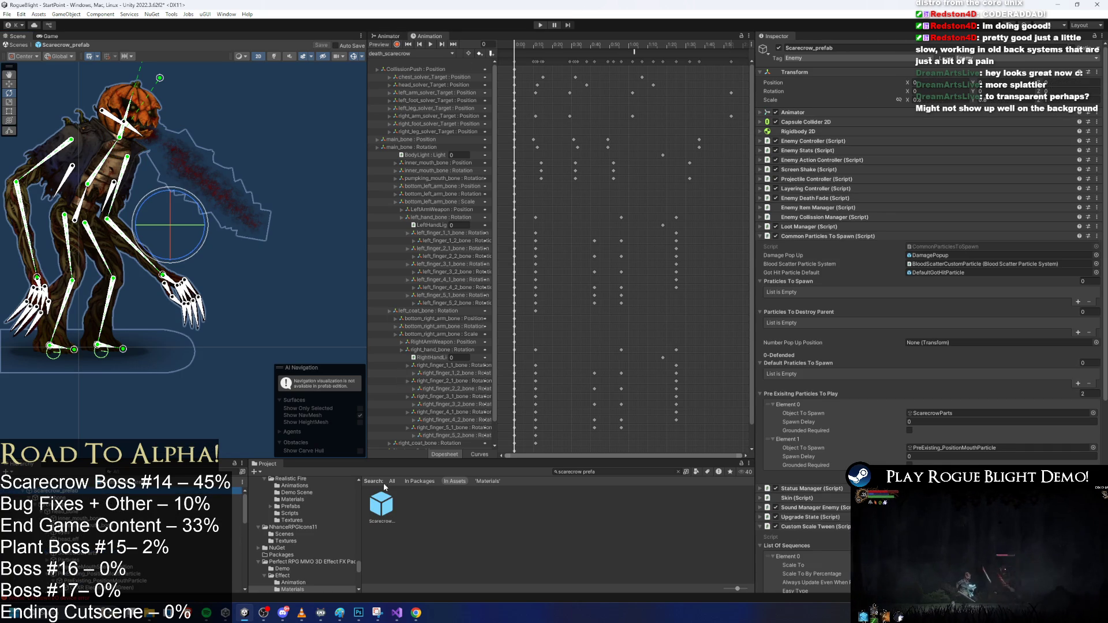
Switch to the SR_SpikeProjectile_scarecrow clip, step through its SpawnProjectile event, and select CFXR Electrified 3 (Green)
click(412, 53)
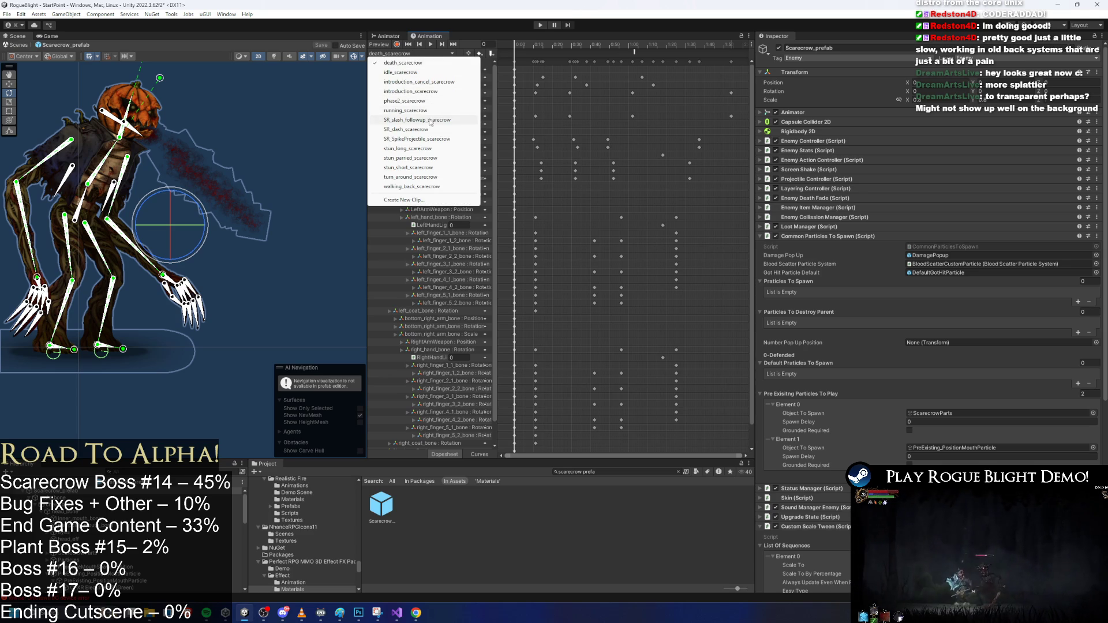
click(425, 140)
click(623, 51)
click(624, 46)
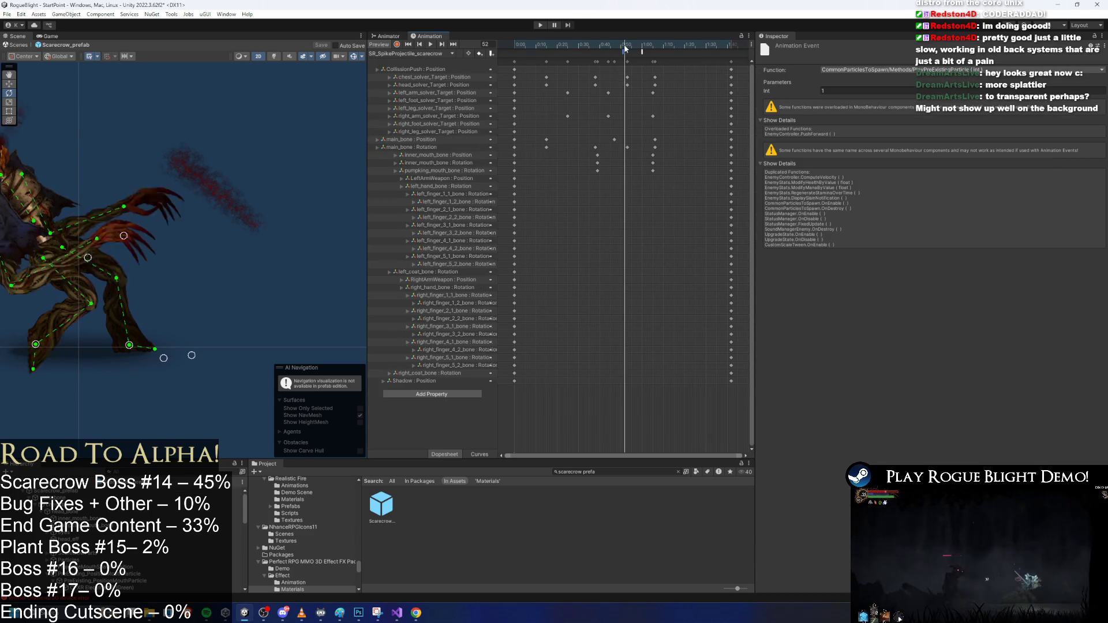
drag(623, 48, 650, 49)
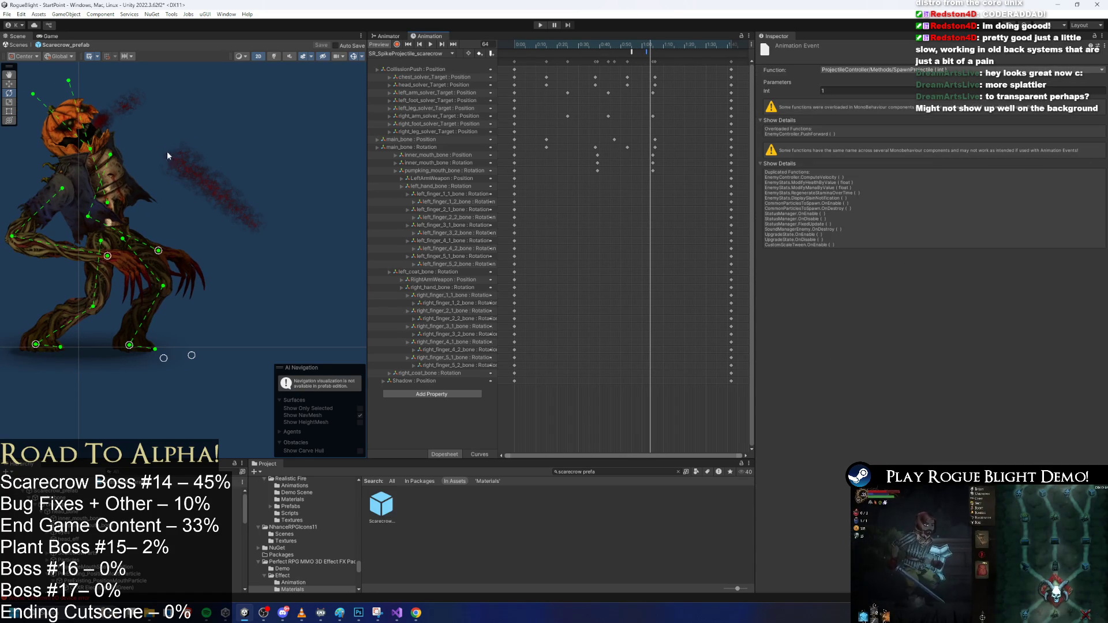
click(130, 98)
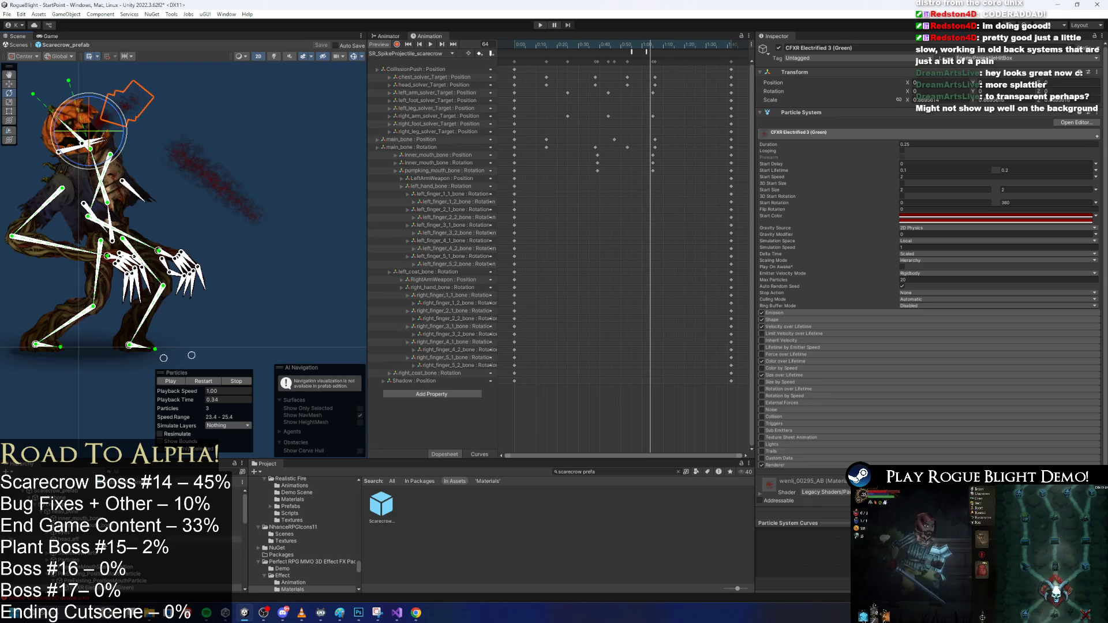
Set the mouth particle's Scaling Mode from Local to Hierarchy, preview it, and start the game
click(86, 573)
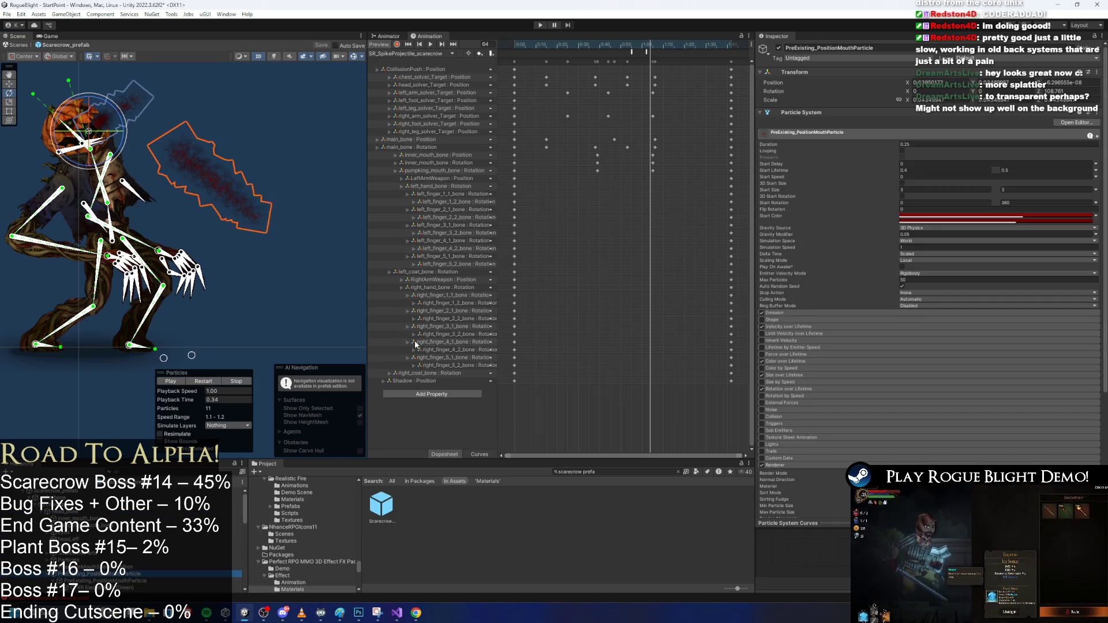
mouse_move(198, 402)
mouse_down()
mouse_move(126, 399)
mouse_move(128, 414)
mouse_up()
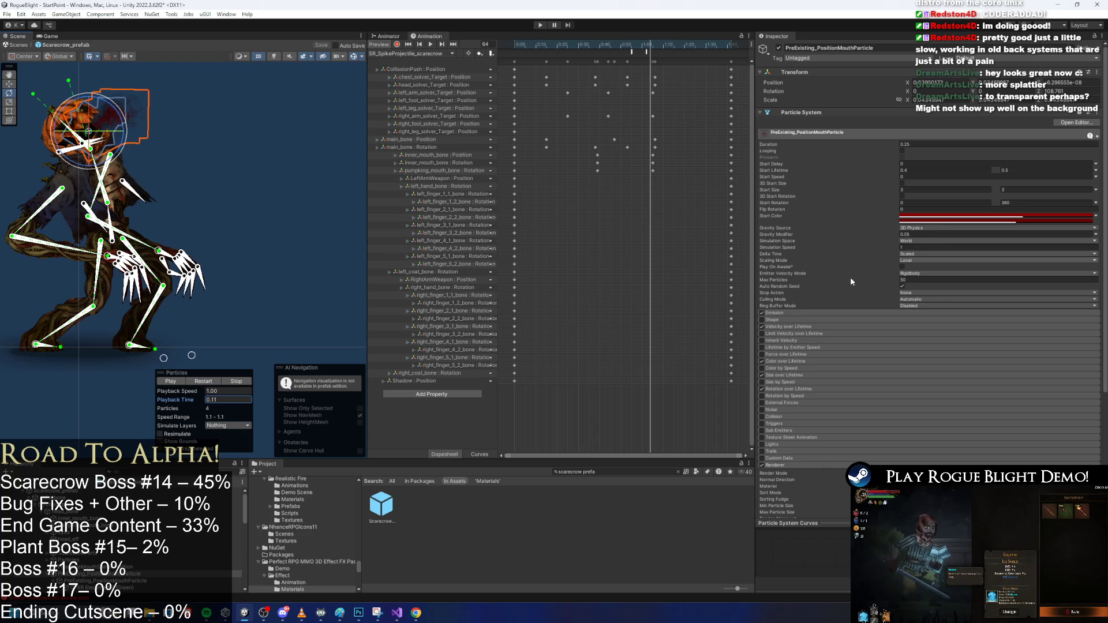
click(920, 259)
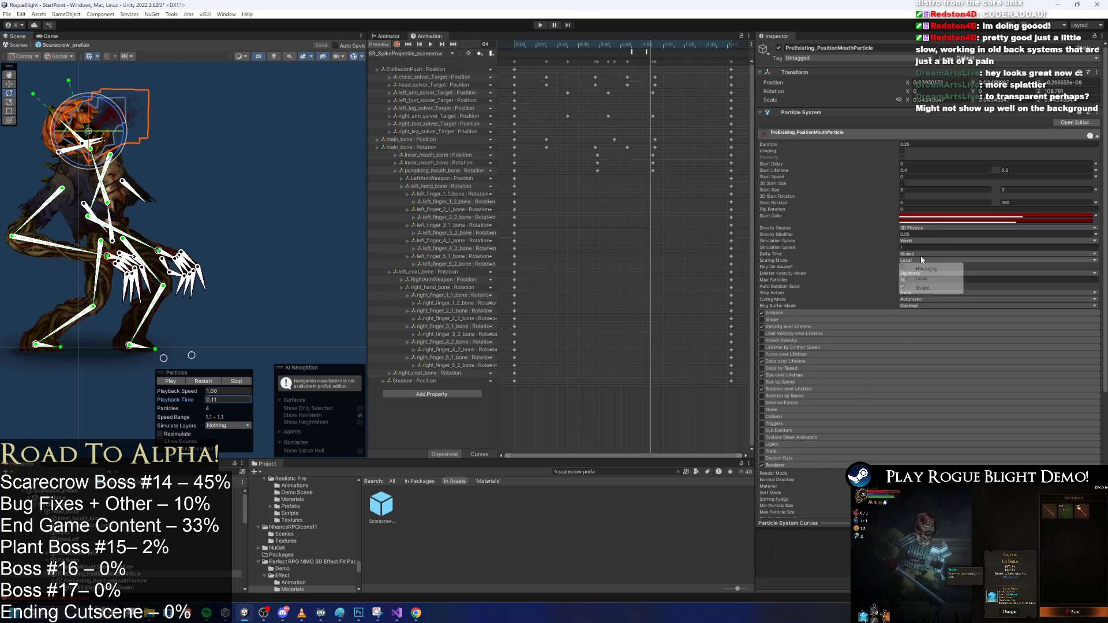
click(924, 269)
click(206, 381)
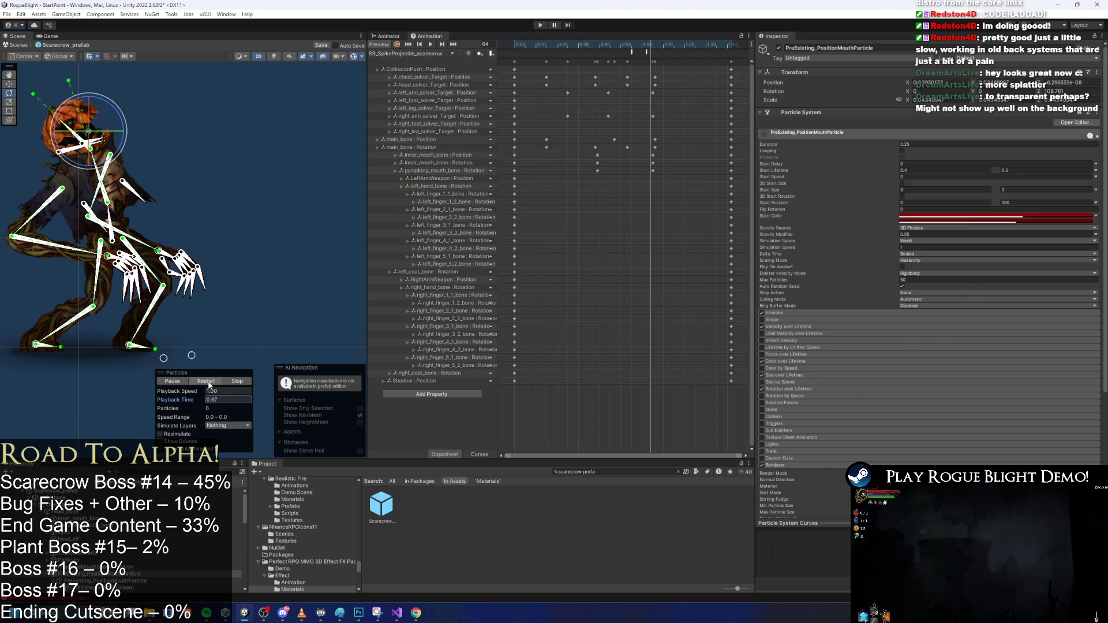
click(540, 25)
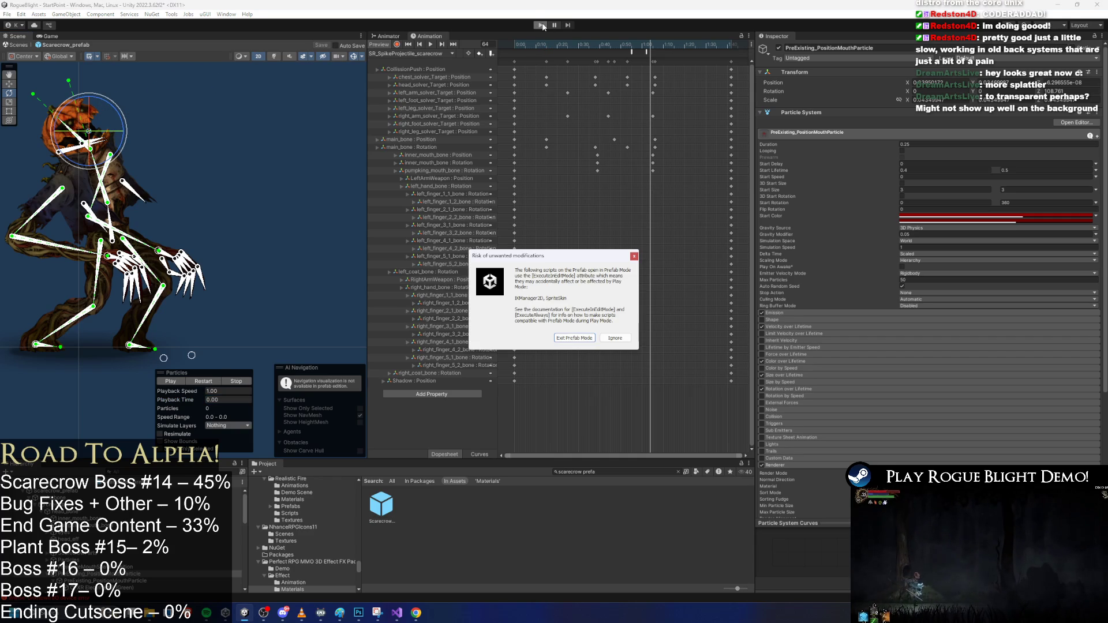
Dismiss the warning, start a new game from the title menu and attack the scarecrow boss
key(Return)
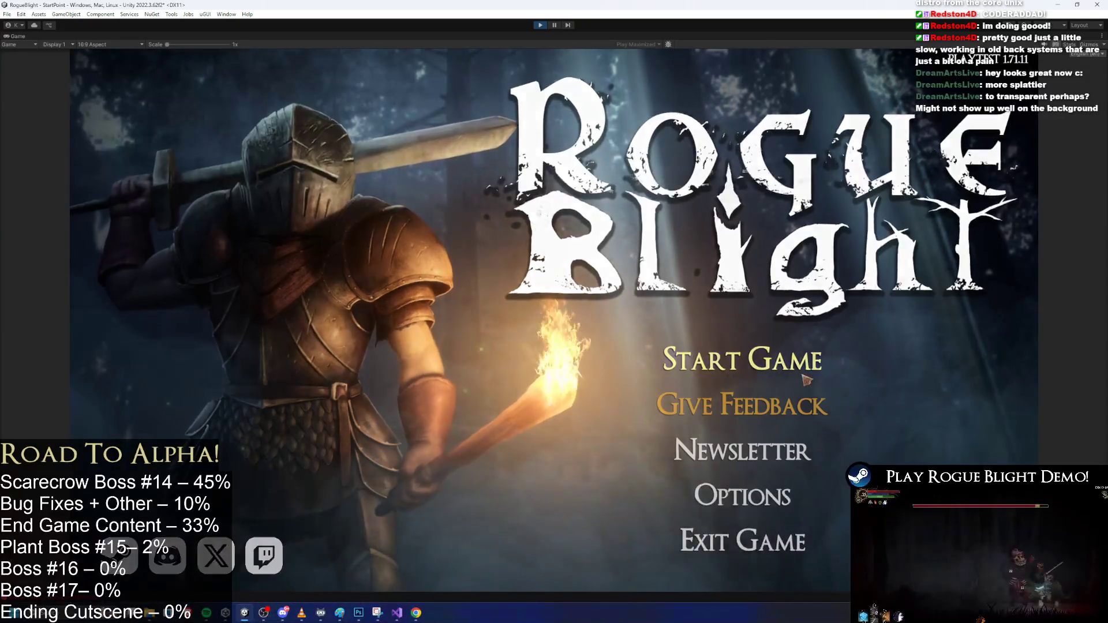
click(739, 358)
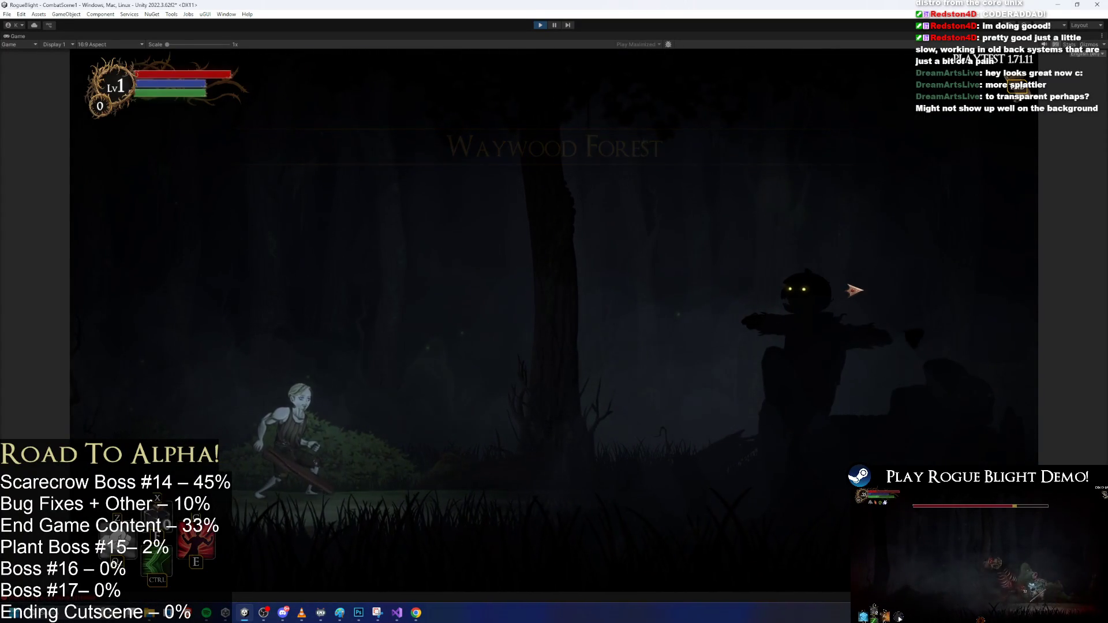
click(844, 300)
Run, jump and dash around the boss to watch the mouth blood splatter, then pause
key(a)
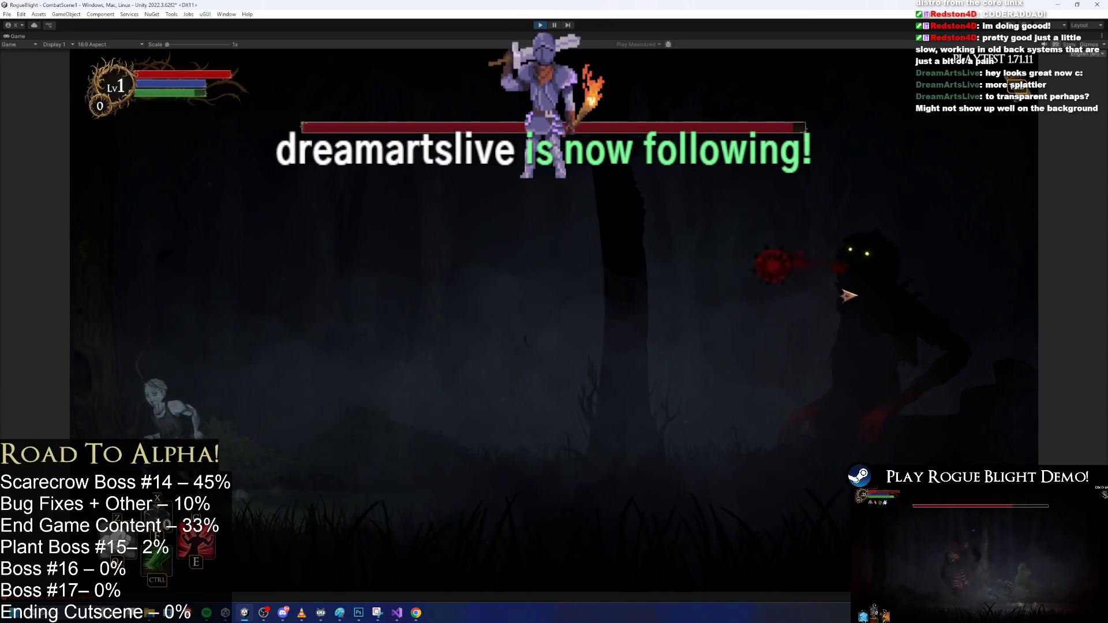
key(d)
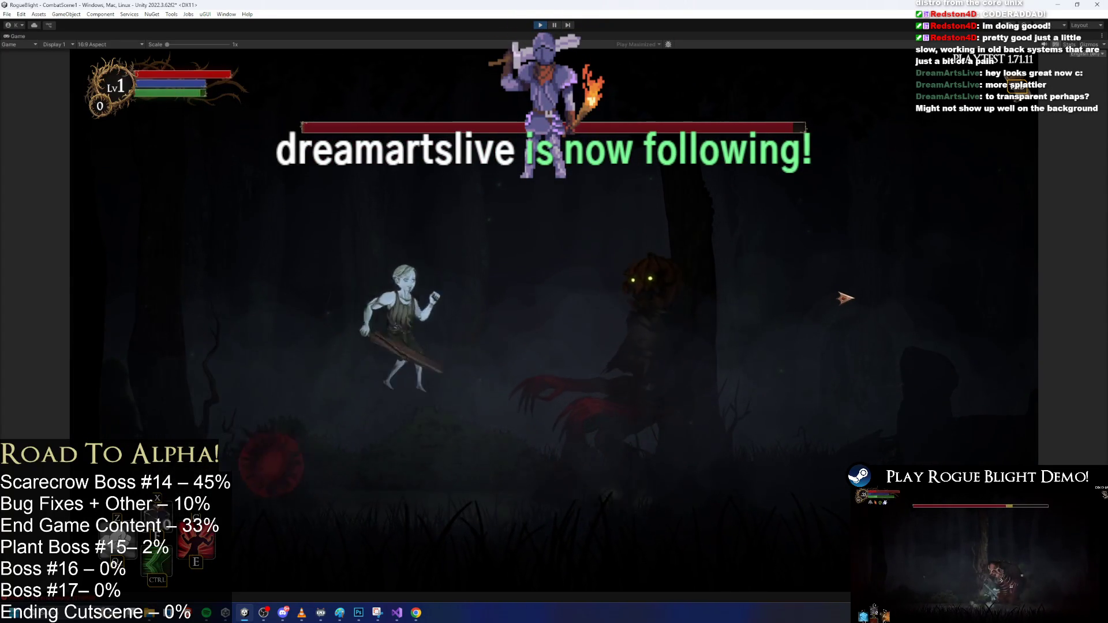
key(d)
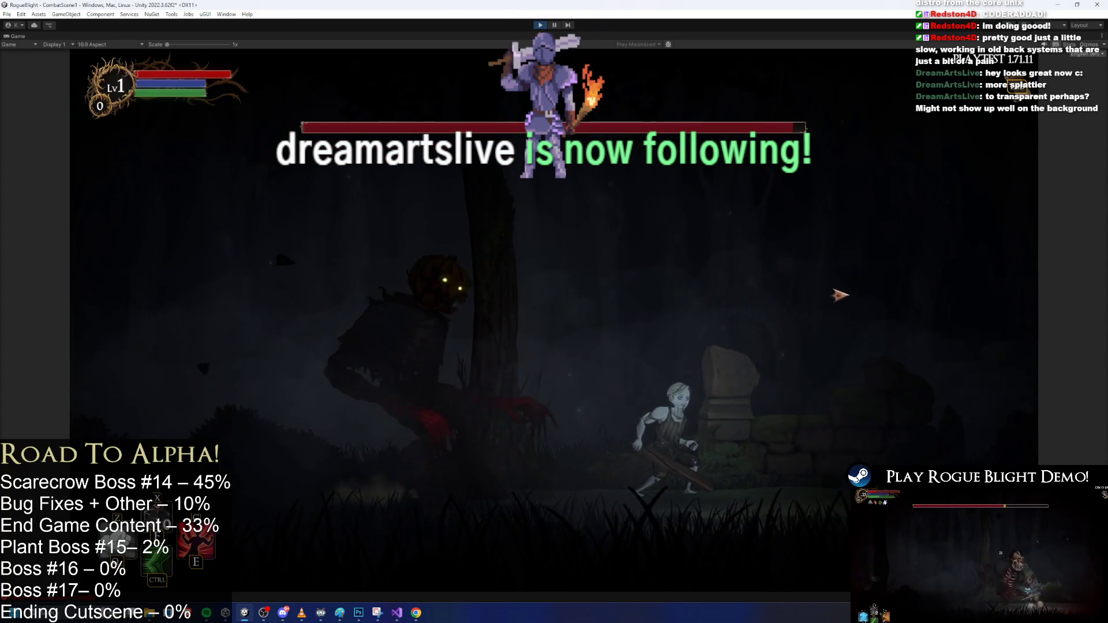
key(d)
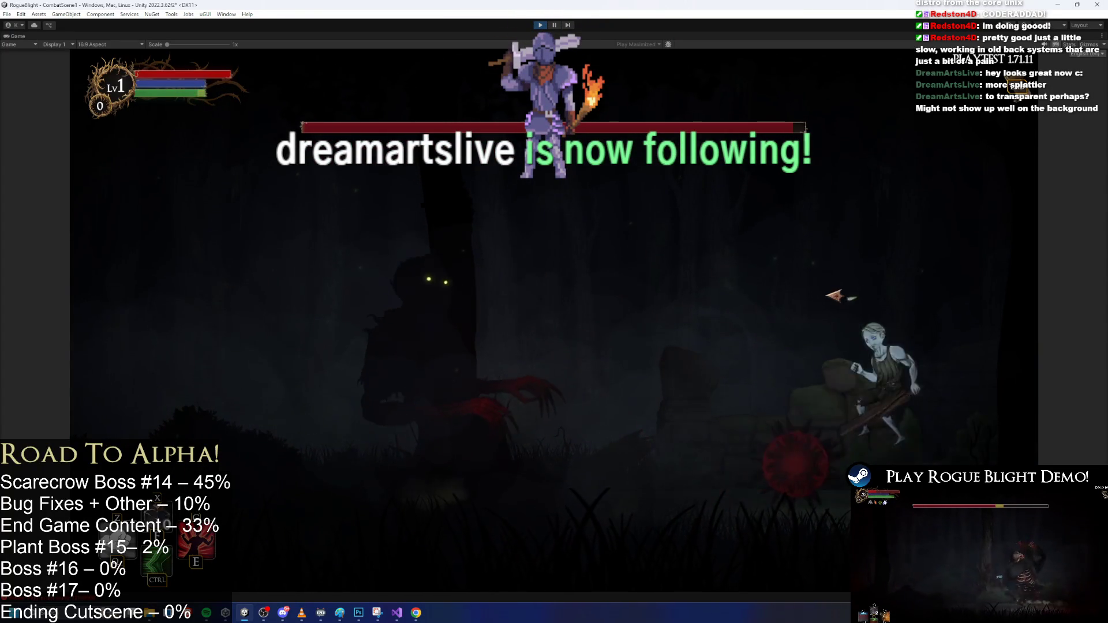
key(space)
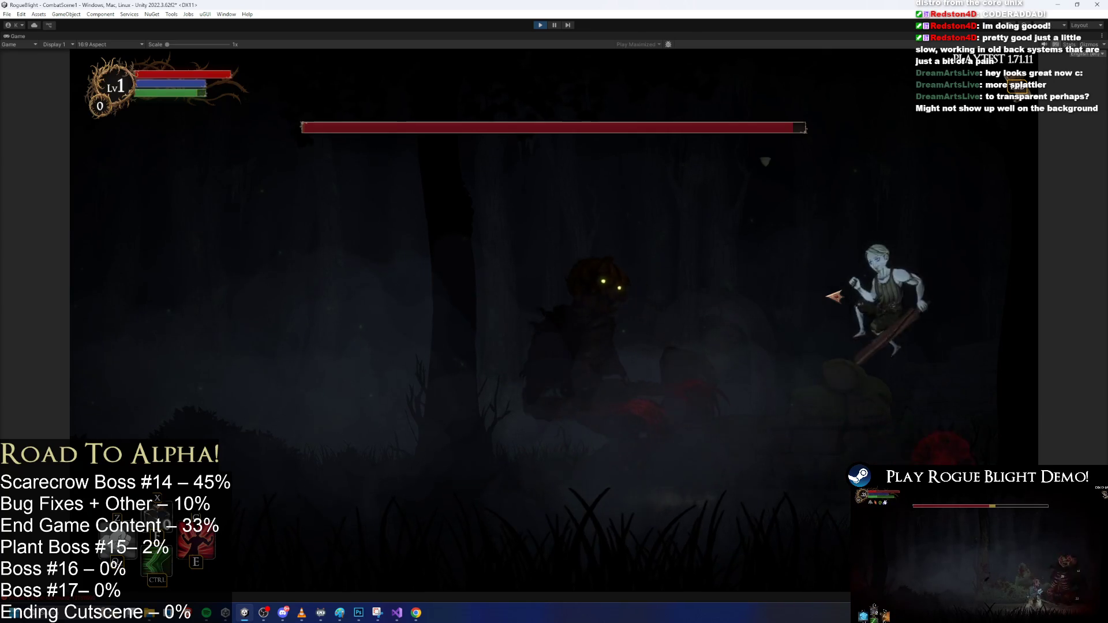
key(a)
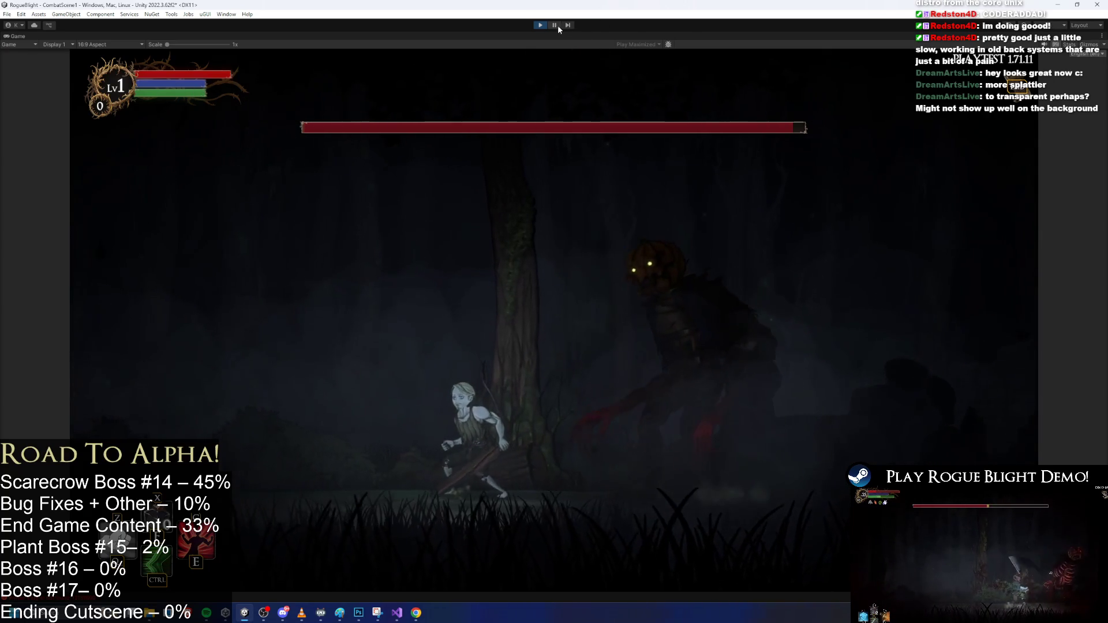
click(555, 23)
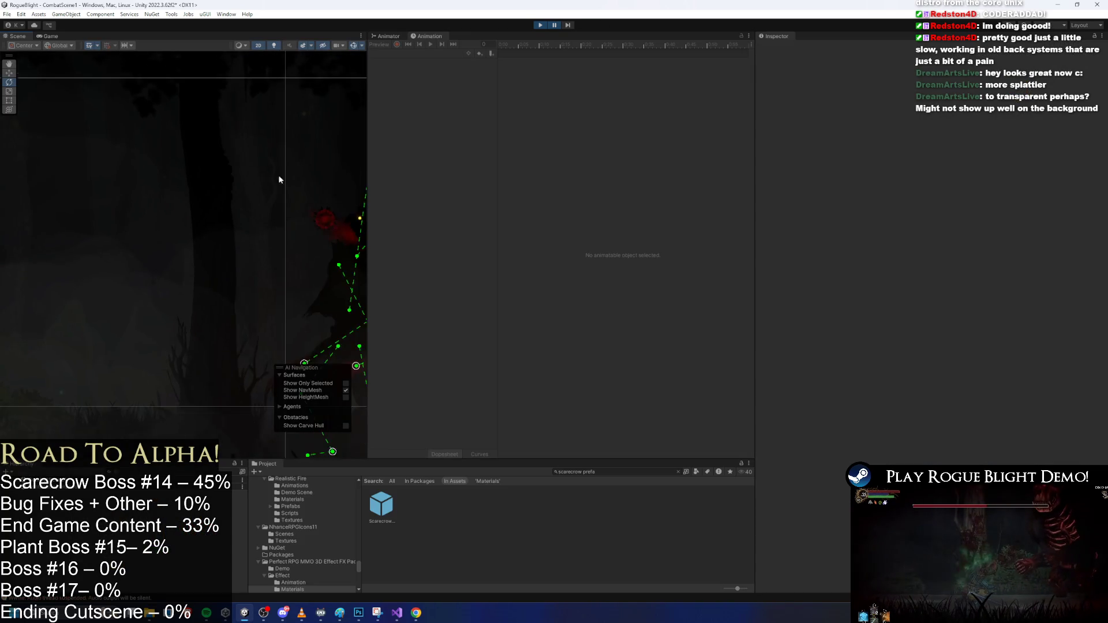
Compare PreExisting_PositionMouthParticle with the green electrified particle effect in the Inspector
scroll(208, 211, up, 4)
click(208, 233)
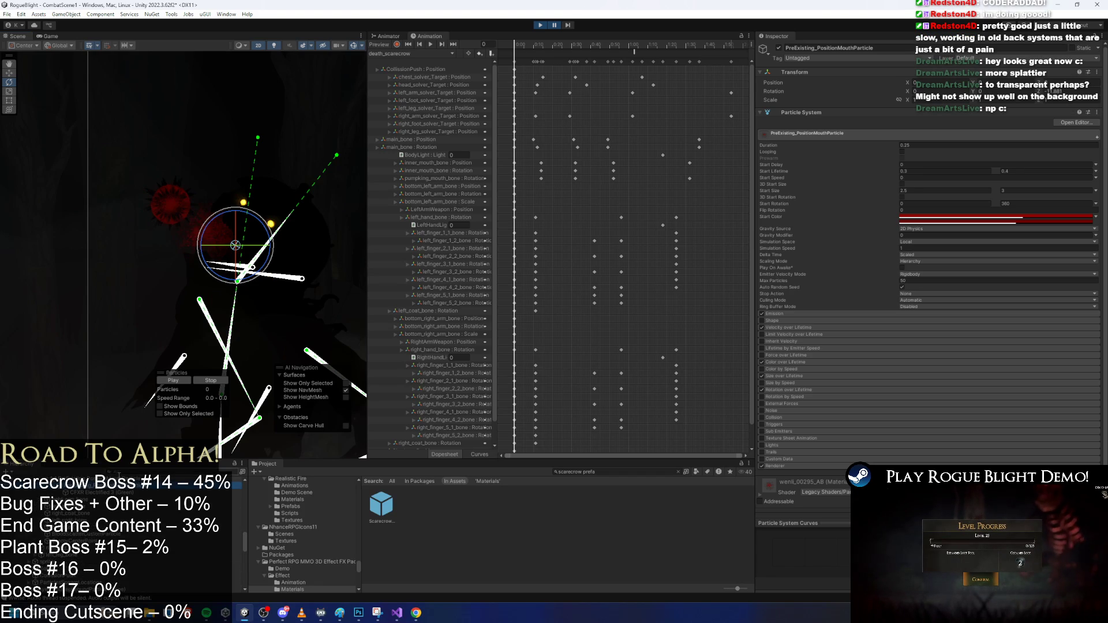
click(101, 492)
click(168, 485)
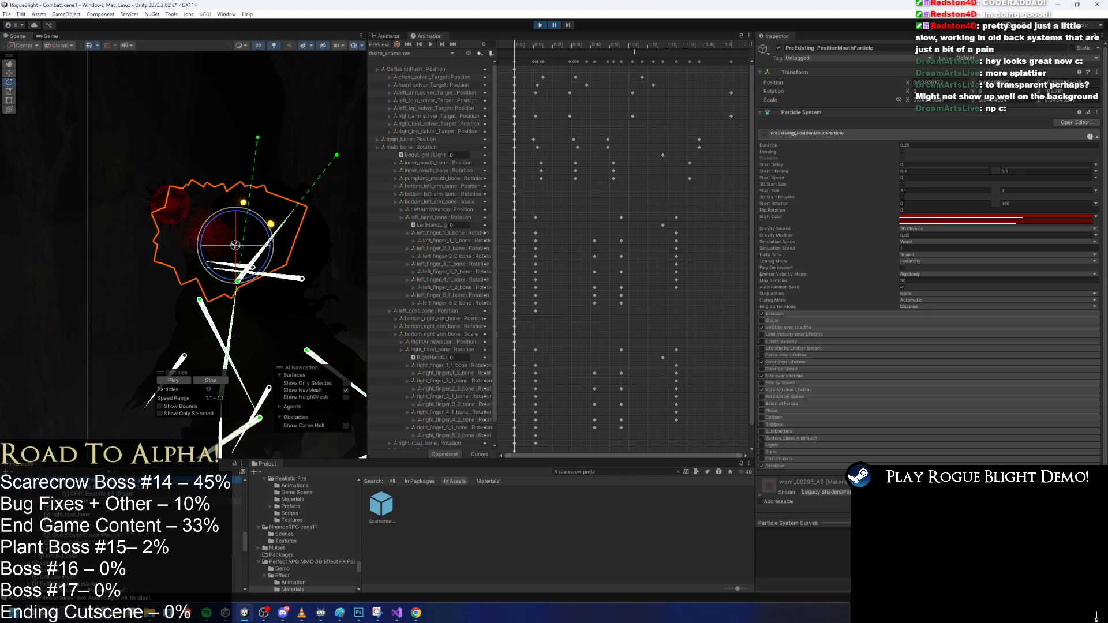
click(161, 495)
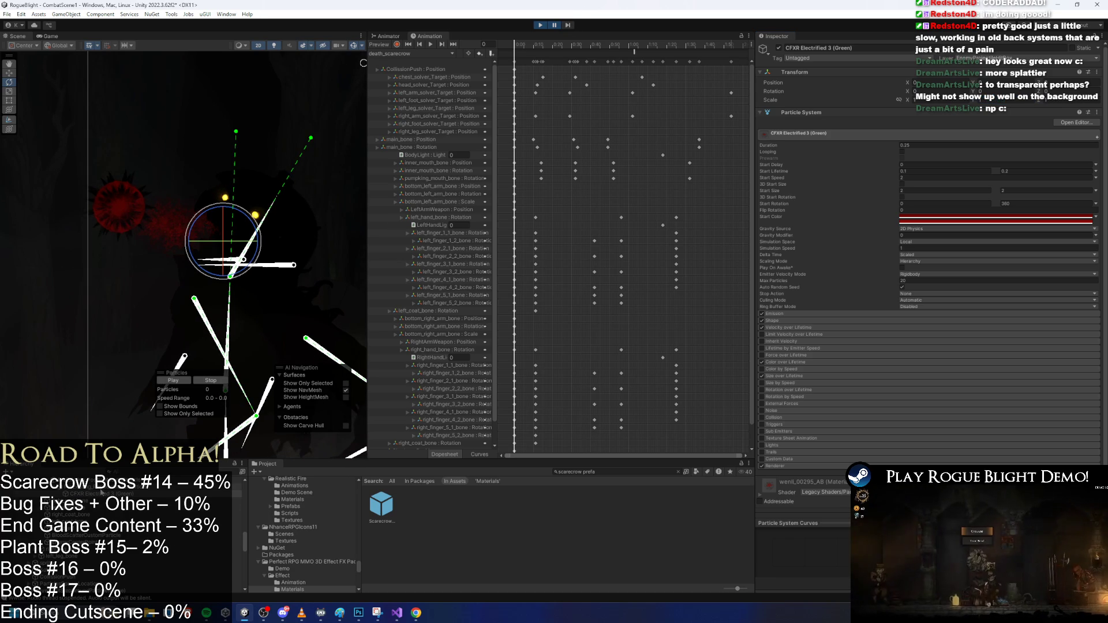
scroll(115, 519, up, 2)
click(116, 508)
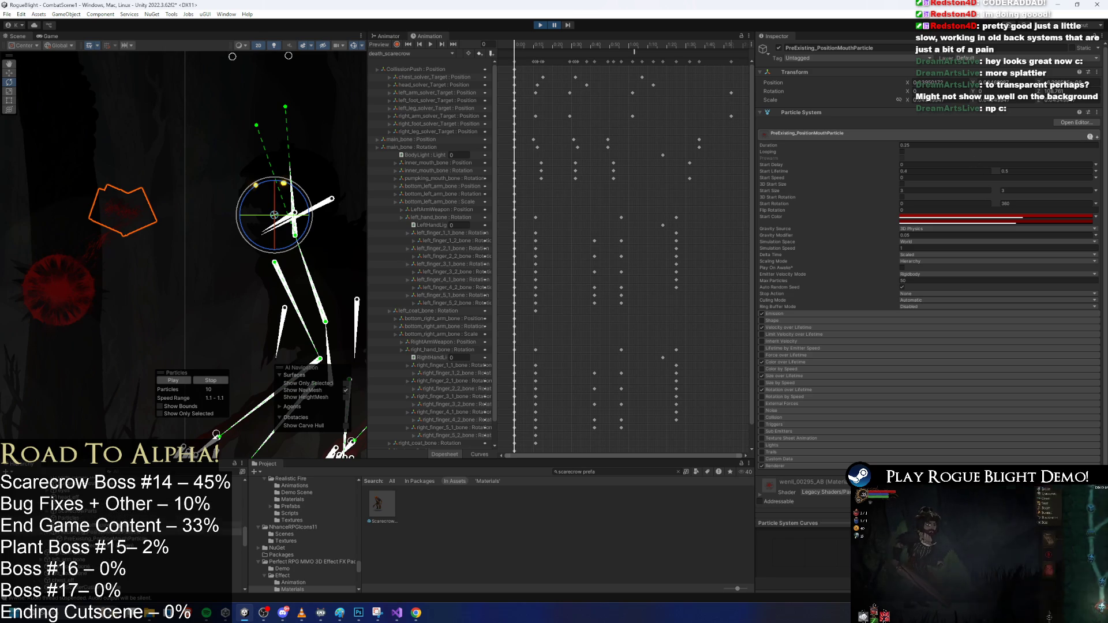
Check the head_bone and Scarecrow_prefab(Clone) components, reselect the mouth particle, and unpause
click(292, 199)
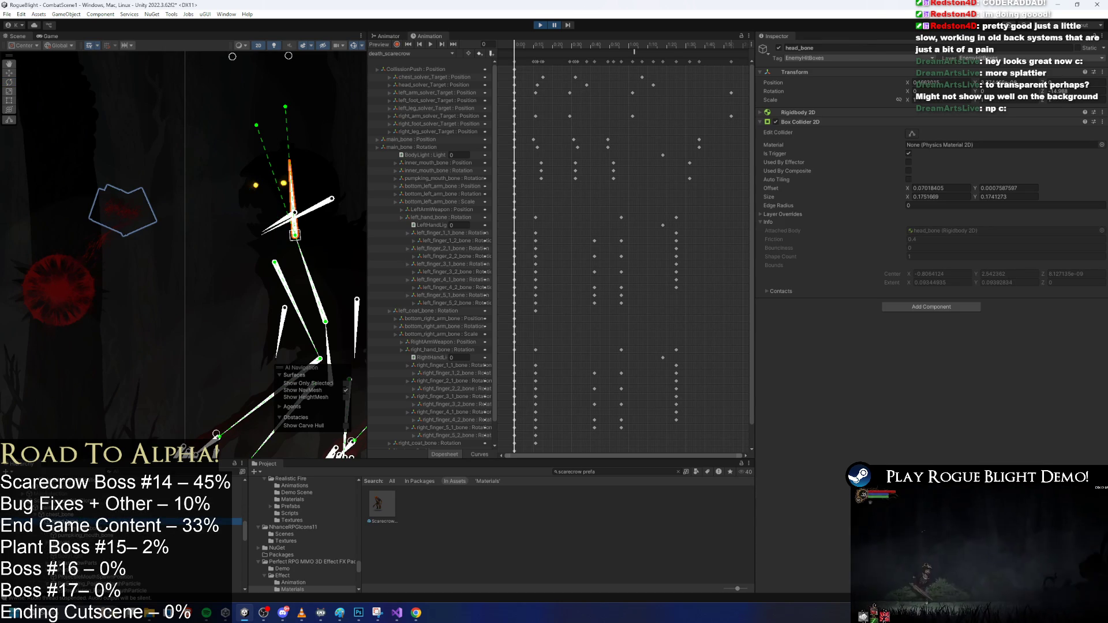
click(74, 500)
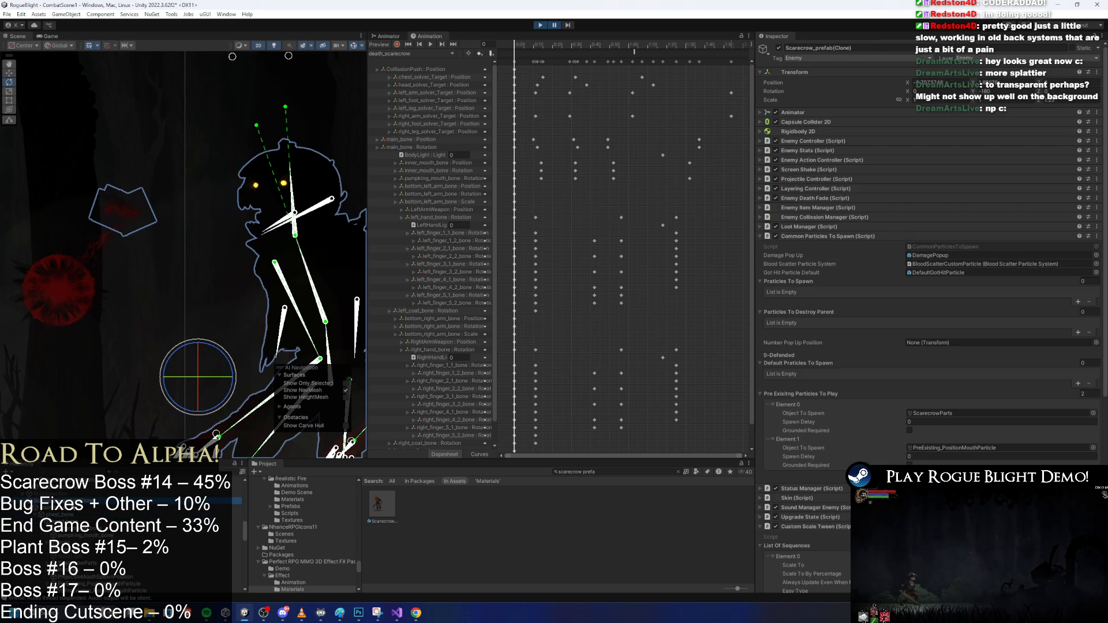
click(95, 510)
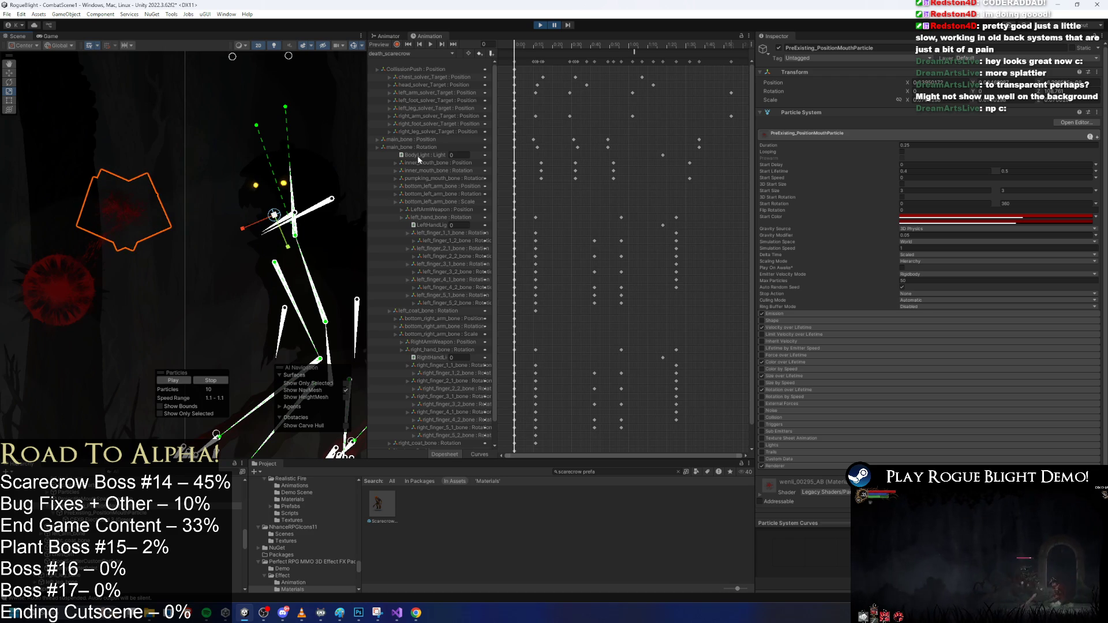
click(555, 24)
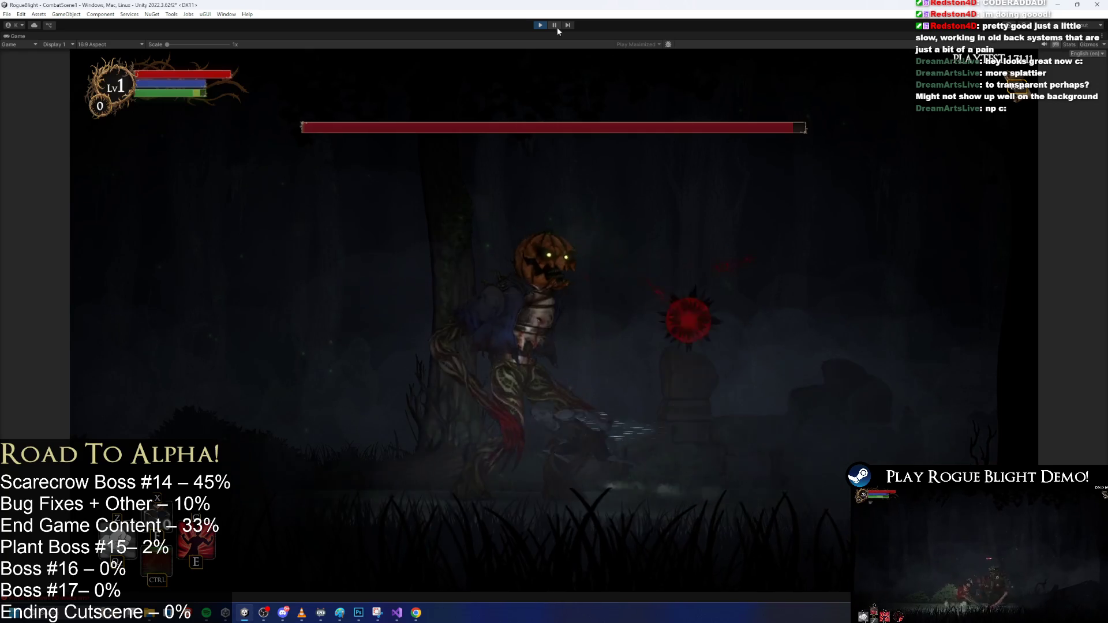
click(555, 26)
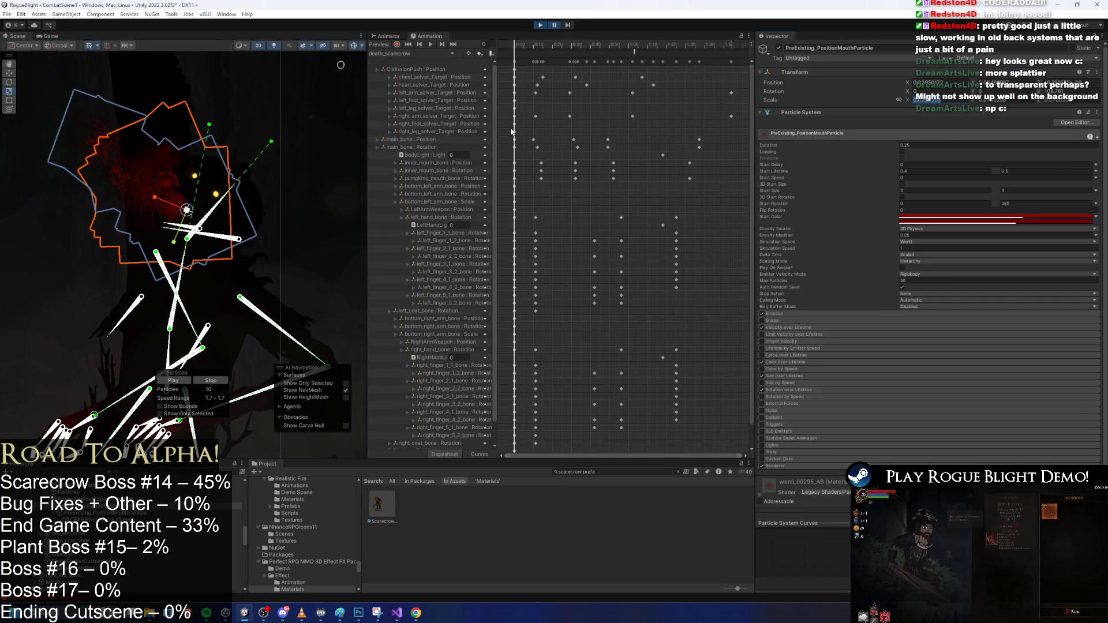
click(569, 25)
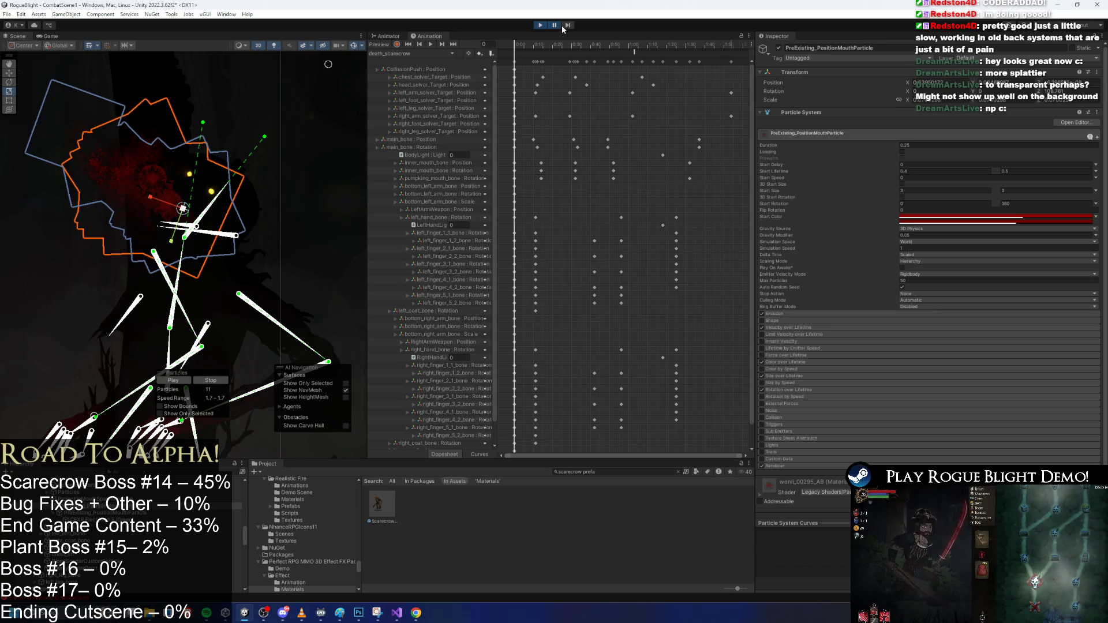
click(558, 25)
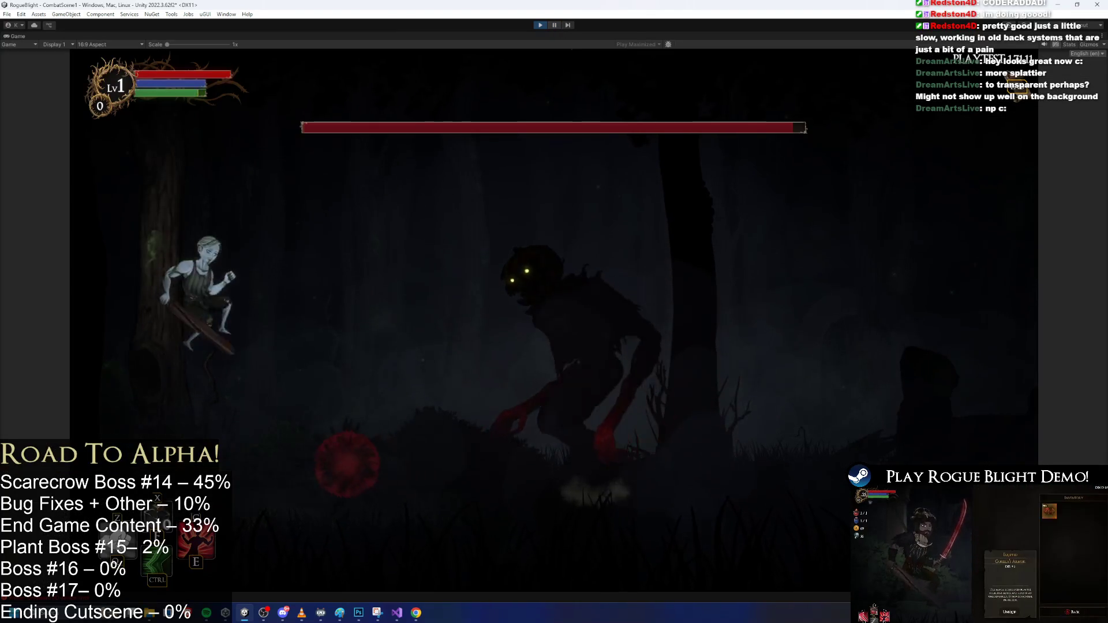
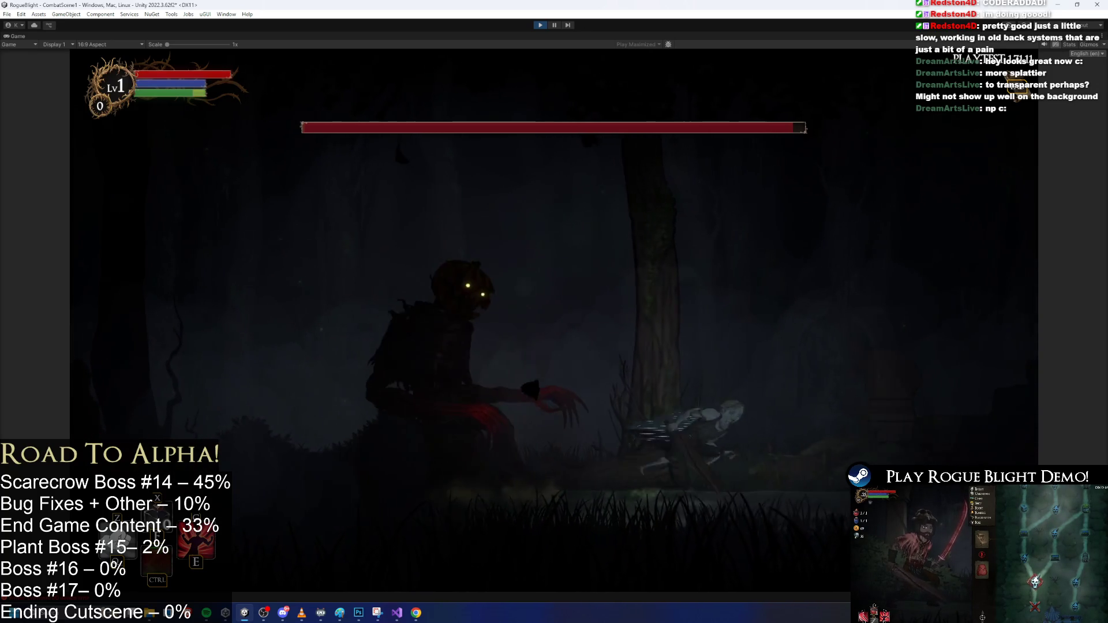
Pause the play test, copy the mouth particle's Transform scale, exit play mode and open Scarecrow_prefab
click(555, 25)
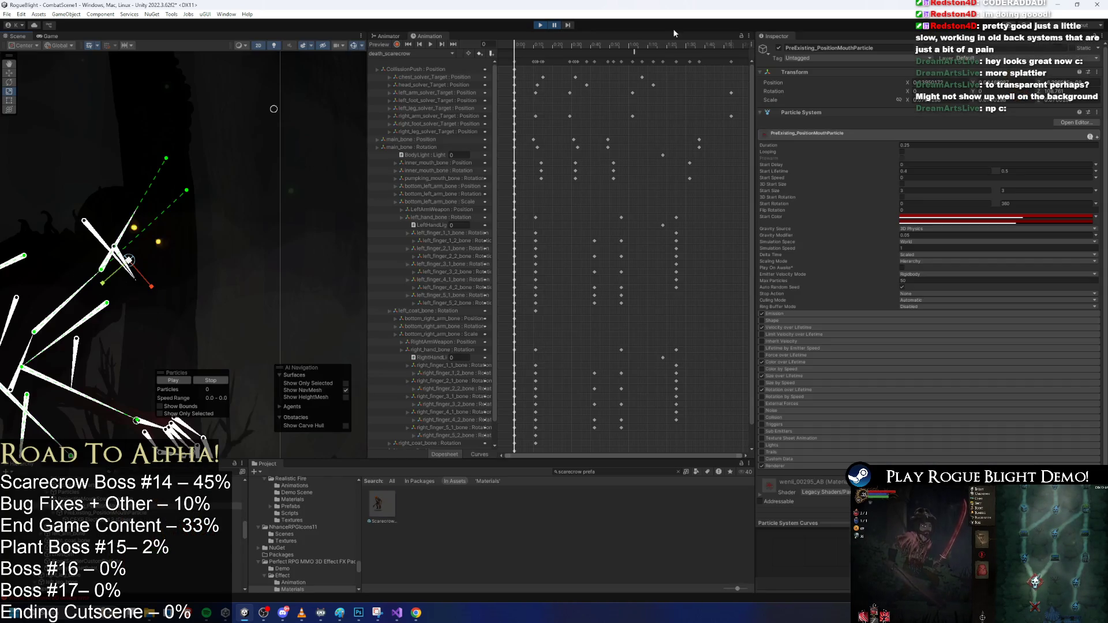
right_click(767, 101)
click(788, 130)
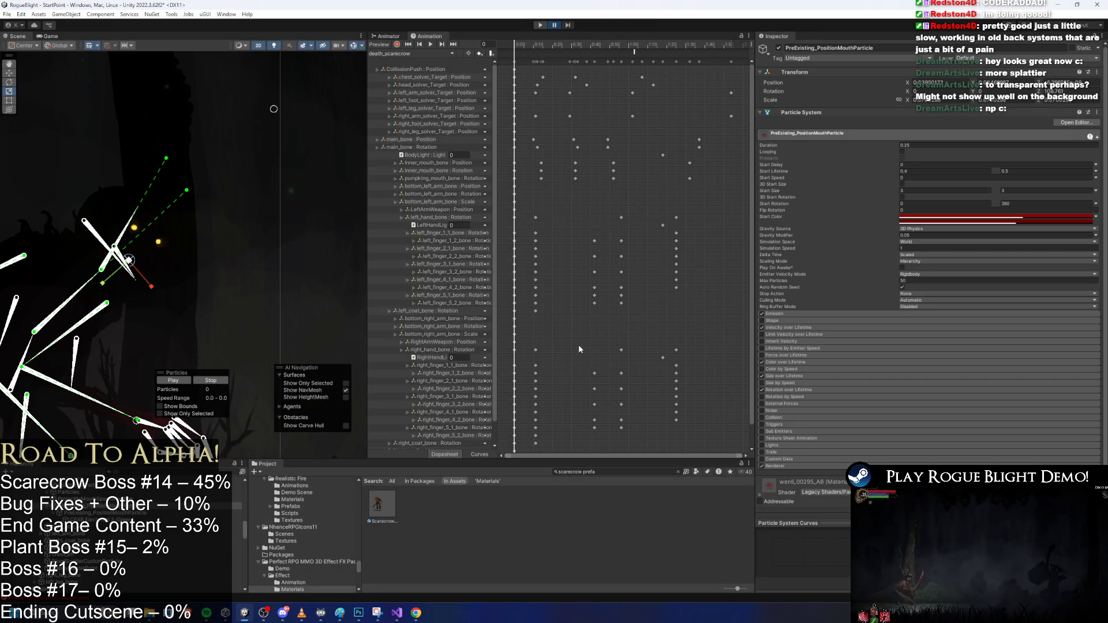
key(ctrl+p)
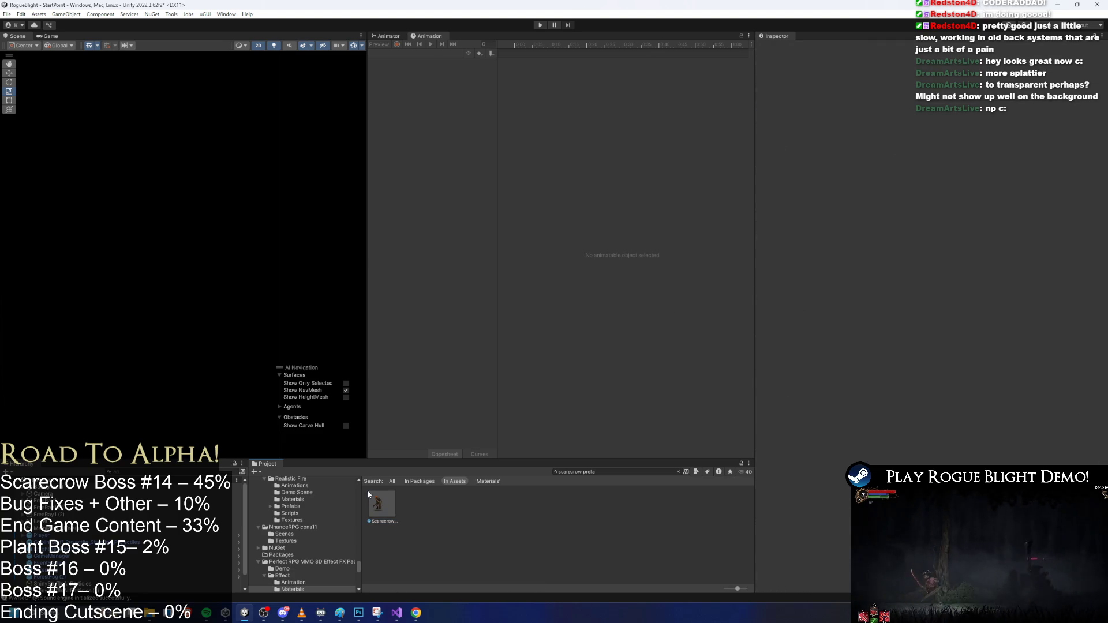
double_click(379, 506)
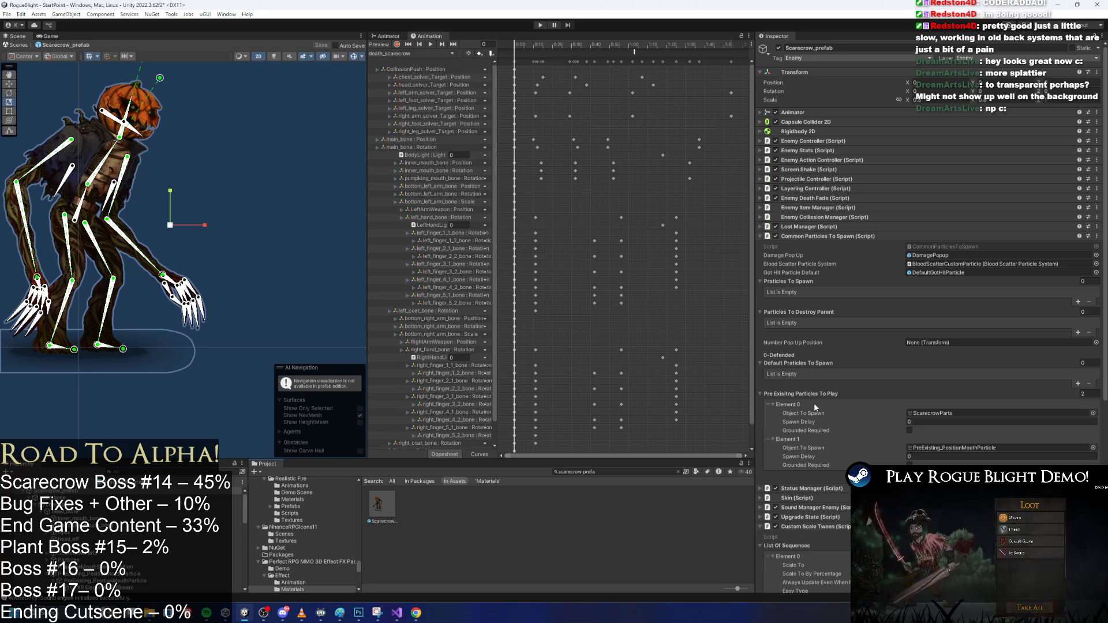
Collapse Common Particles To Spawn and show the SR_SpikeProjectile_scarecrow clip at frame 77
click(844, 236)
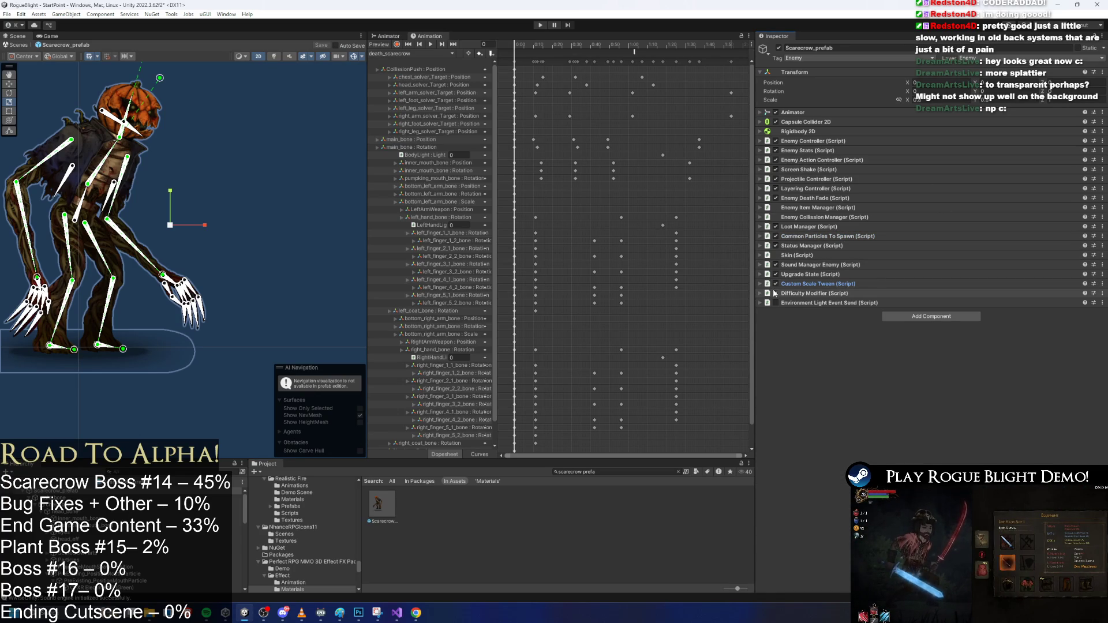
click(418, 53)
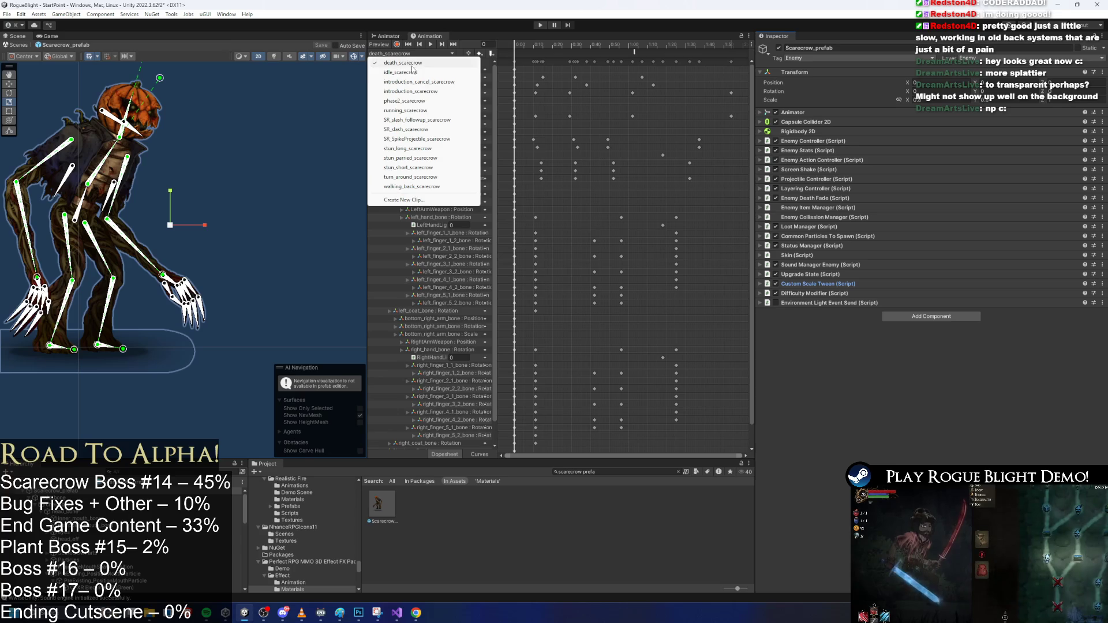
click(418, 139)
mouse_move(531, 44)
mouse_down()
mouse_move(678, 37)
mouse_move(612, 42)
mouse_move(654, 42)
mouse_move(642, 41)
mouse_up()
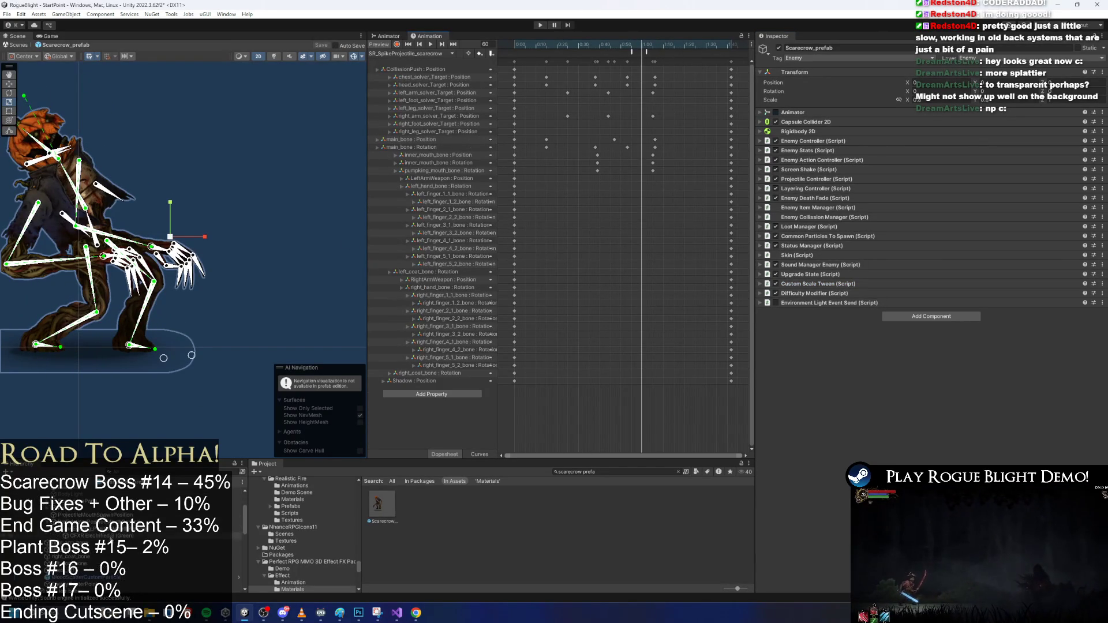
Paste the copied scale onto PreExisting_PositionMouthParticle and replay its burst close-up at the head
click(92, 522)
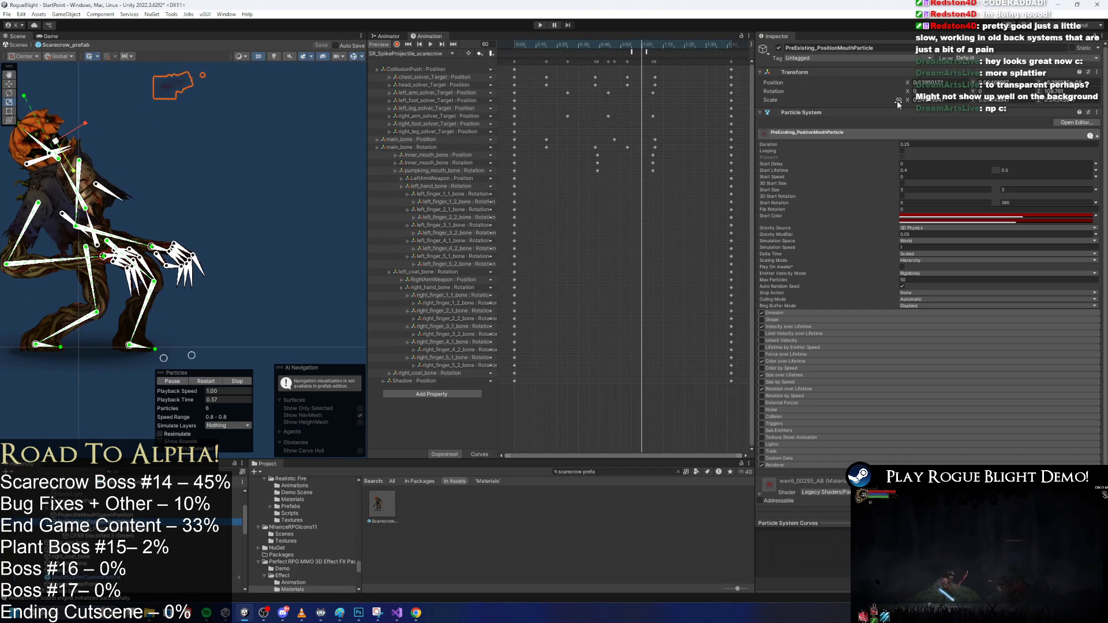
right_click(766, 104)
click(806, 141)
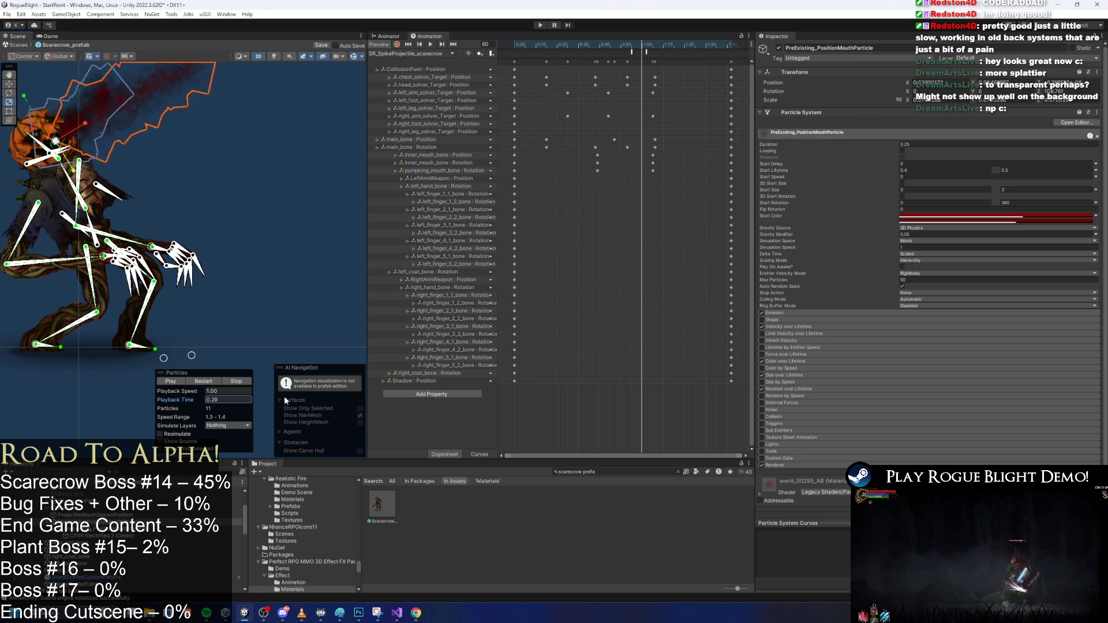
key(f)
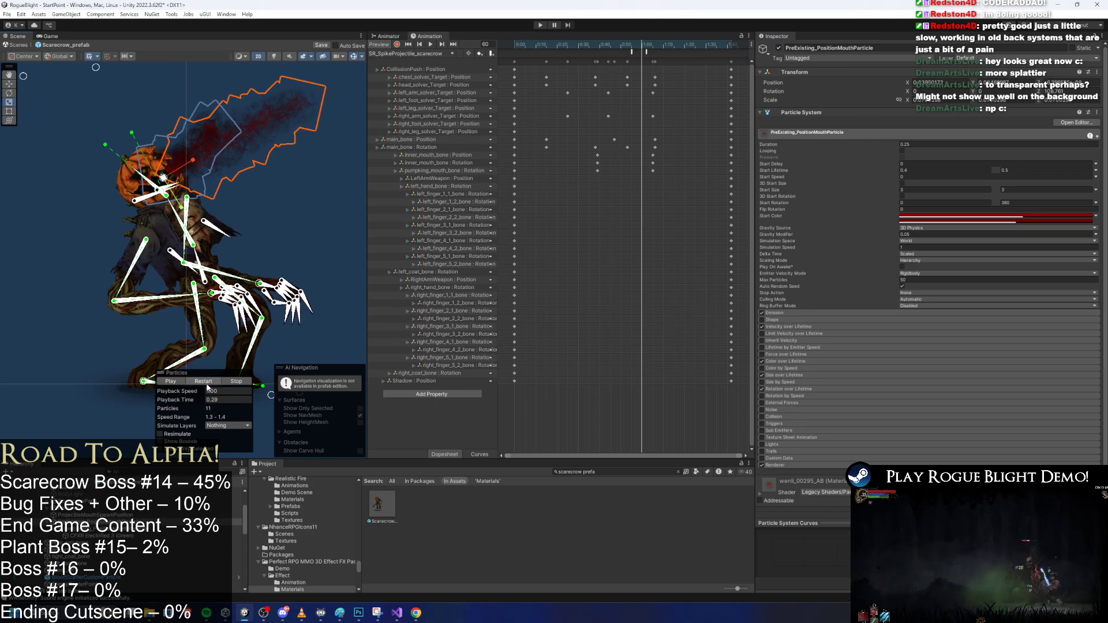
drag(267, 321, 206, 362)
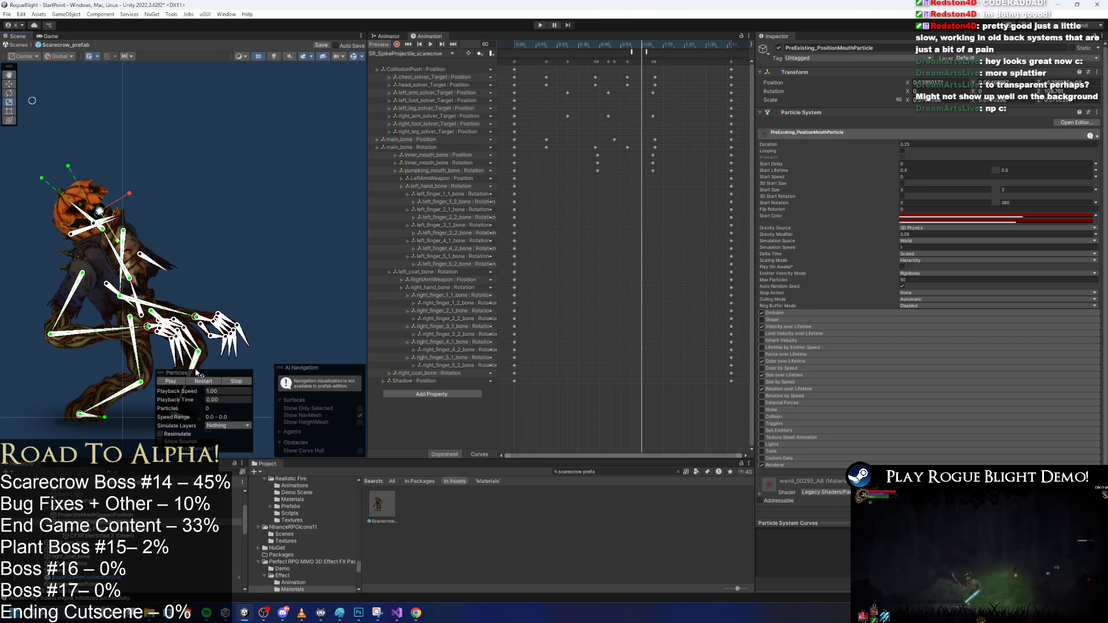
click(201, 383)
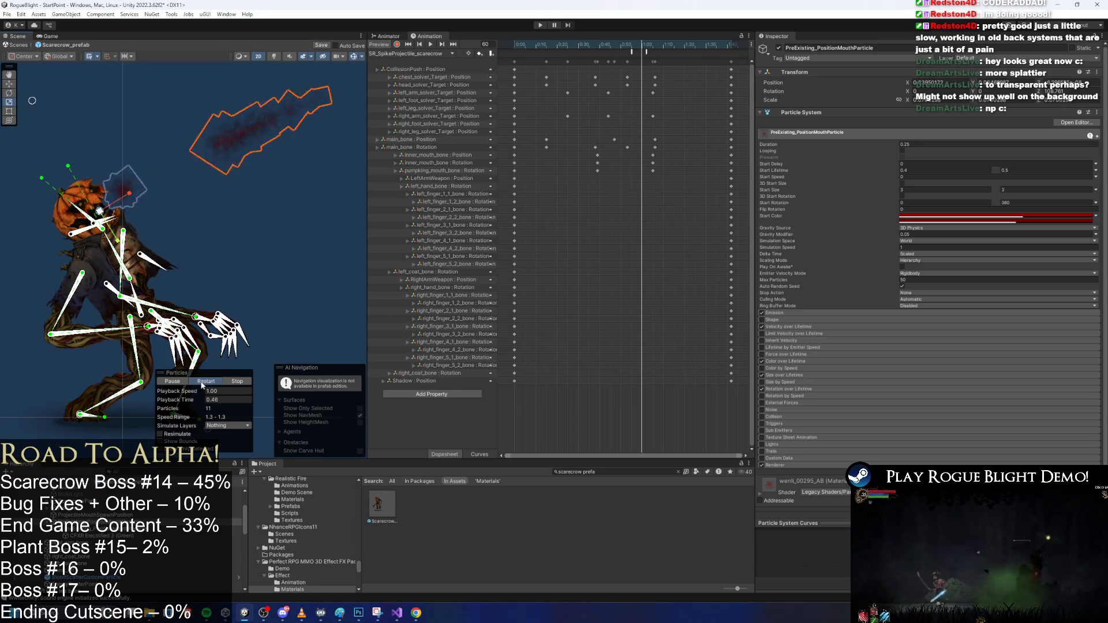
scroll(86, 219, up, 5)
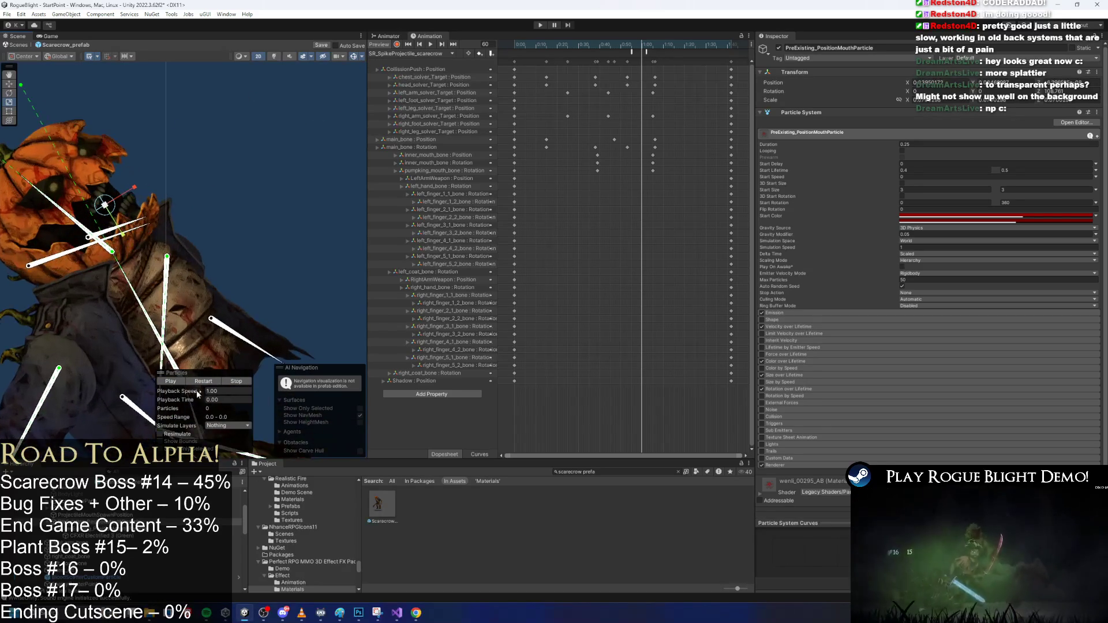
drag(179, 399, 254, 397)
scroll(115, 174, up, 5)
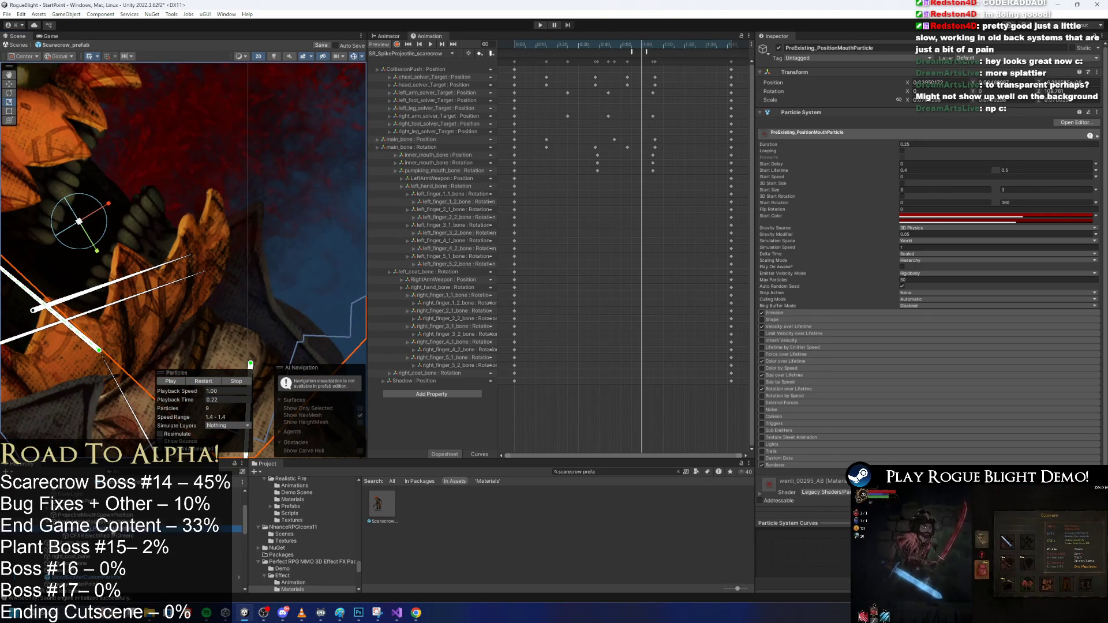
Check the sibling effects, the other mouth particle's order in layer and the jaw, then save the prefab
key(Down)
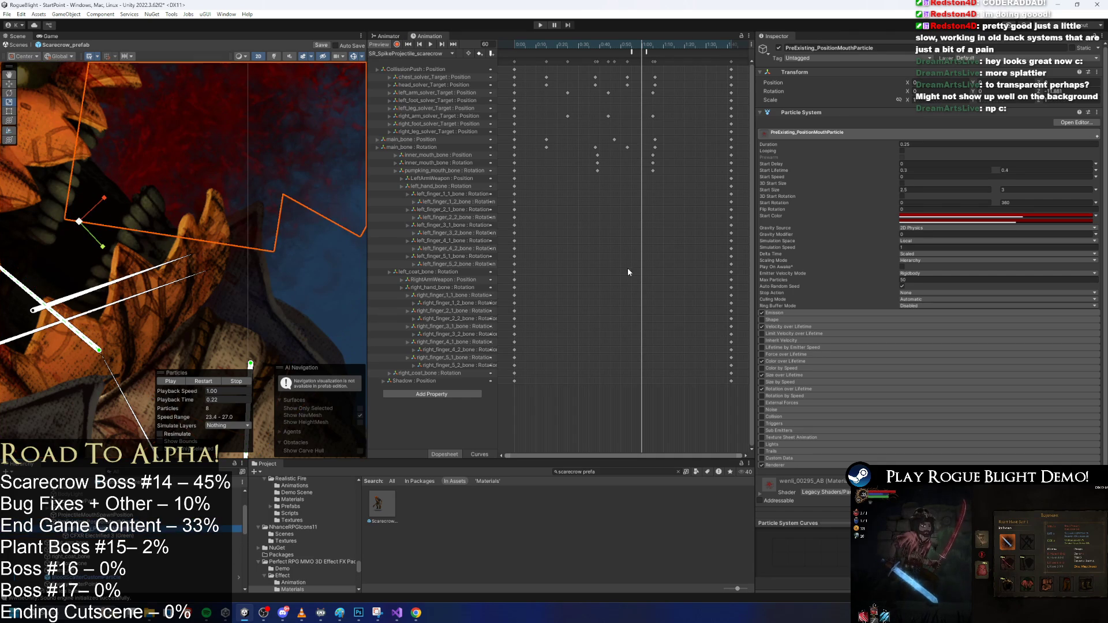
key(Down)
scroll(787, 451, down, 5)
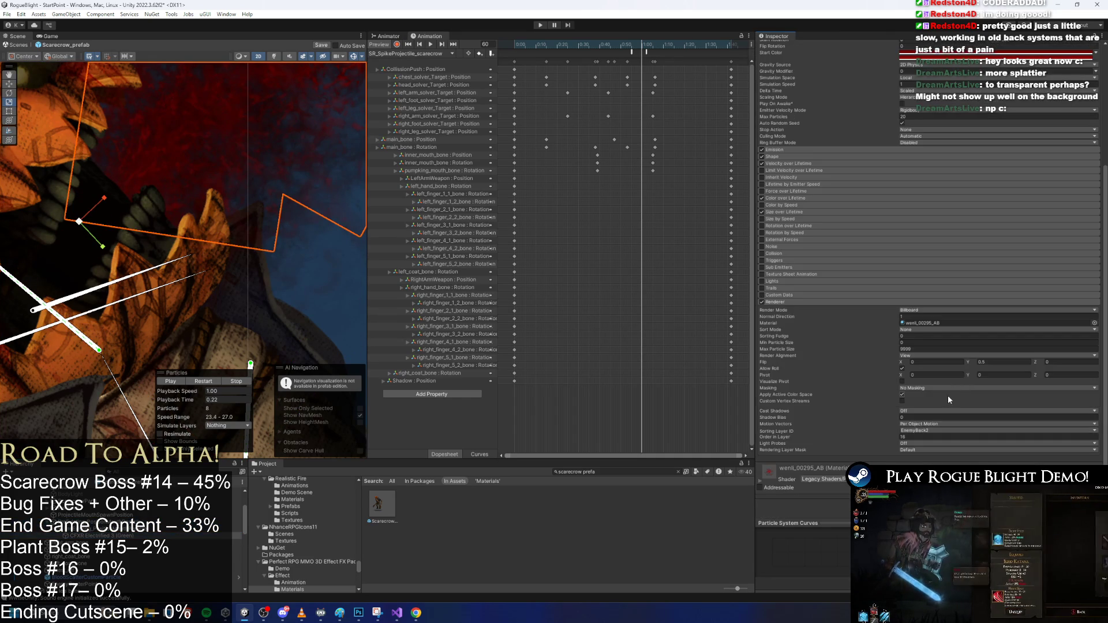
click(59, 261)
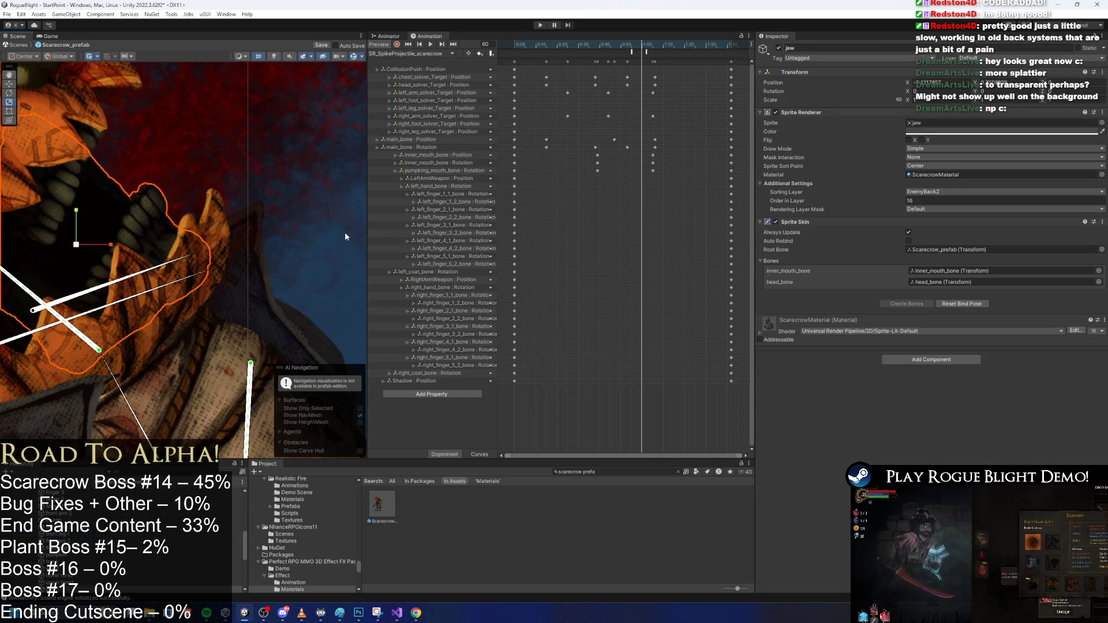
click(161, 166)
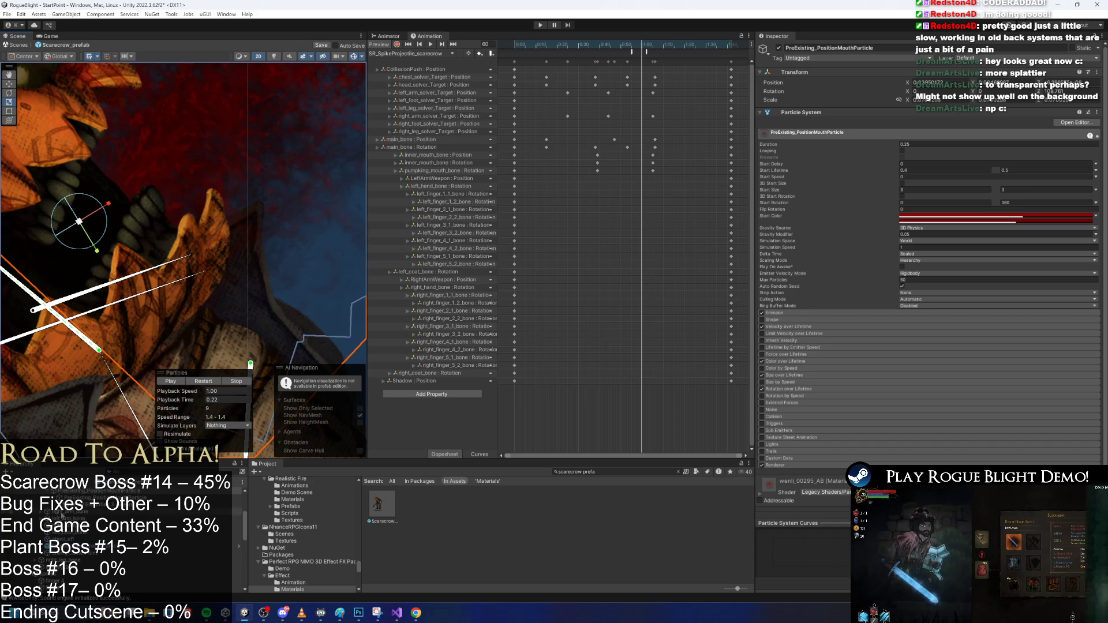
scroll(957, 439, down, 5)
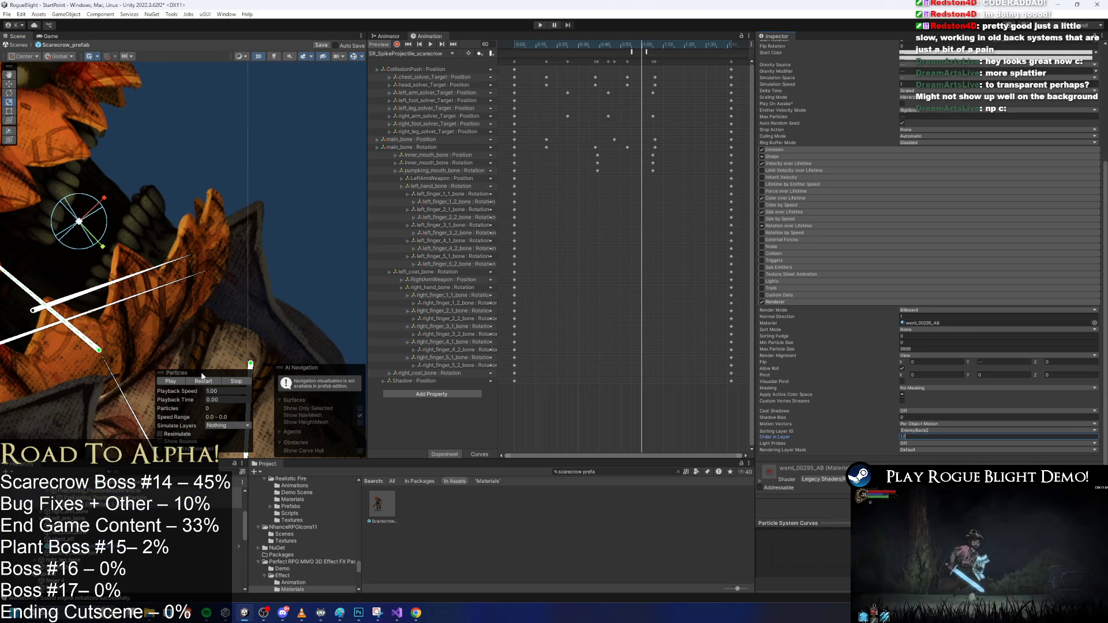
click(191, 401)
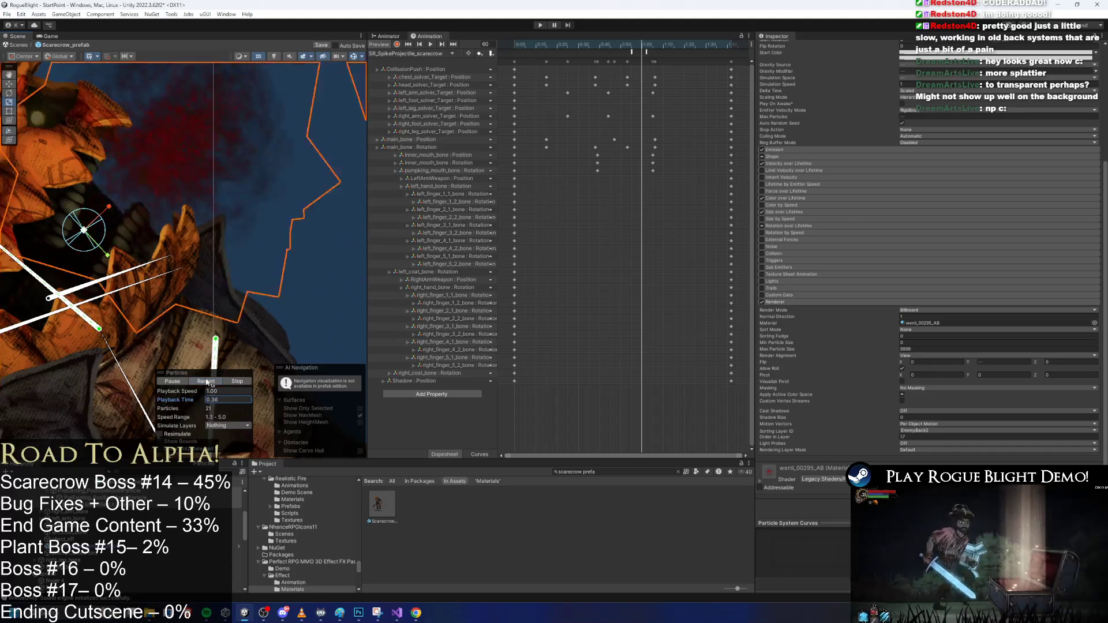
click(136, 246)
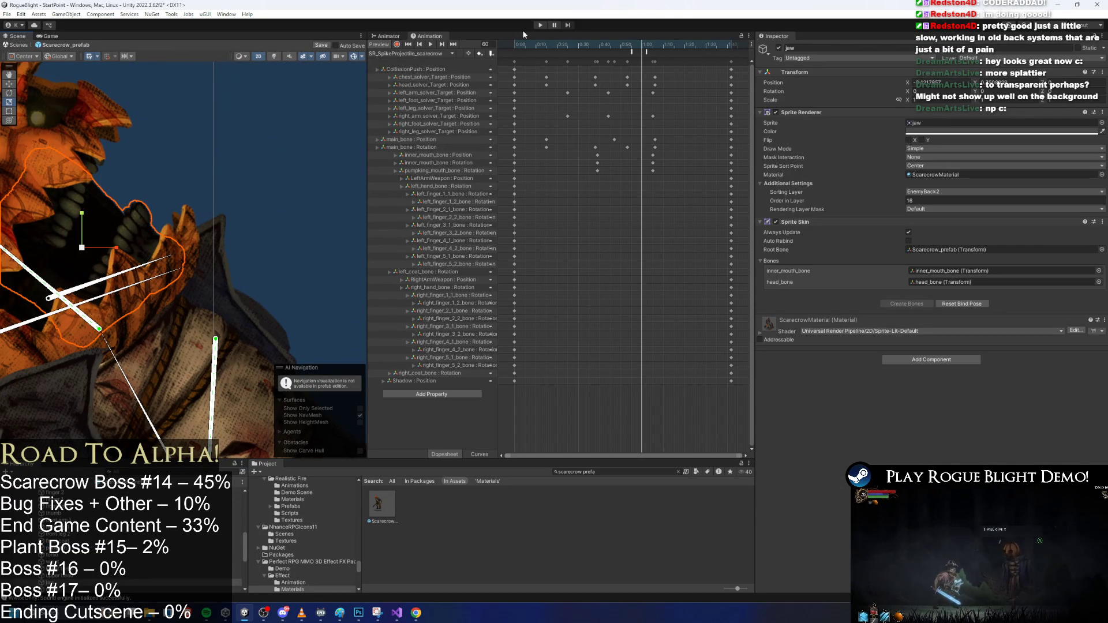
key(ctrl+s)
scroll(198, 310, down, 5)
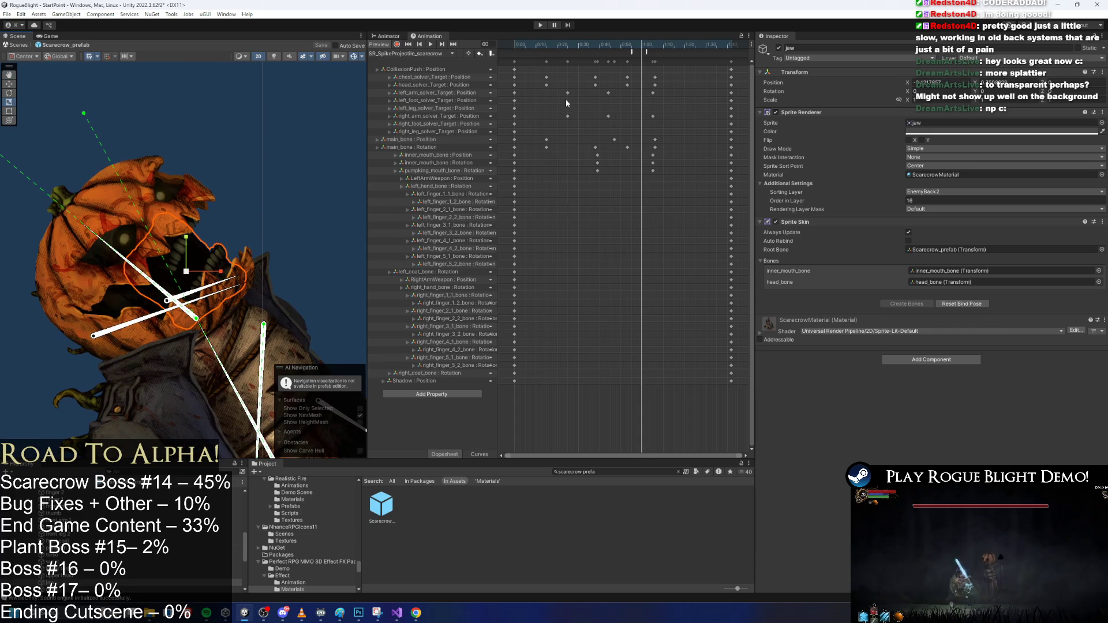
Return the timeline to frame 0, find the 'r spike' clip and rename it LR_SpikeProjectile_scarecrow
drag(554, 44, 514, 44)
scroll(302, 98, up, 5)
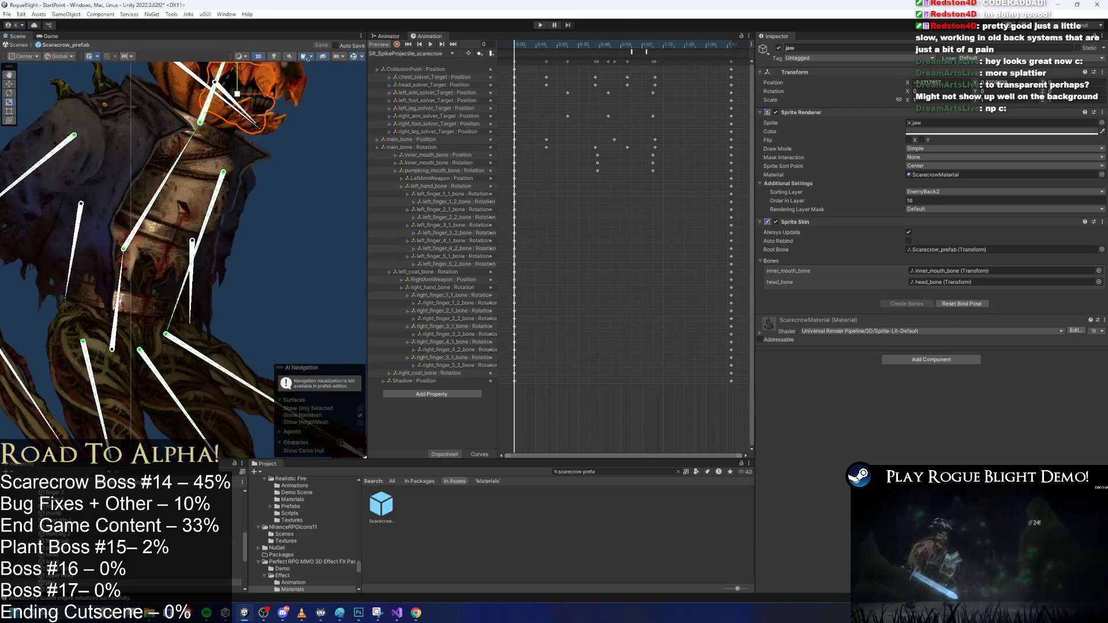
scroll(225, 138, down, 2)
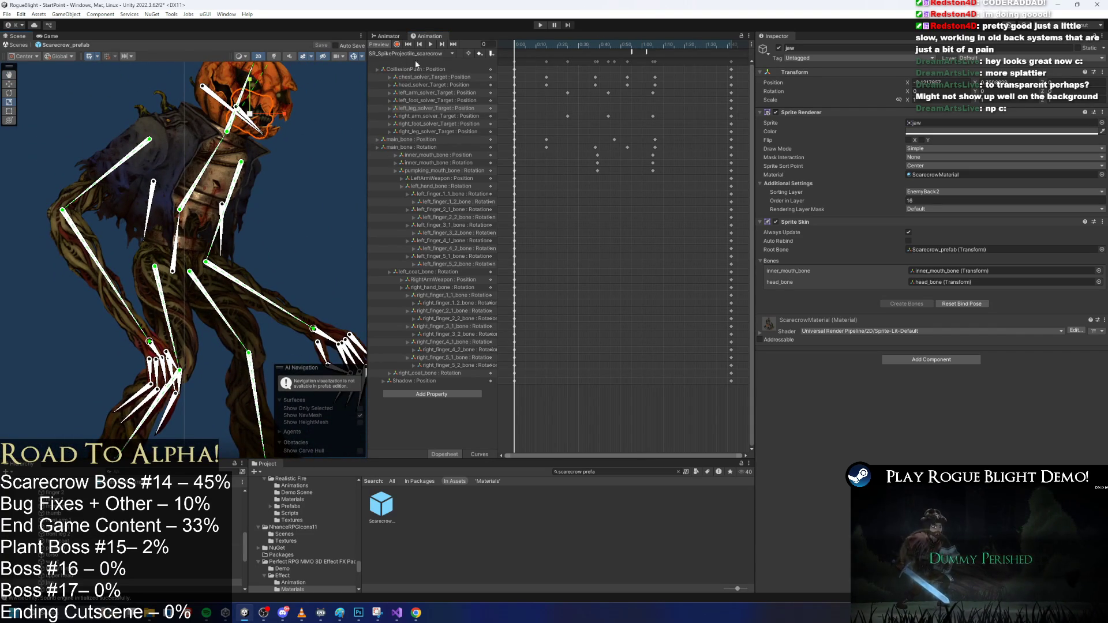
text(r)
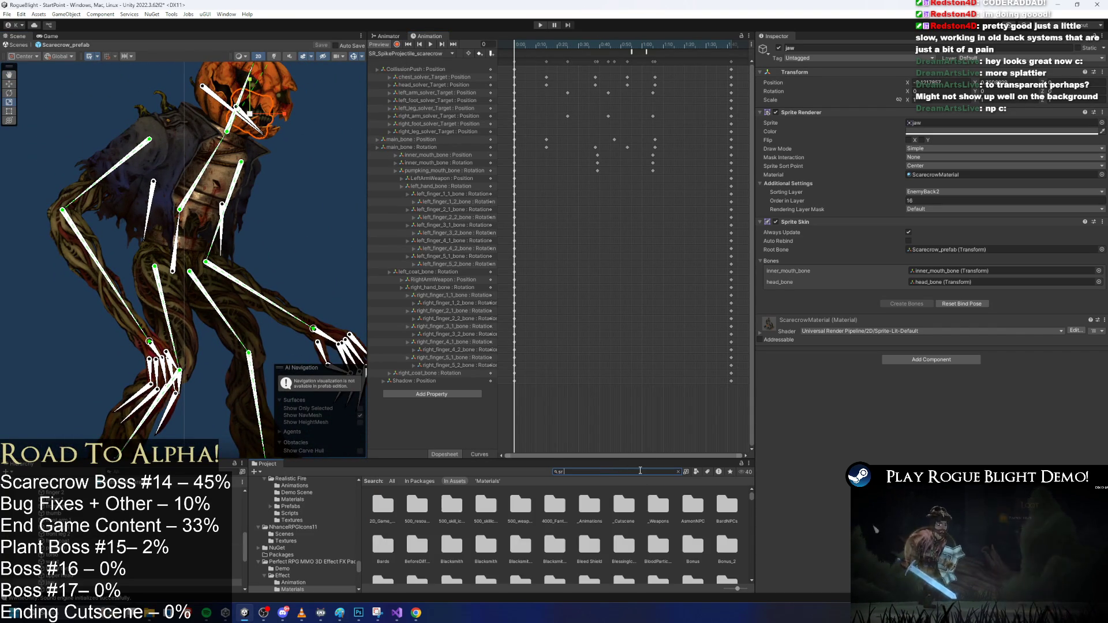
text( spike)
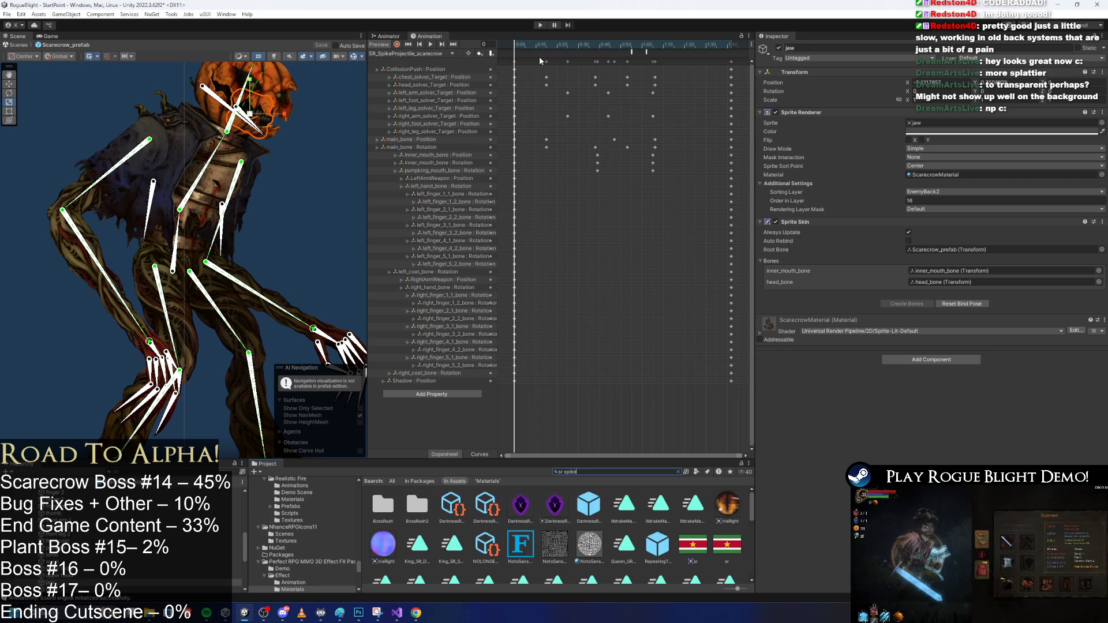
click(404, 522)
right_click(404, 523)
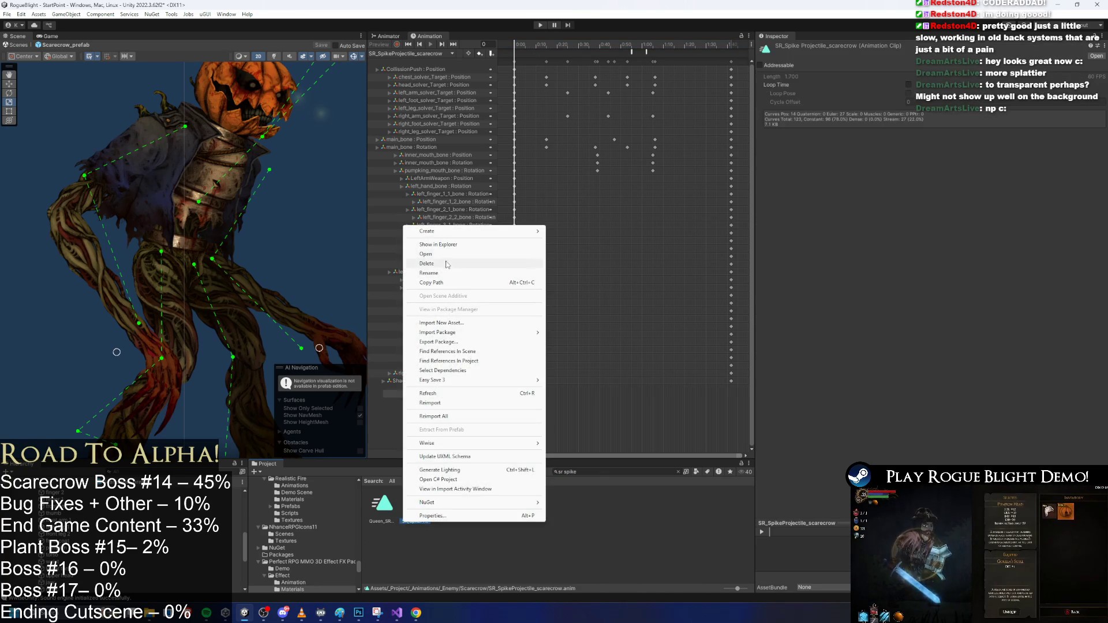
click(438, 274)
text(LR_SpikeProje)
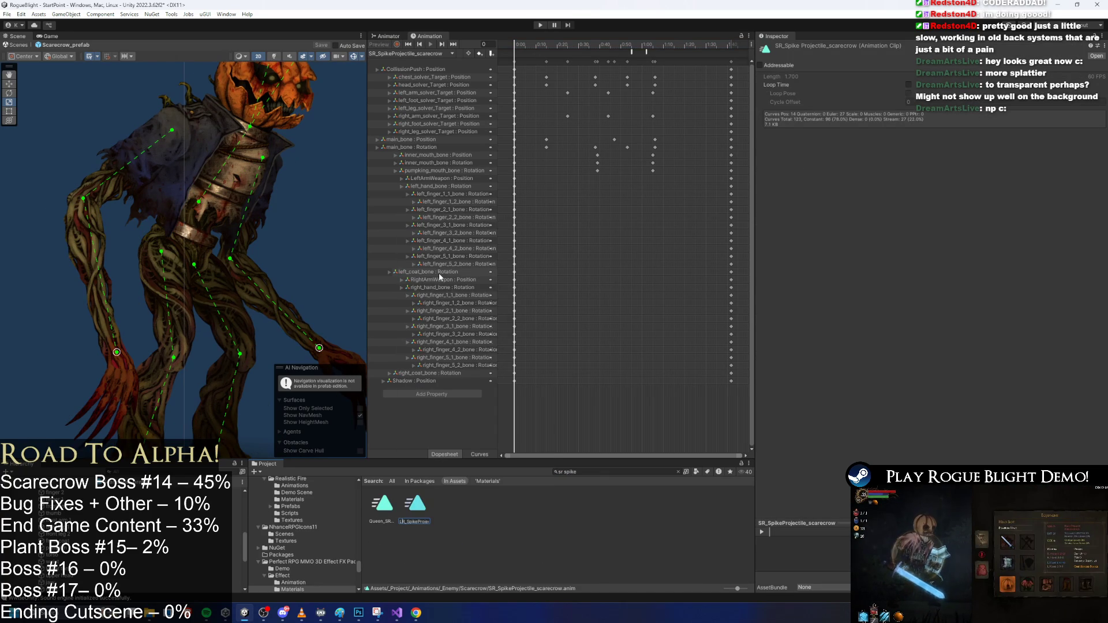
key(Return)
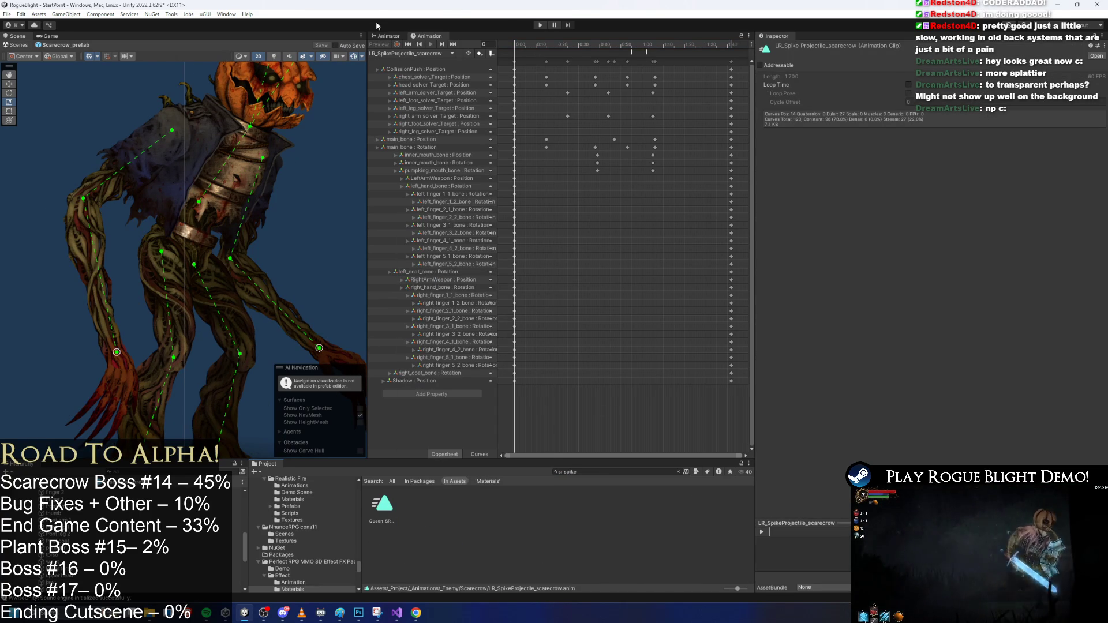
scroll(88, 486, up, 5)
click(58, 490)
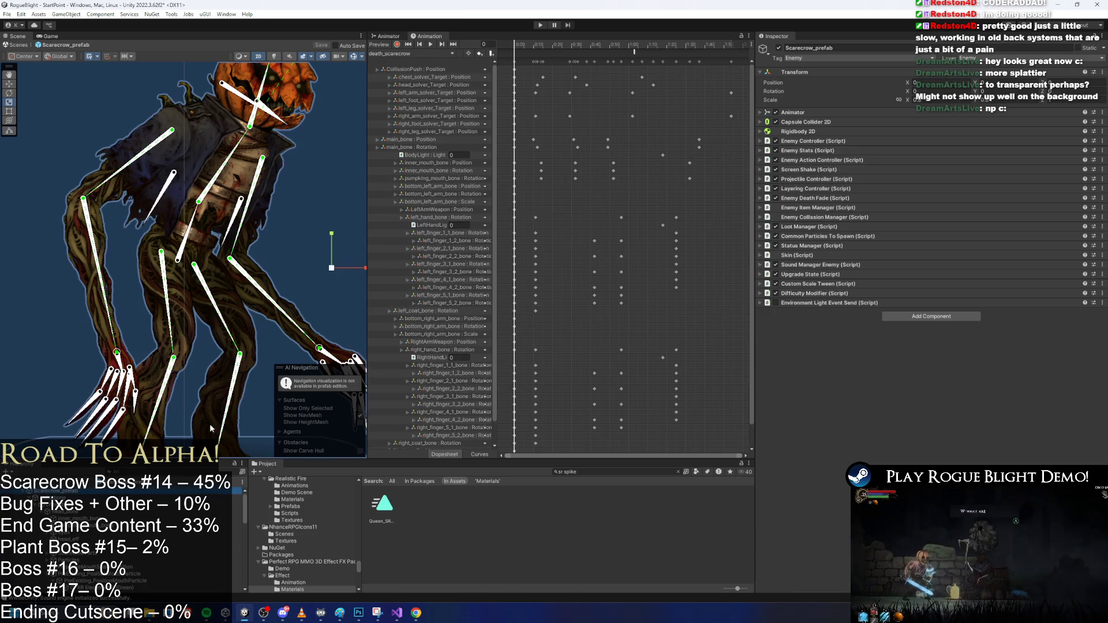
Add an LR action pattern copied from SR and set its distance range to 1.2–2
click(831, 160)
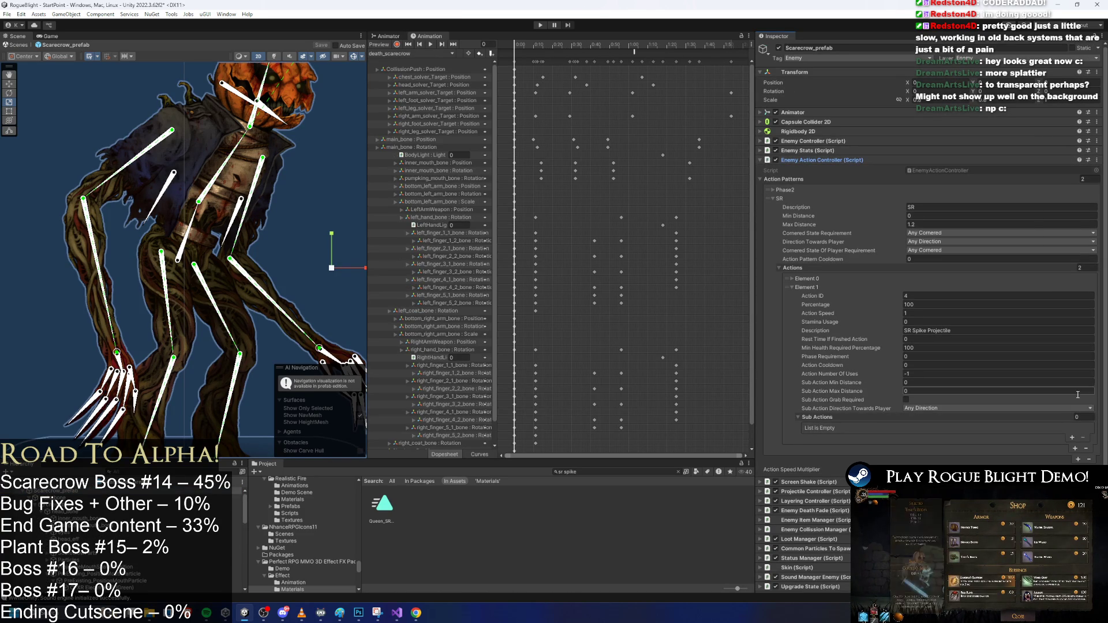
click(1074, 448)
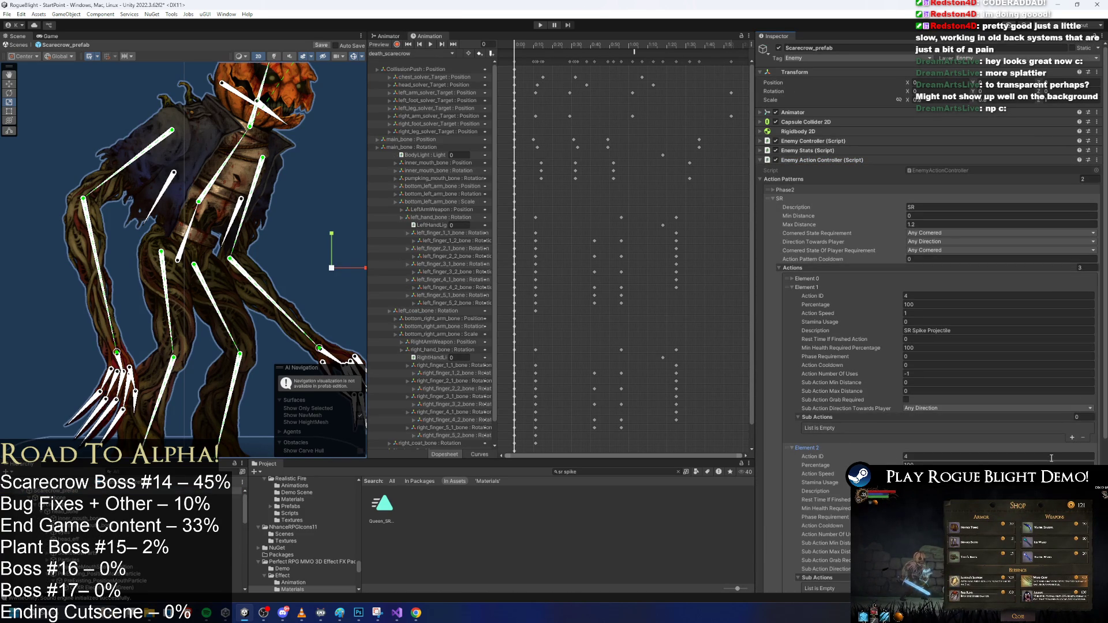
key(ctrl+z)
right_click(801, 289)
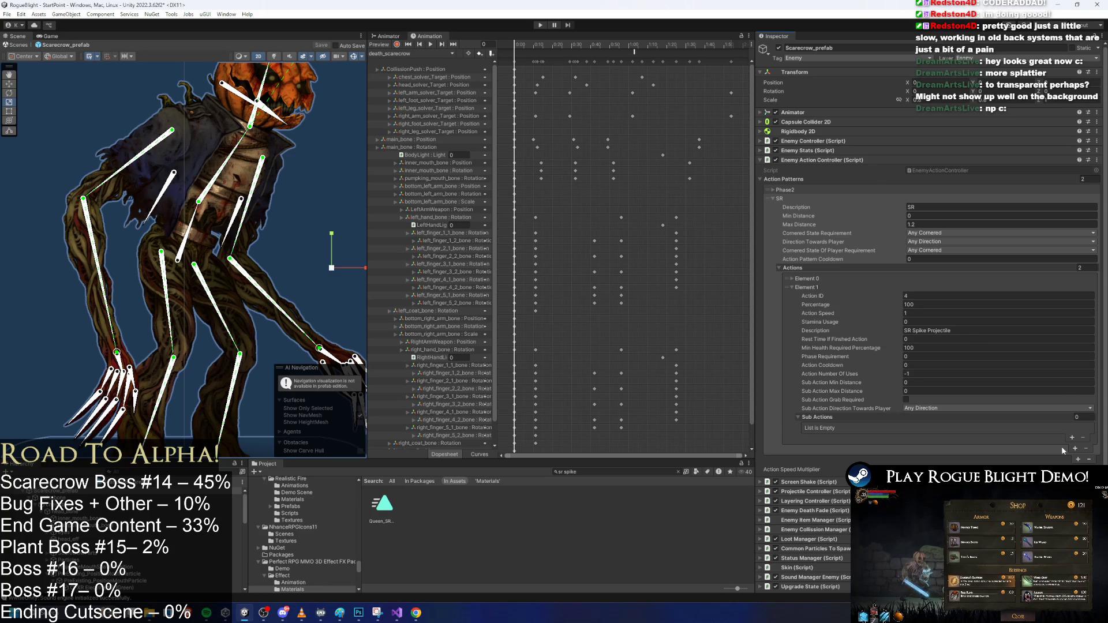
click(1078, 459)
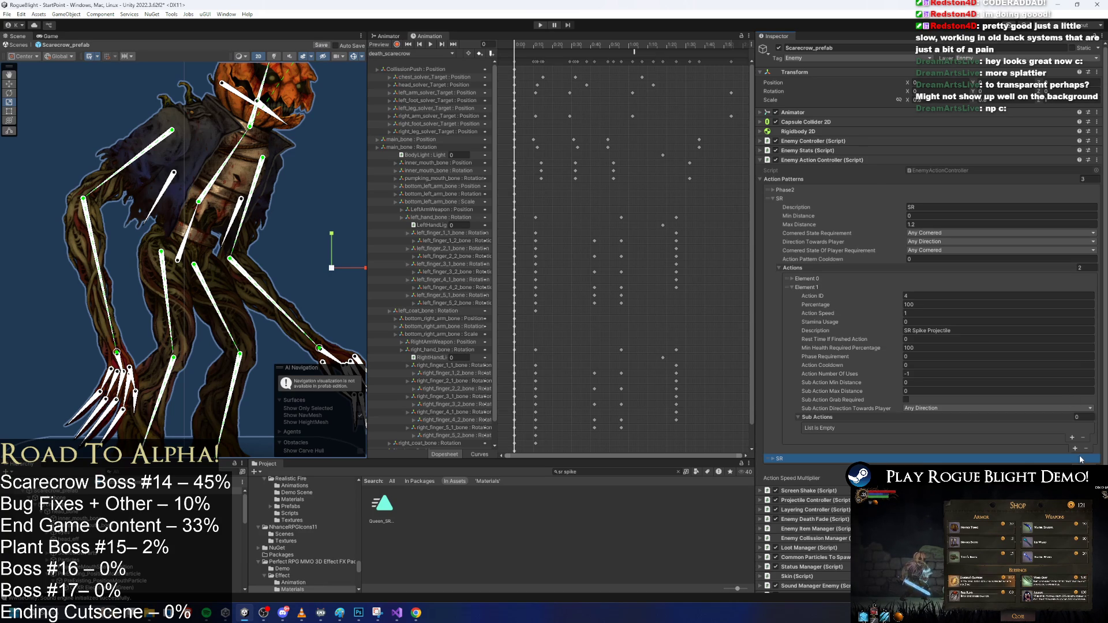
click(801, 462)
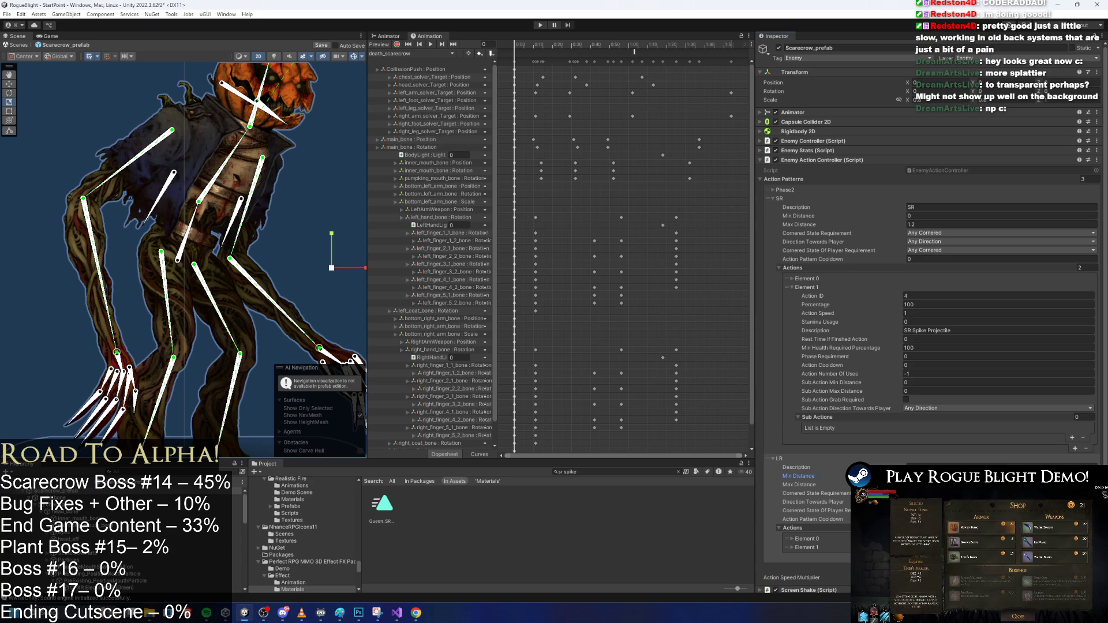
click(981, 484)
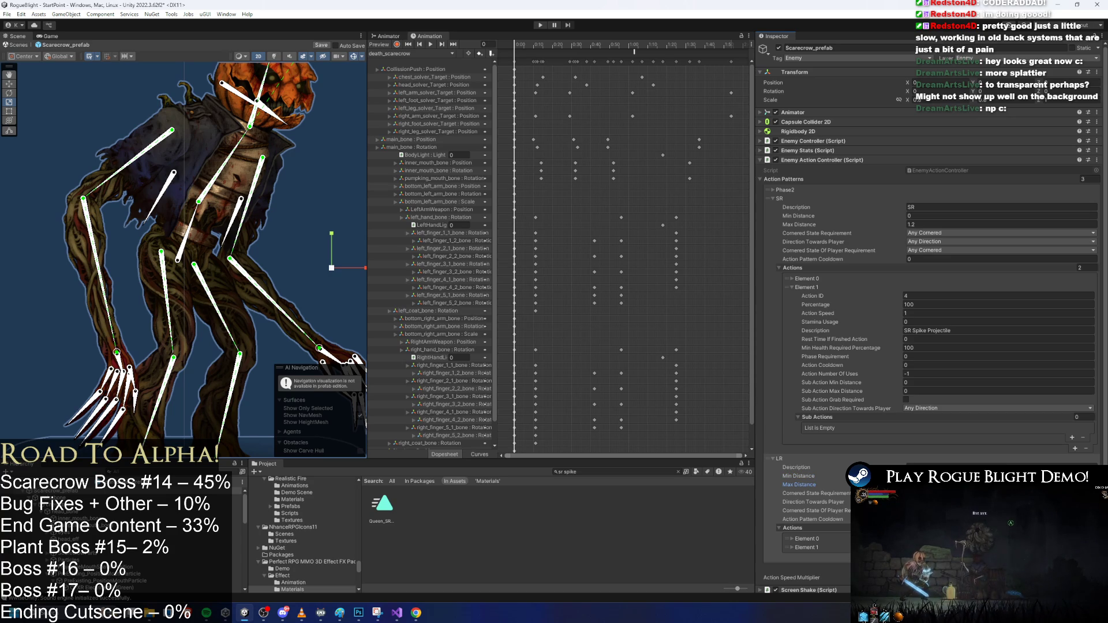
scroll(875, 436, down, 5)
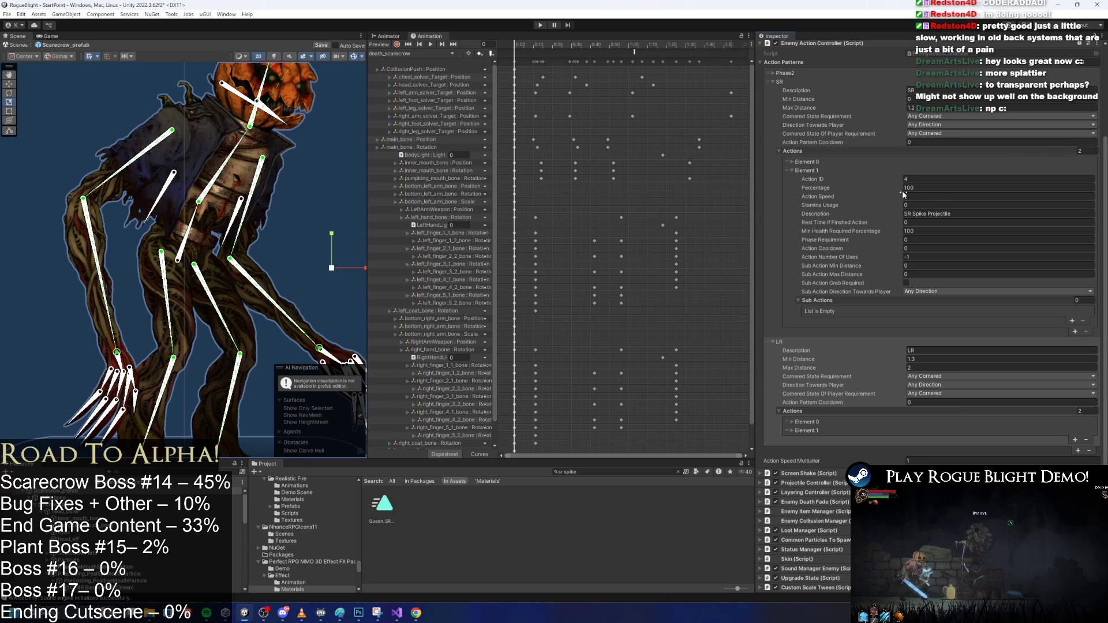
Remove SR's spike projectile action and LR's slash action, describing LR's as 'LR Spike Projectile'
click(781, 204)
key(Delete)
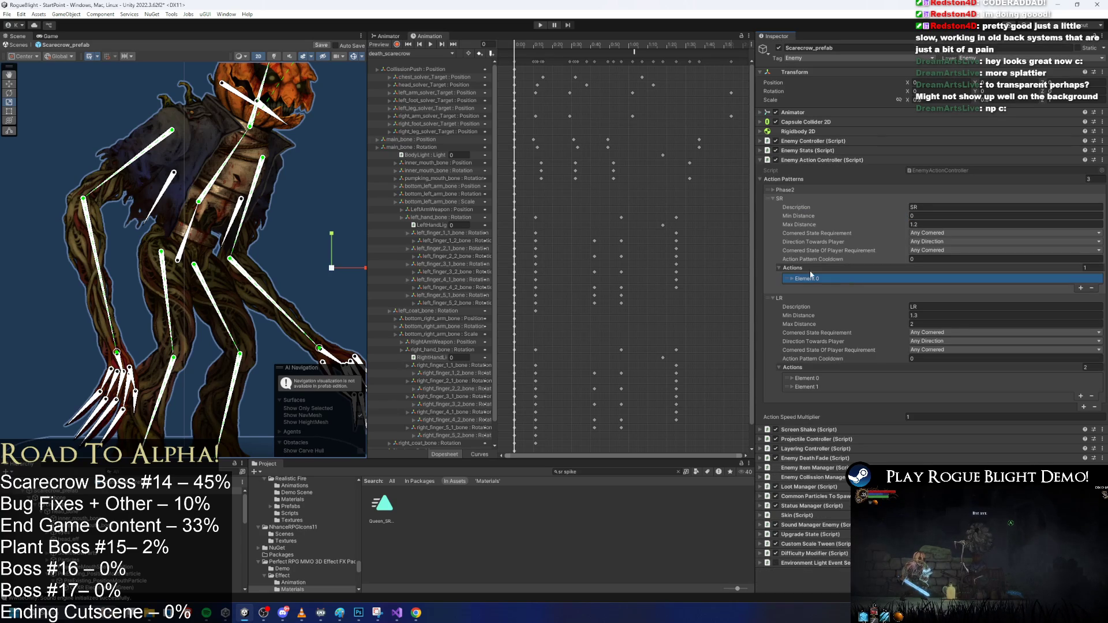
click(804, 279)
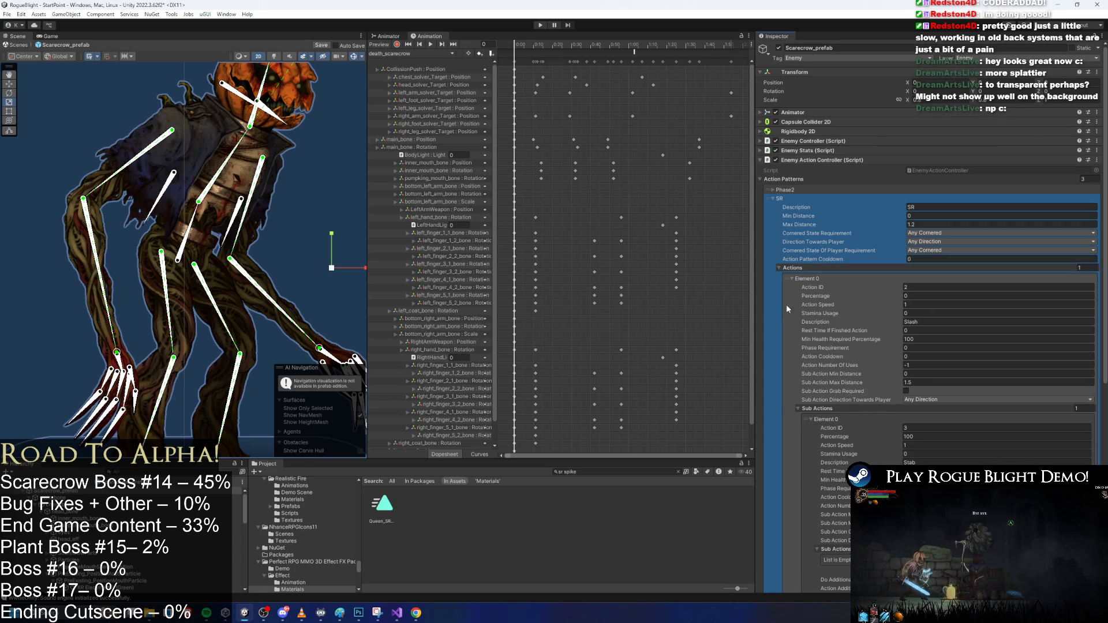
key(Left)
click(813, 387)
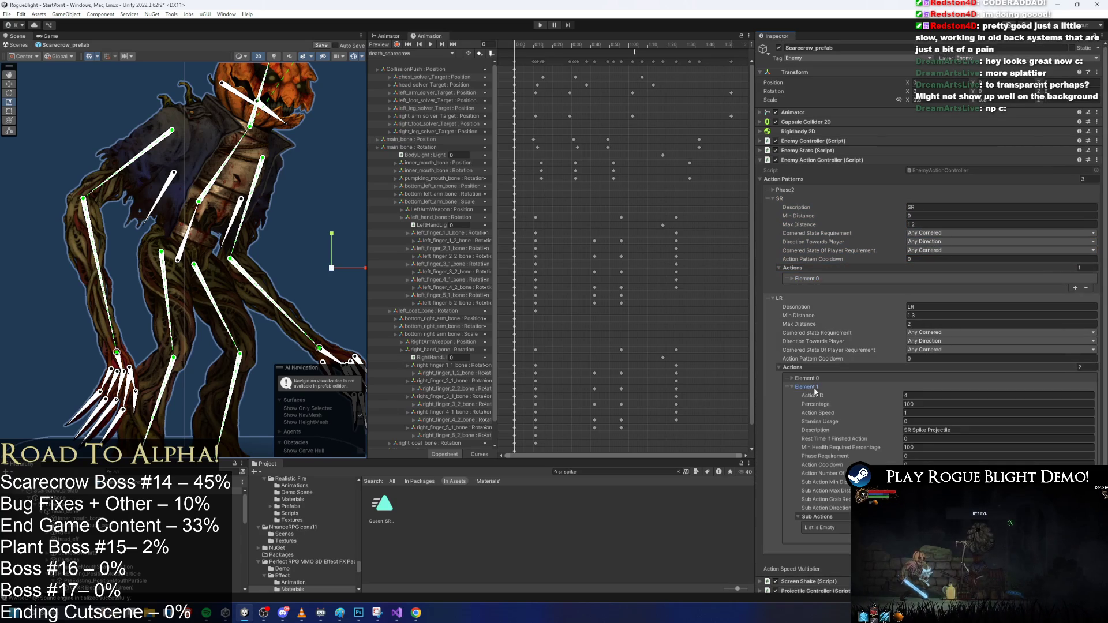
click(805, 378)
key(Delete)
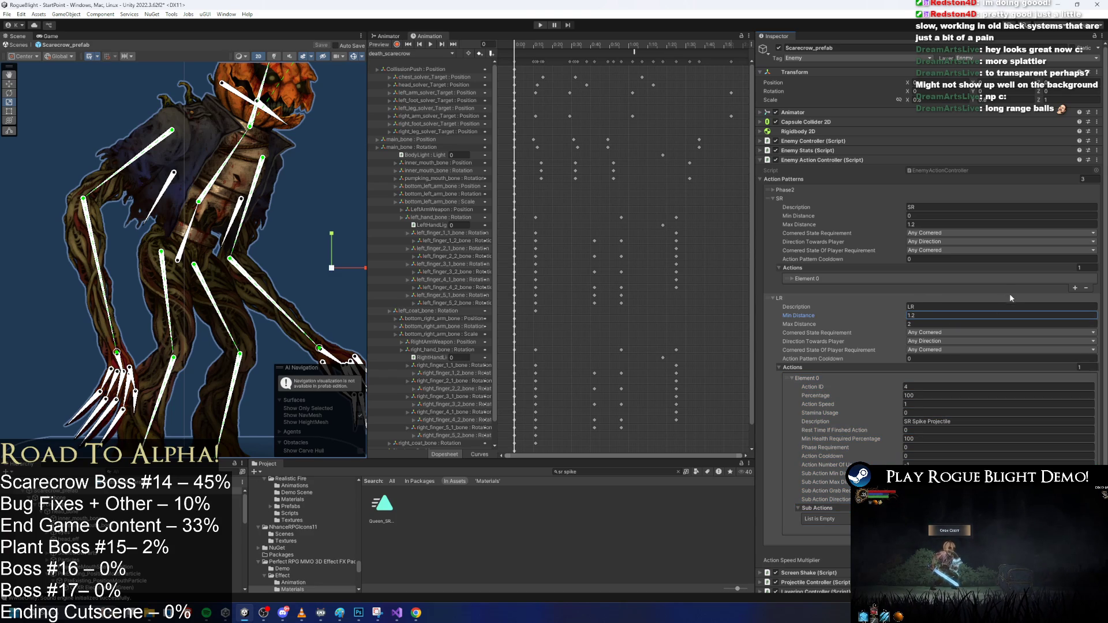
click(919, 427)
text(L)
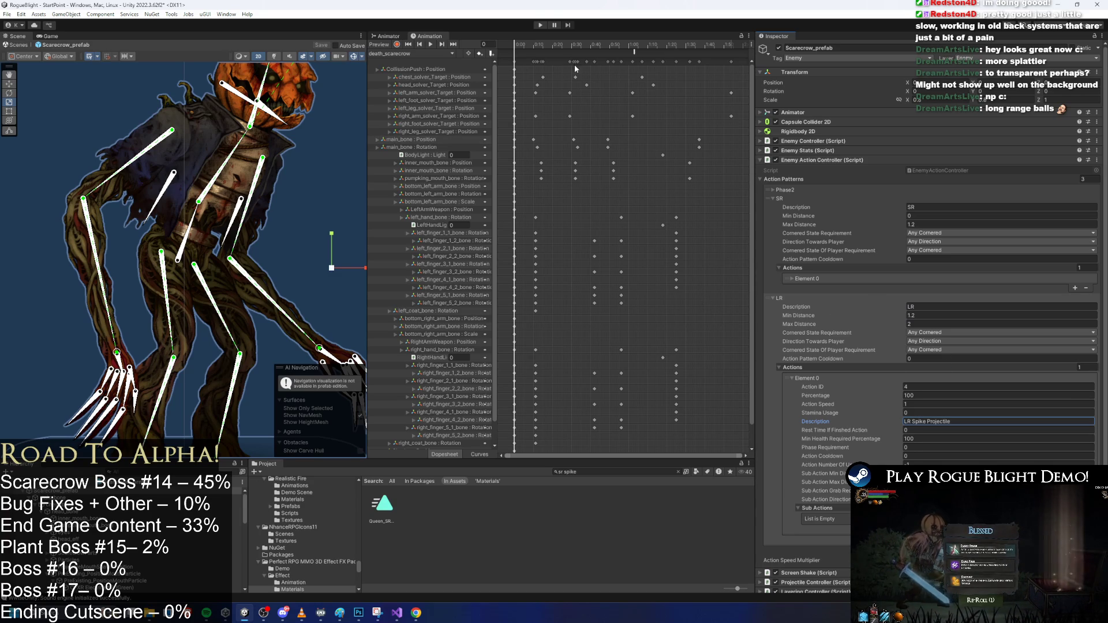
click(389, 54)
Load LR_SpikeProjectile_scarecrow, delete its middle keyframes, and start recording at frame 22
click(456, 102)
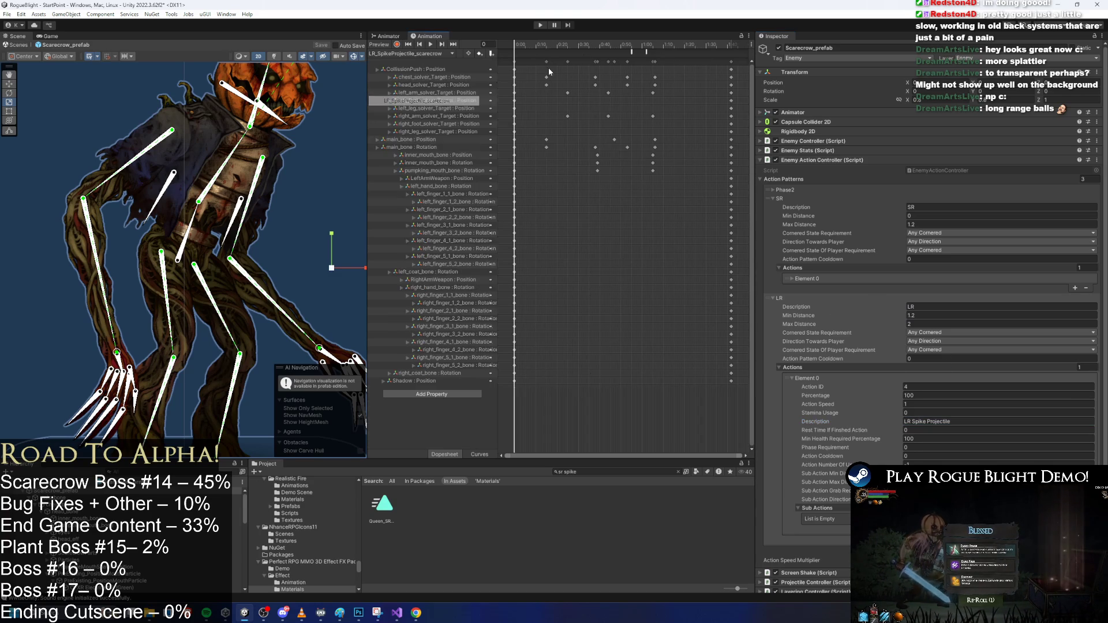
click(544, 45)
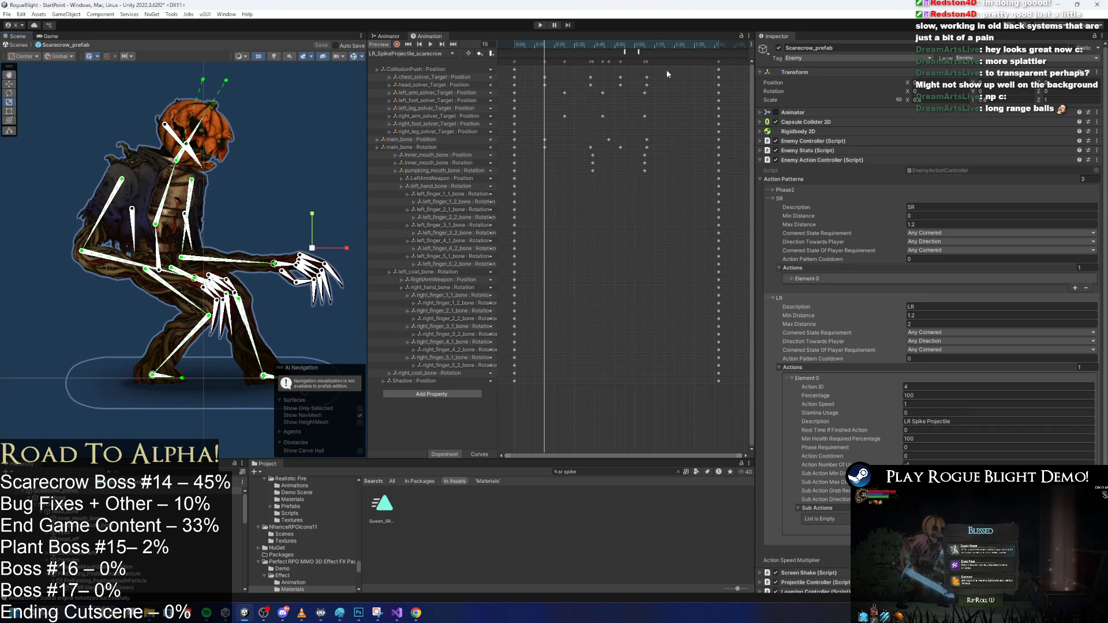
drag(617, 54, 539, 179)
key(Delete)
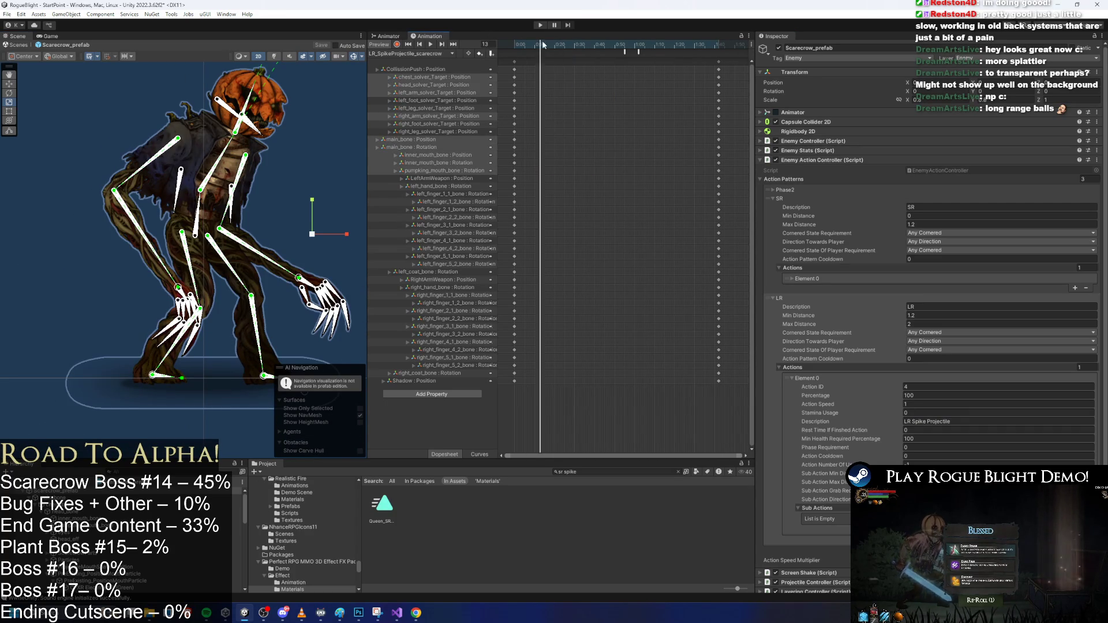
click(558, 45)
click(397, 44)
Pose a crouch at frame 22: lower body and arms, tilt the head left, open the mouth bones
drag(232, 152, 206, 194)
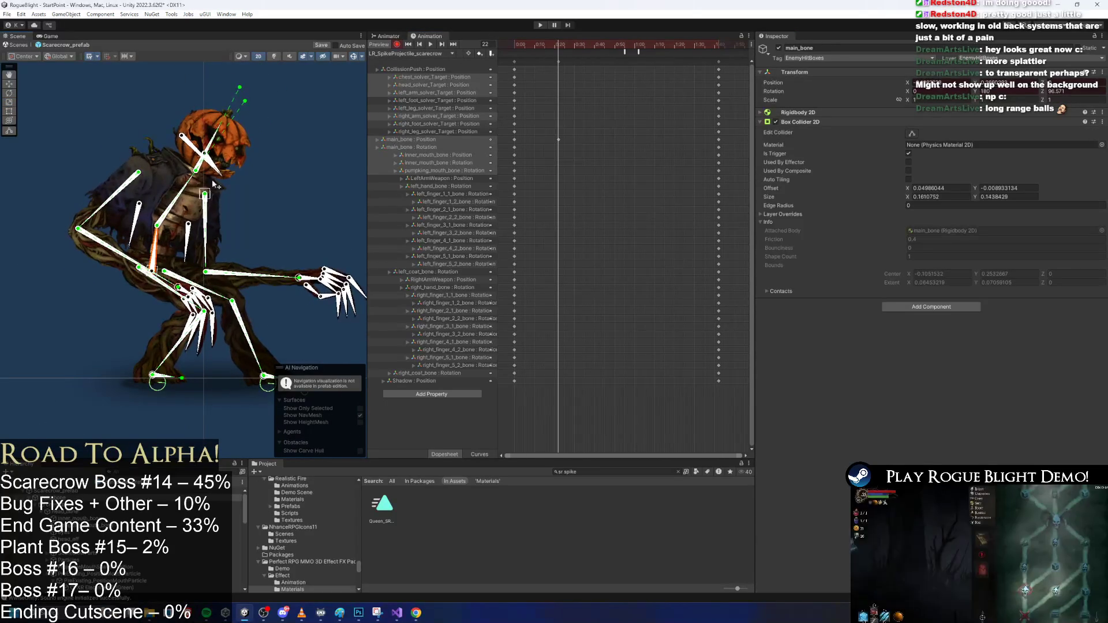
scroll(206, 194, down, 2)
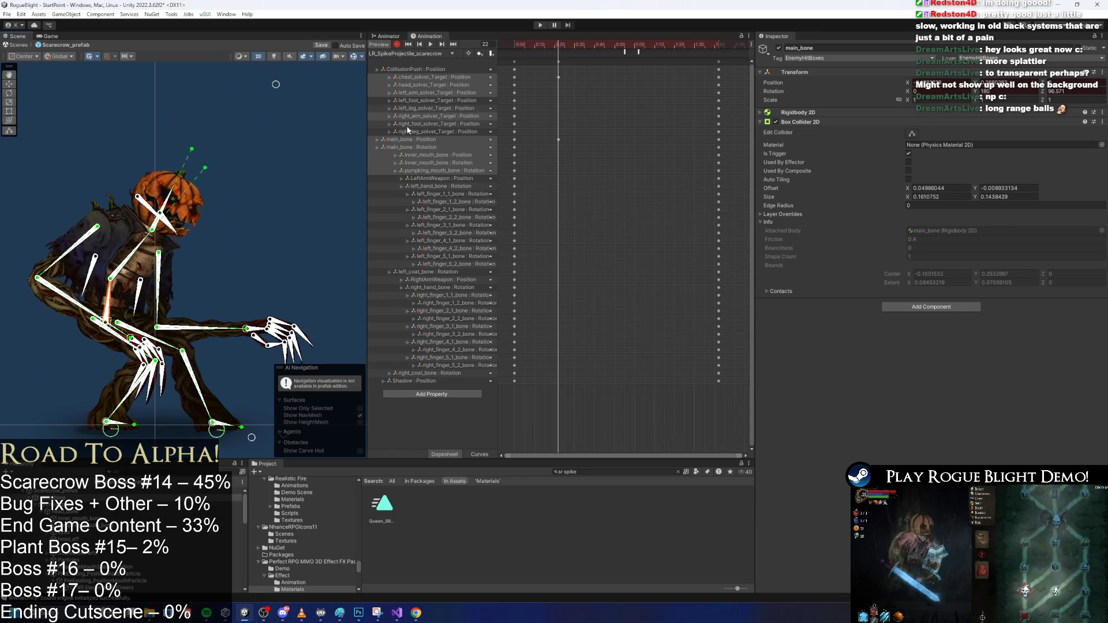
drag(130, 337, 94, 363)
drag(246, 329, 190, 373)
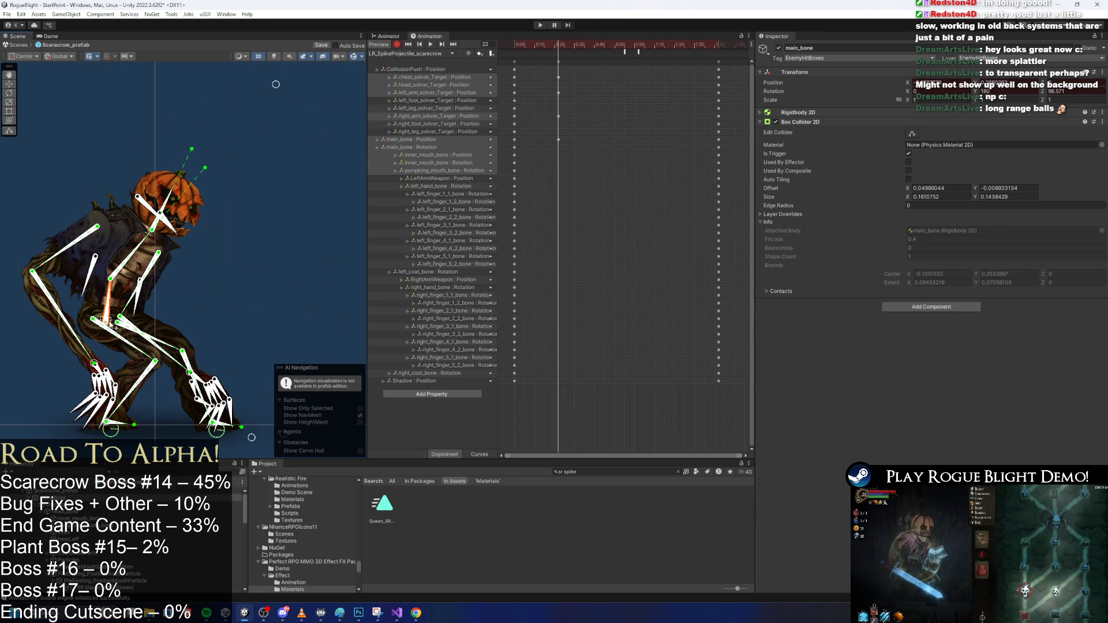
drag(115, 328, 123, 315)
click(284, 101)
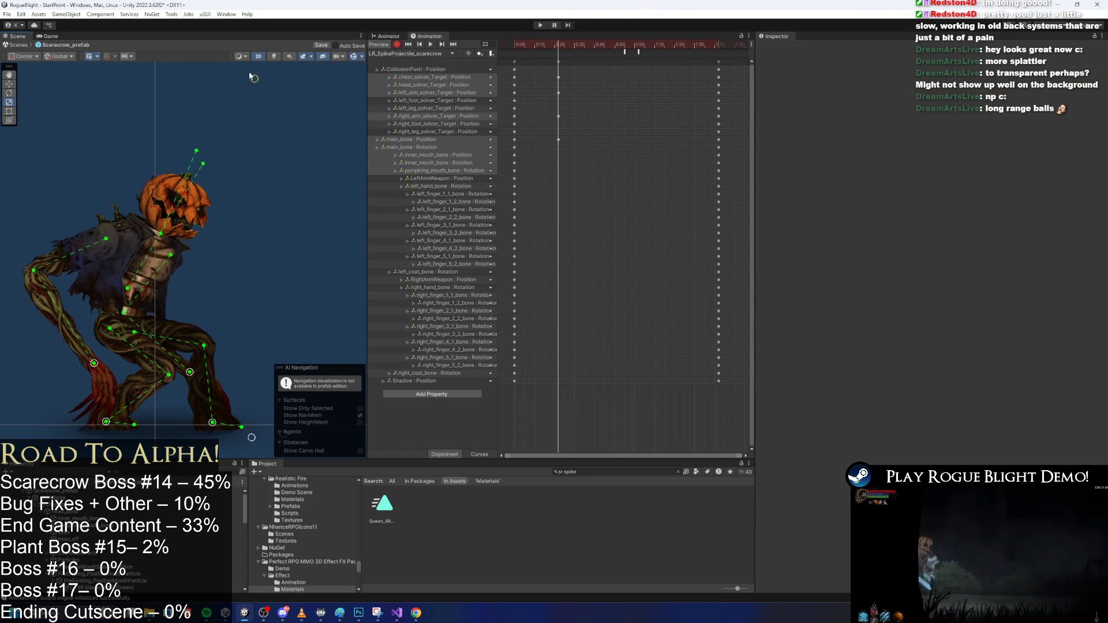
drag(274, 147, 123, 126)
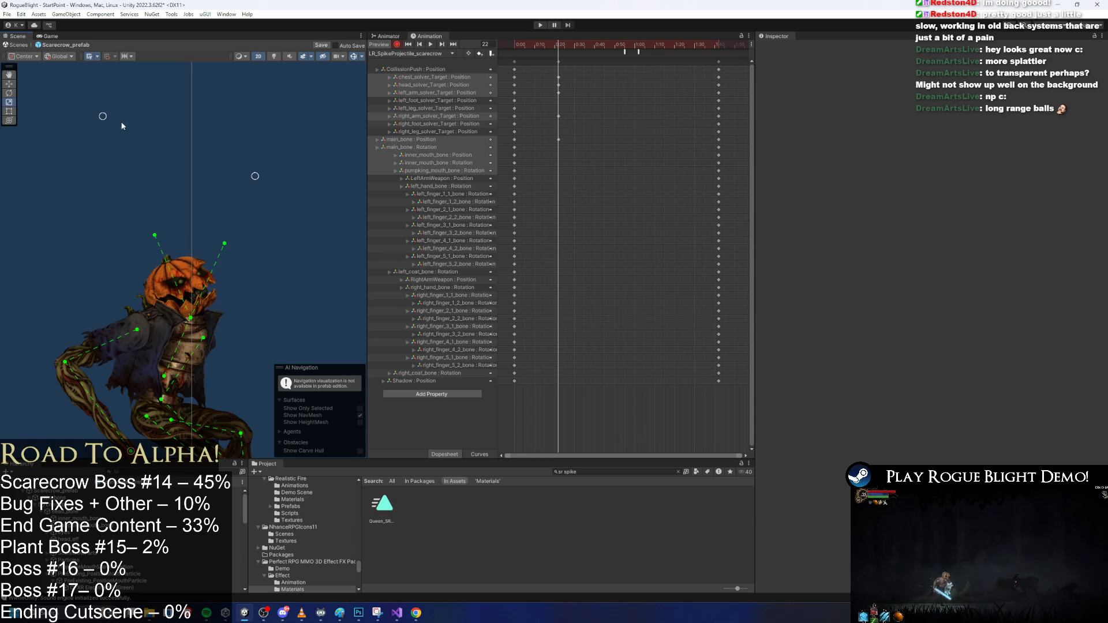
drag(207, 306, 172, 316)
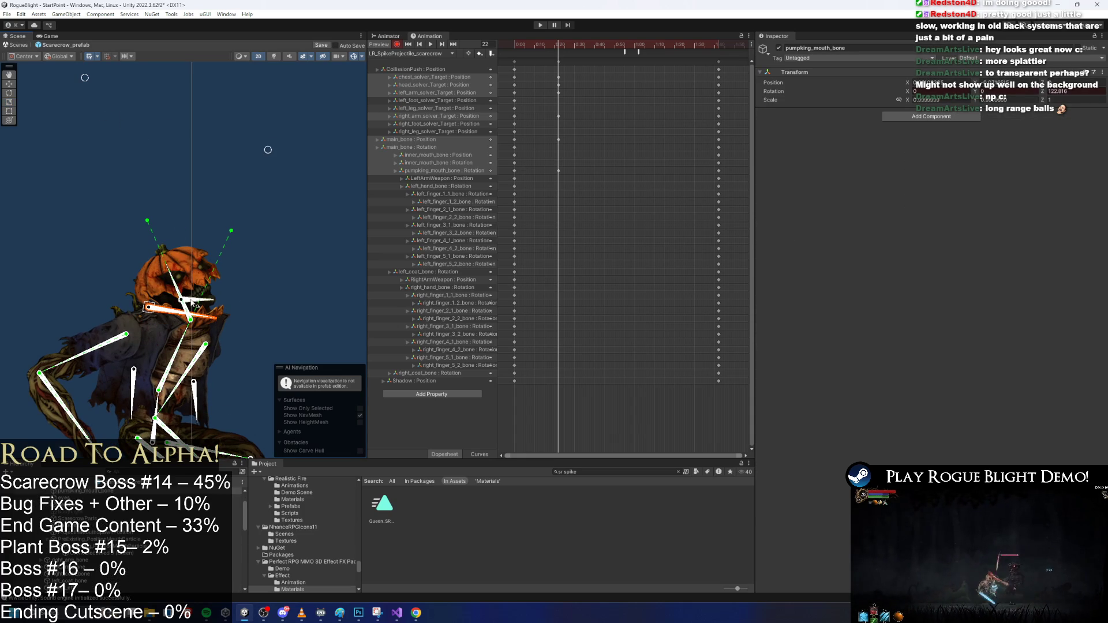
scroll(190, 302, up, 5)
drag(173, 290, 184, 325)
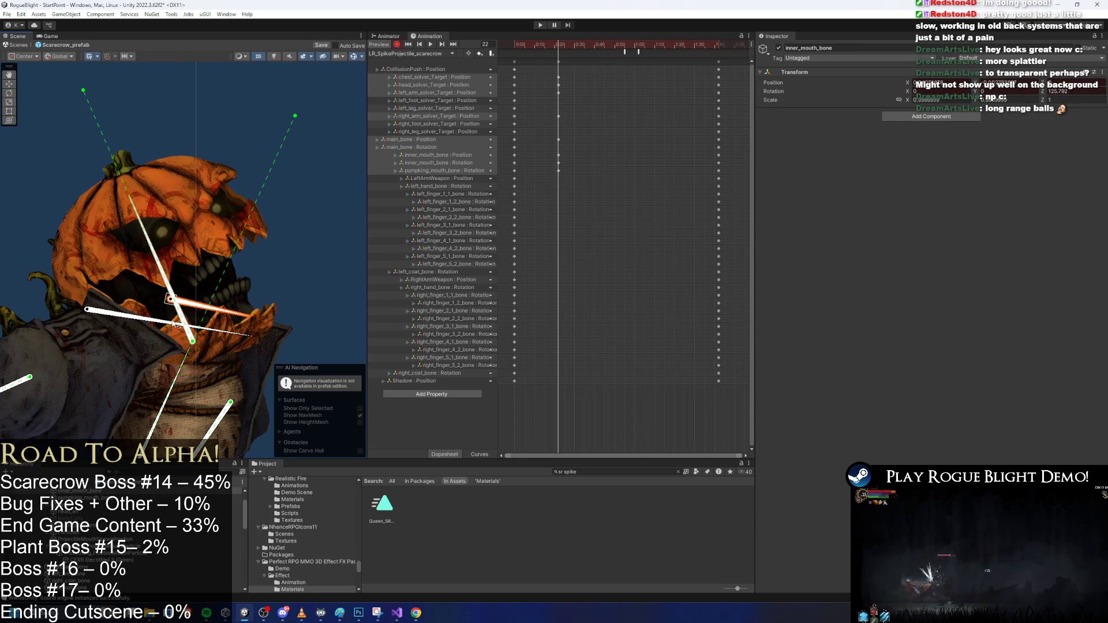
drag(93, 317, 108, 310)
key(ctrl+z)
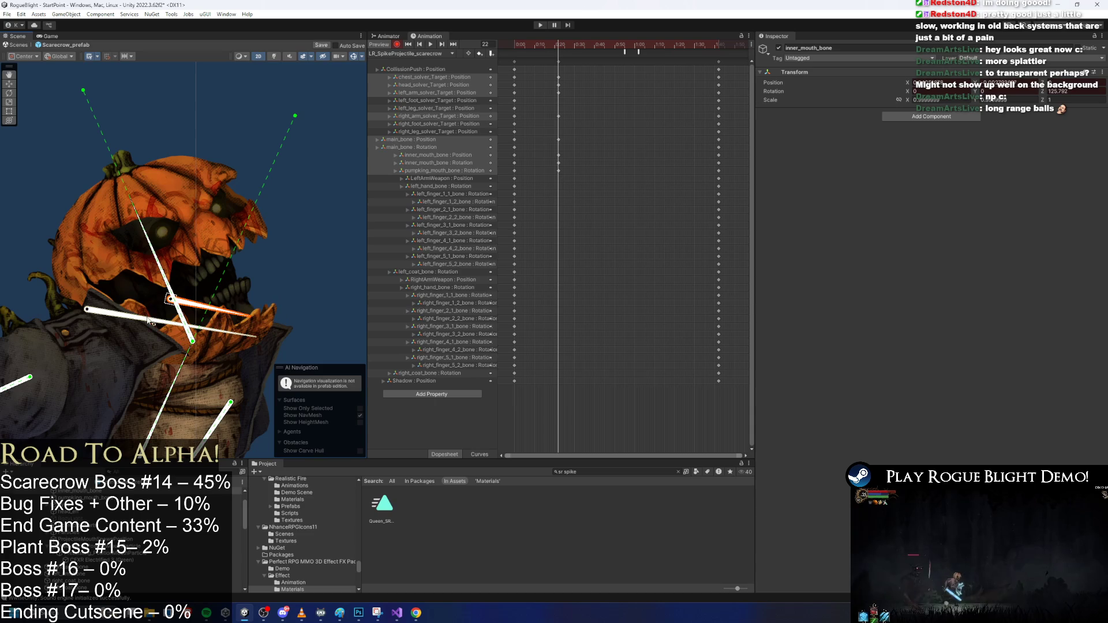
Paste the frame-0 mouth keys at frame 31 and preview the animation
click(552, 48)
mouse_move(564, 73)
mouse_down()
mouse_move(557, 98)
mouse_move(511, 101)
mouse_up()
drag(567, 44, 548, 47)
key(ctrl+v)
key(ctrl+z)
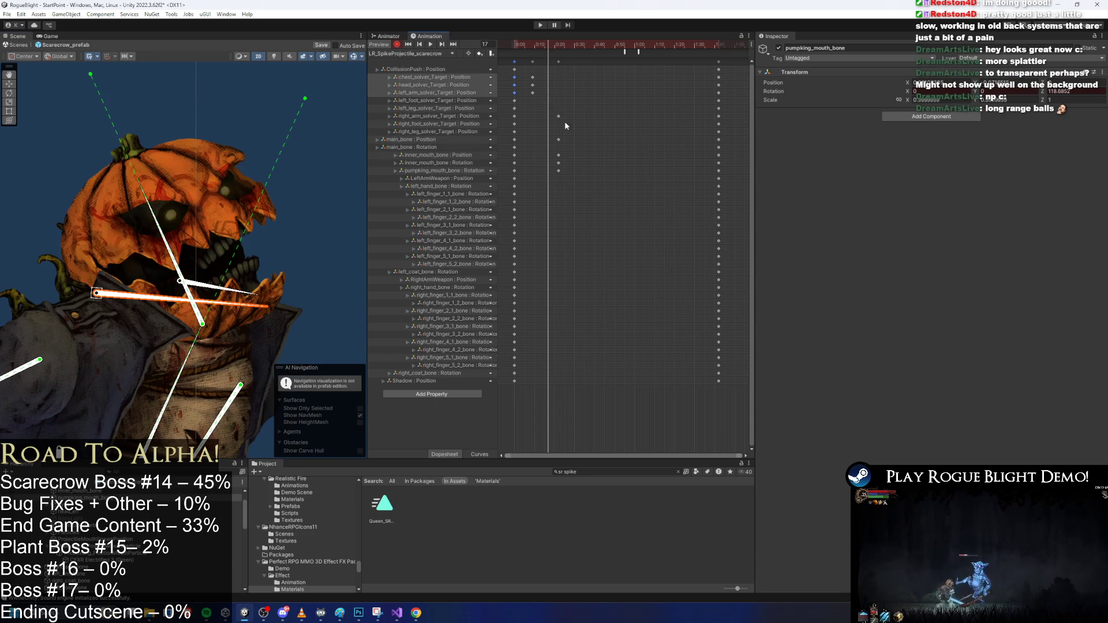
key(ctrl+z)
mouse_move(566, 147)
mouse_down()
mouse_move(556, 173)
mouse_move(542, 174)
mouse_up()
drag(551, 57, 543, 47)
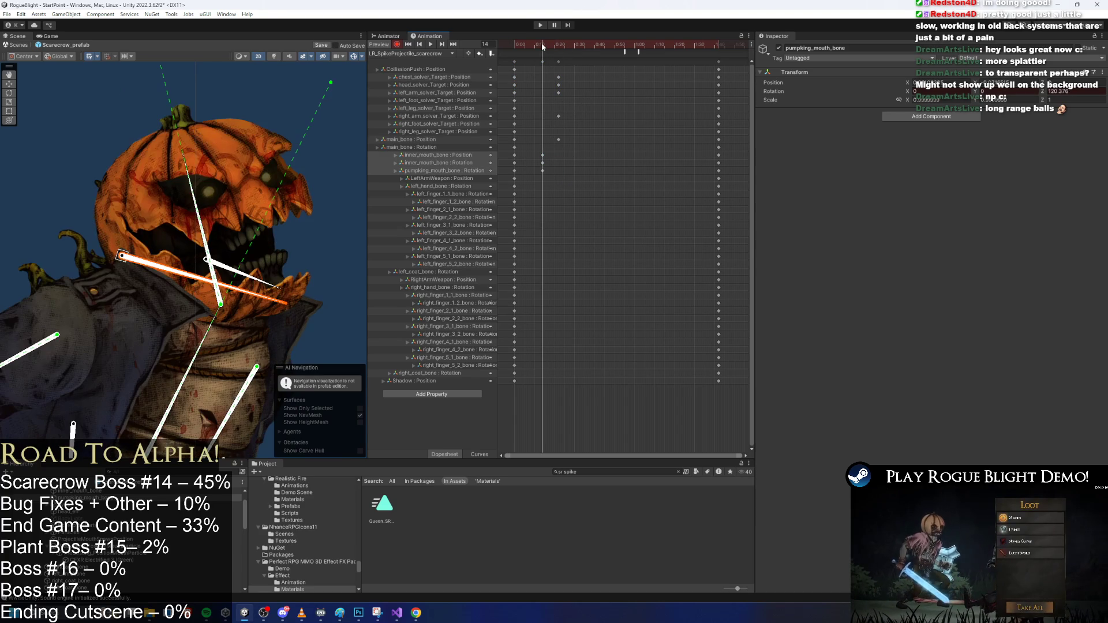
drag(525, 151, 509, 174)
click(575, 45)
key(ctrl+v)
mouse_move(563, 47)
mouse_down()
mouse_move(537, 46)
mouse_move(664, 47)
mouse_move(557, 47)
mouse_up()
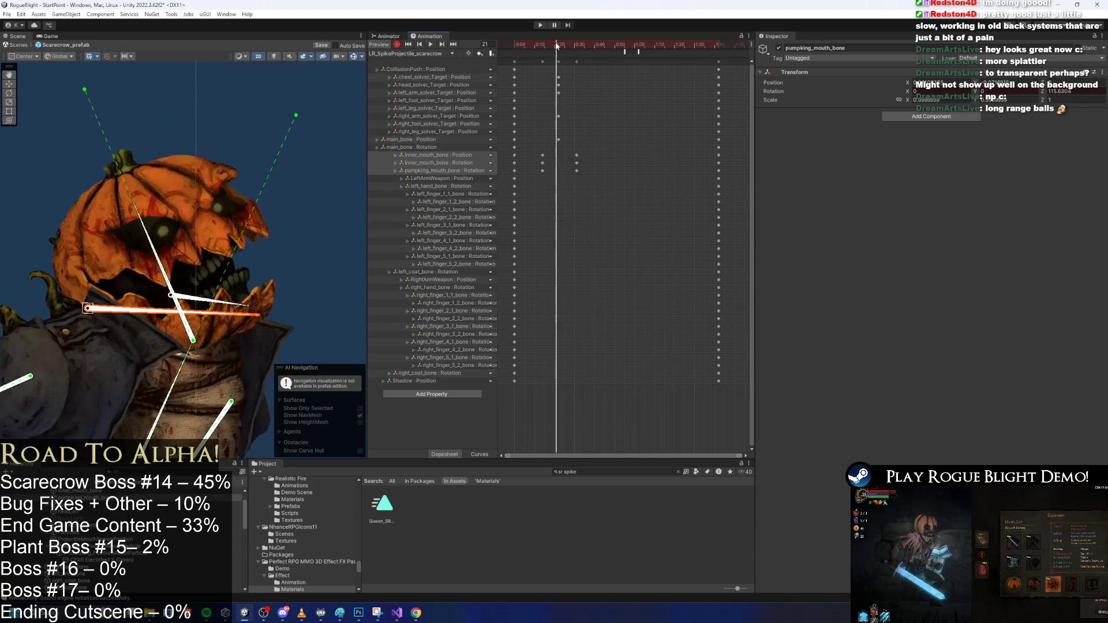
Rotate the pumpkin mouth bone further at frame 15 and shift the mouth keys to around 0:27
drag(583, 153, 533, 174)
click(546, 44)
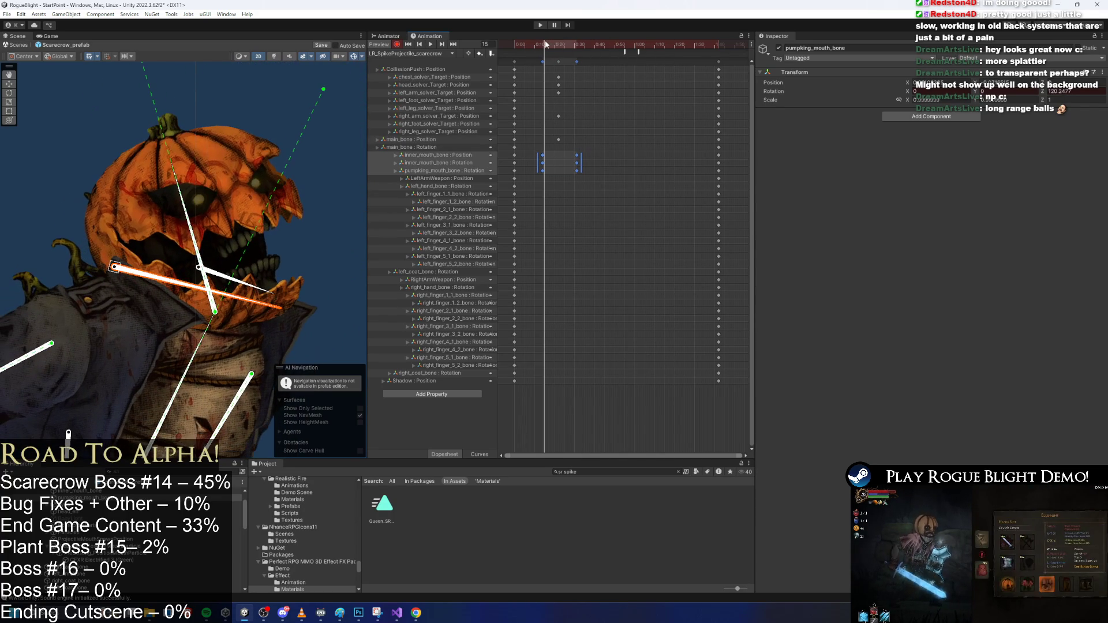
click(542, 45)
scroll(214, 317, up, 2)
click(198, 256)
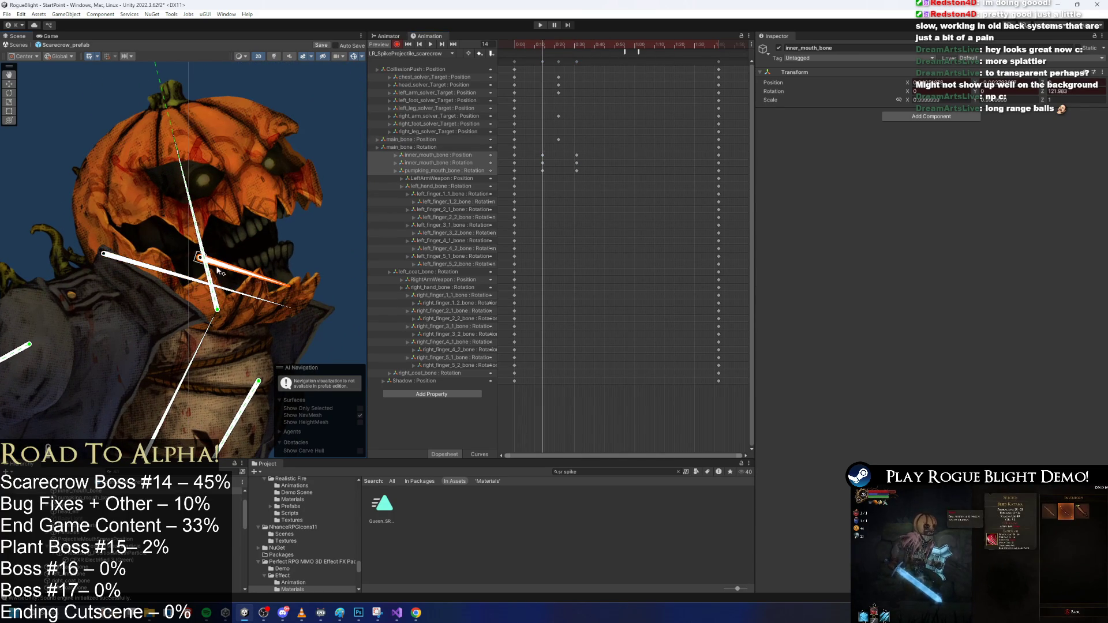
drag(198, 258, 201, 279)
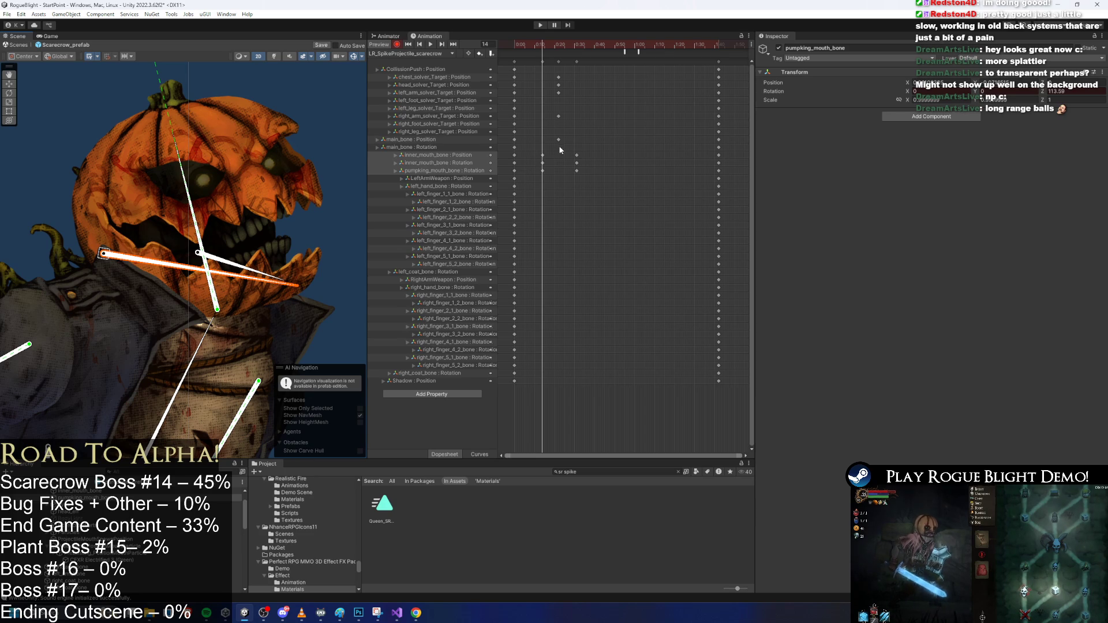
mouse_move(583, 150)
mouse_down()
mouse_move(572, 181)
mouse_move(557, 171)
mouse_up()
mouse_move(537, 46)
mouse_down()
mouse_move(514, 46)
mouse_move(604, 48)
mouse_up()
scroll(225, 301, down, 3)
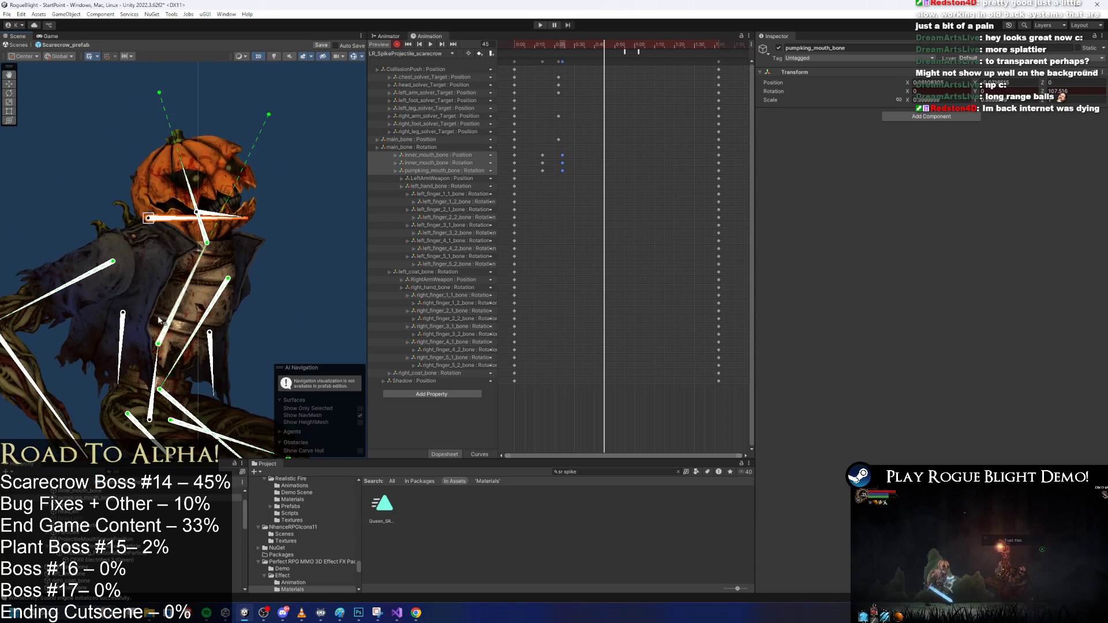
At frame 45, lower the scarecrow's body with feet planted and tilt the pumpkin head forward
scroll(107, 247, down, 3)
drag(120, 272, 225, 302)
scroll(211, 140, down, 5)
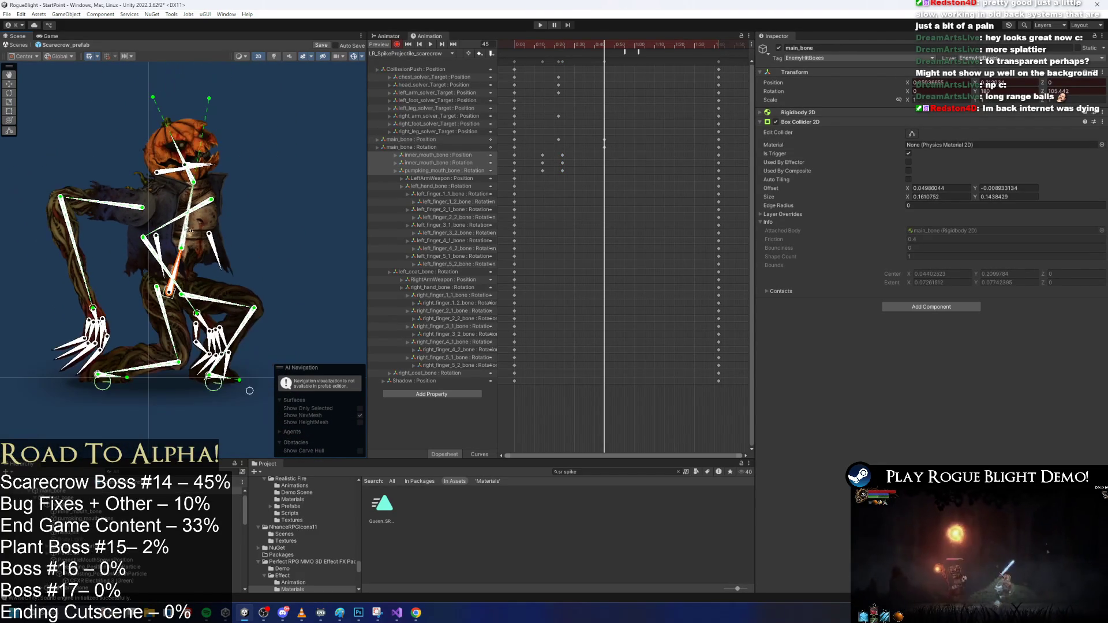
click(211, 140)
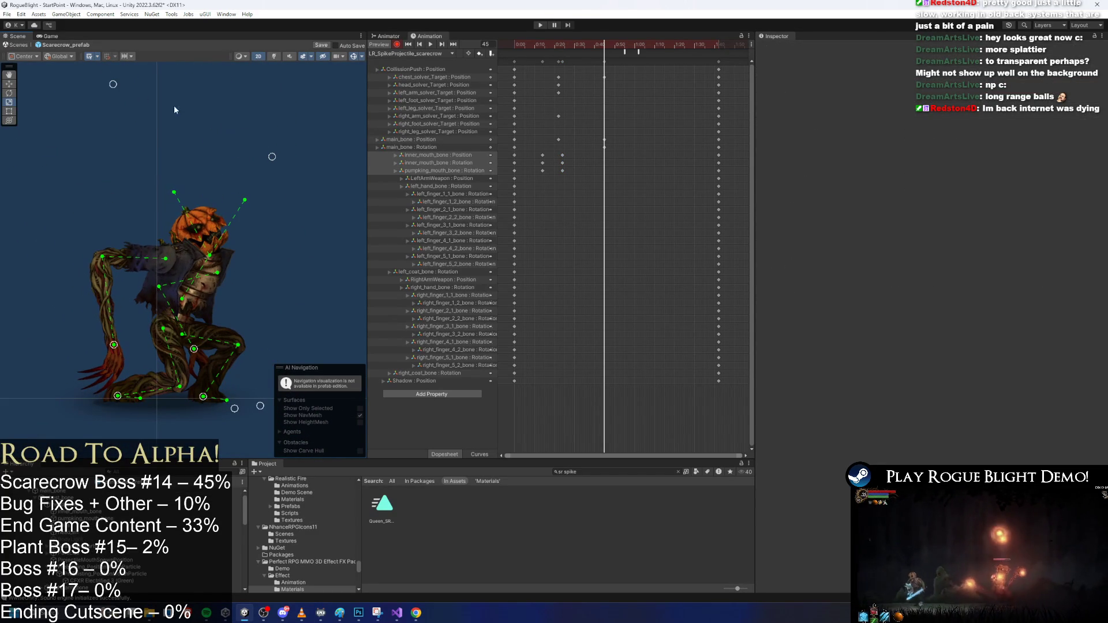
drag(308, 145, 320, 155)
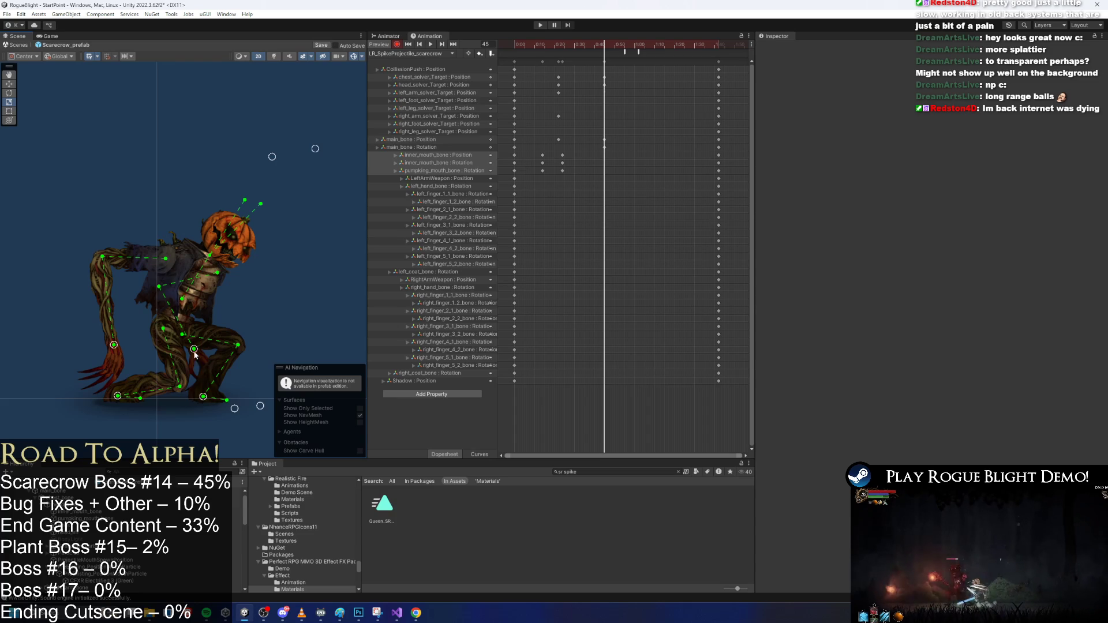
click(223, 349)
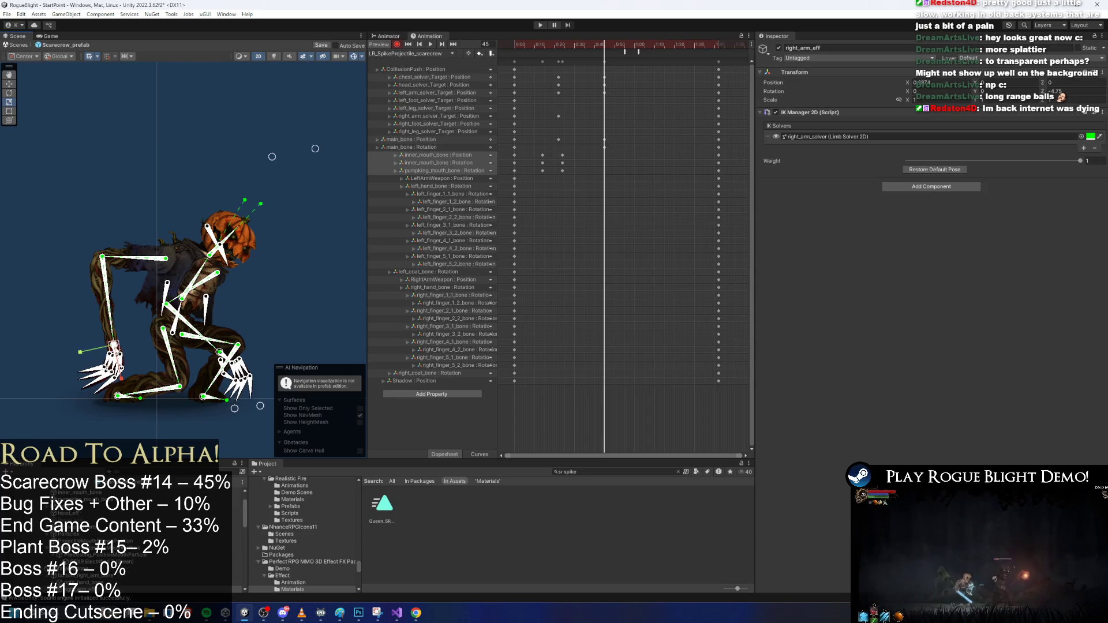
click(146, 331)
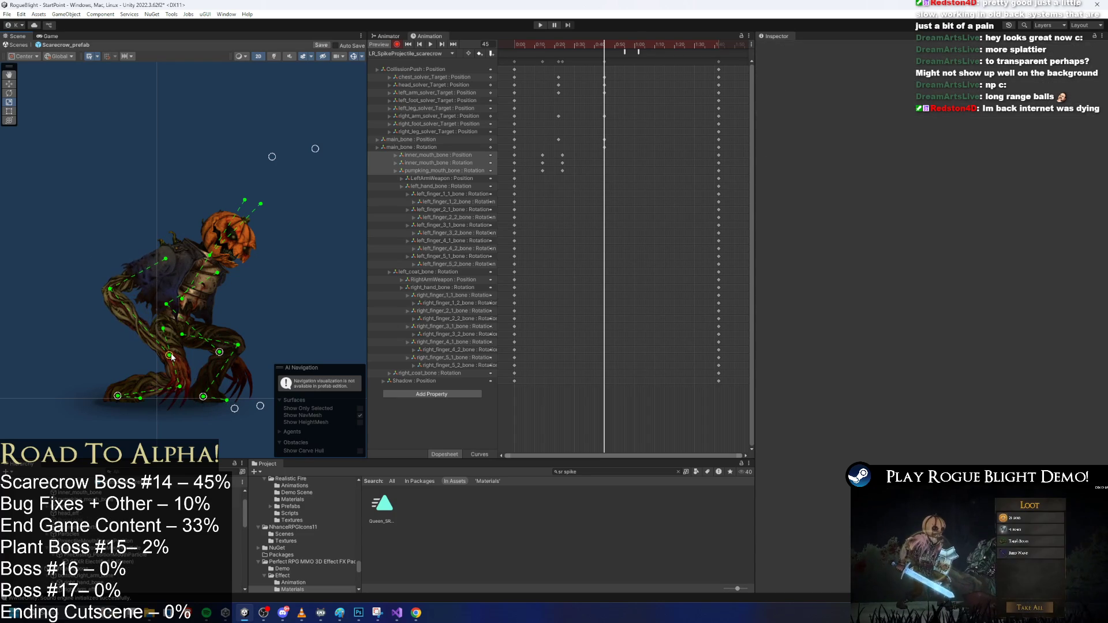
At frame 51, rotate the skeleton back and open the pumpkin mouth bone
drag(604, 41, 616, 40)
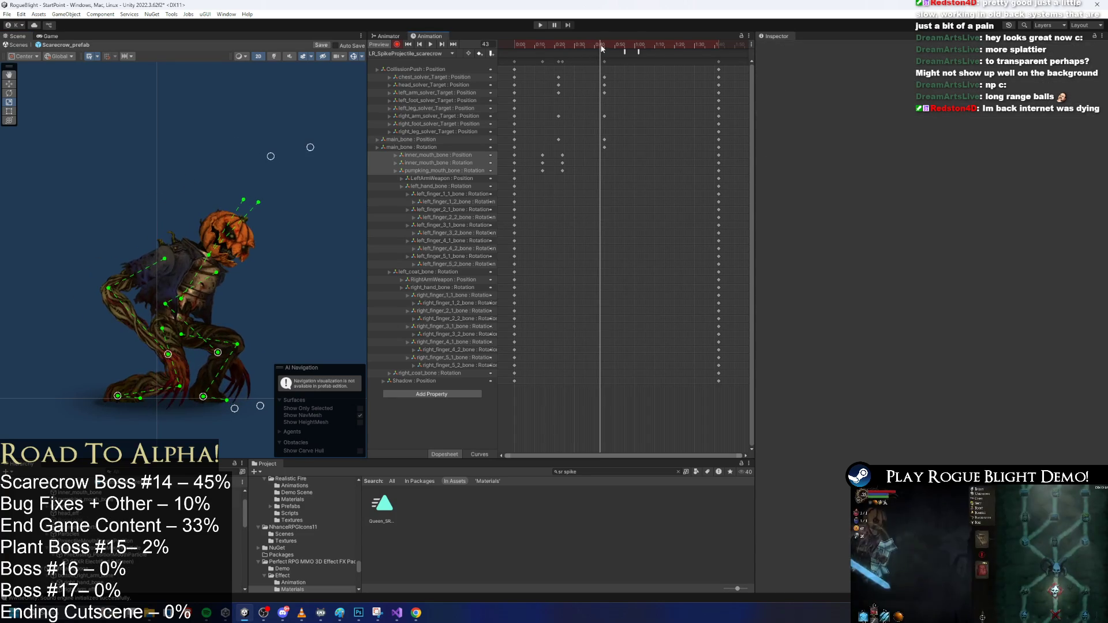
click(187, 324)
drag(177, 332, 307, 159)
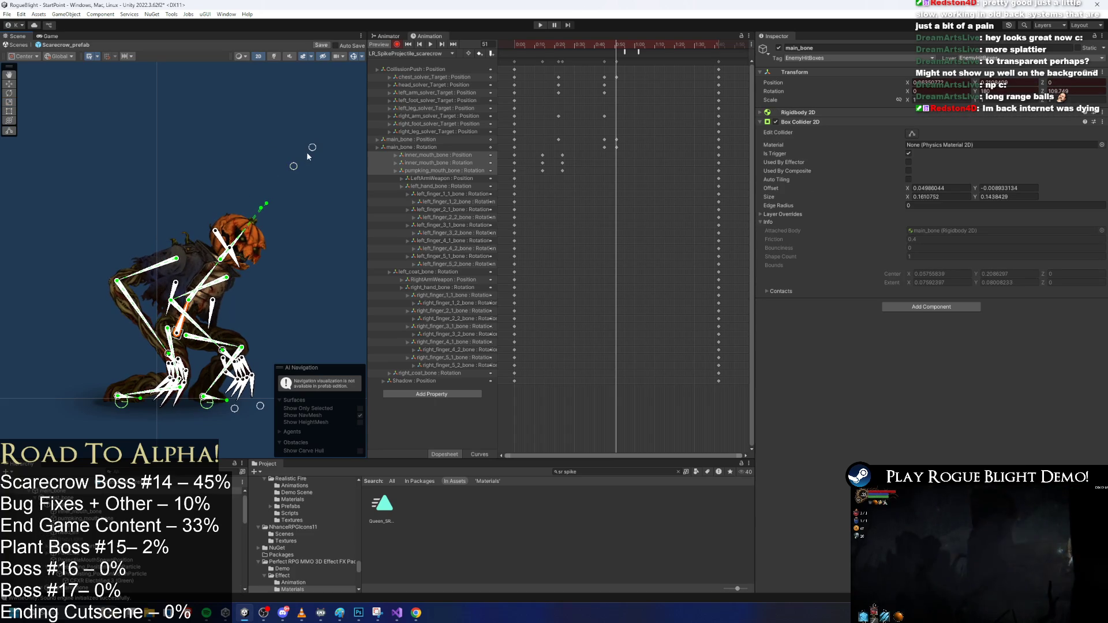
scroll(300, 167, up, 2)
mouse_move(227, 262)
mouse_down()
mouse_move(241, 268)
mouse_move(232, 254)
mouse_move(228, 300)
mouse_up()
scroll(240, 263, up, 3)
click(226, 300)
drag(226, 301, 228, 303)
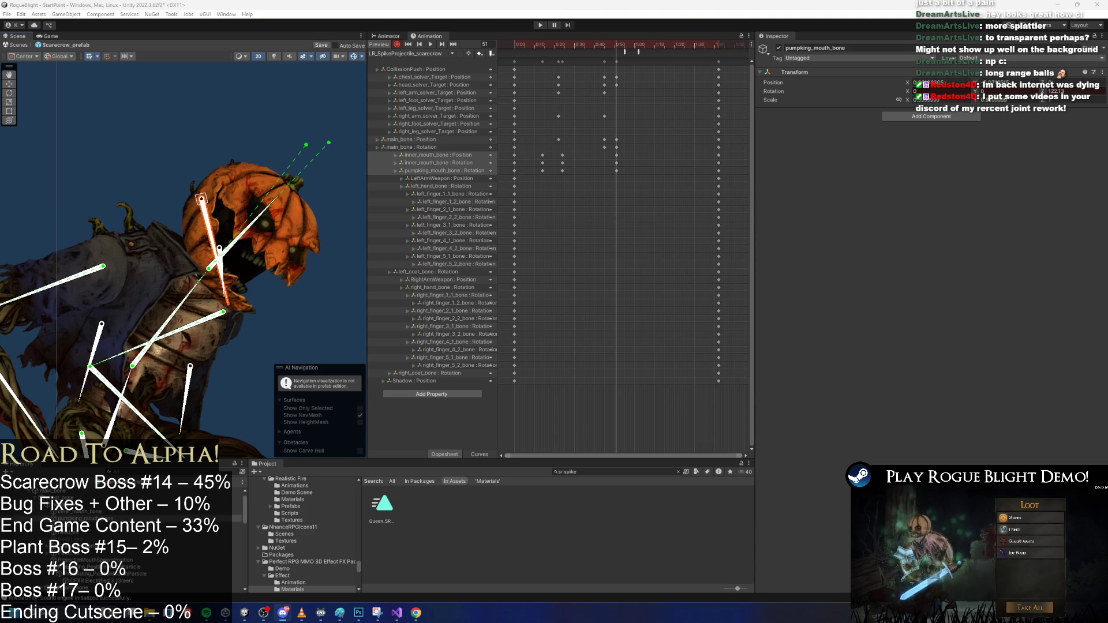
In #progress-share, watch both 'Before and after joint rework' videos enlarged, then start the joint system example
key(alt+Tab)
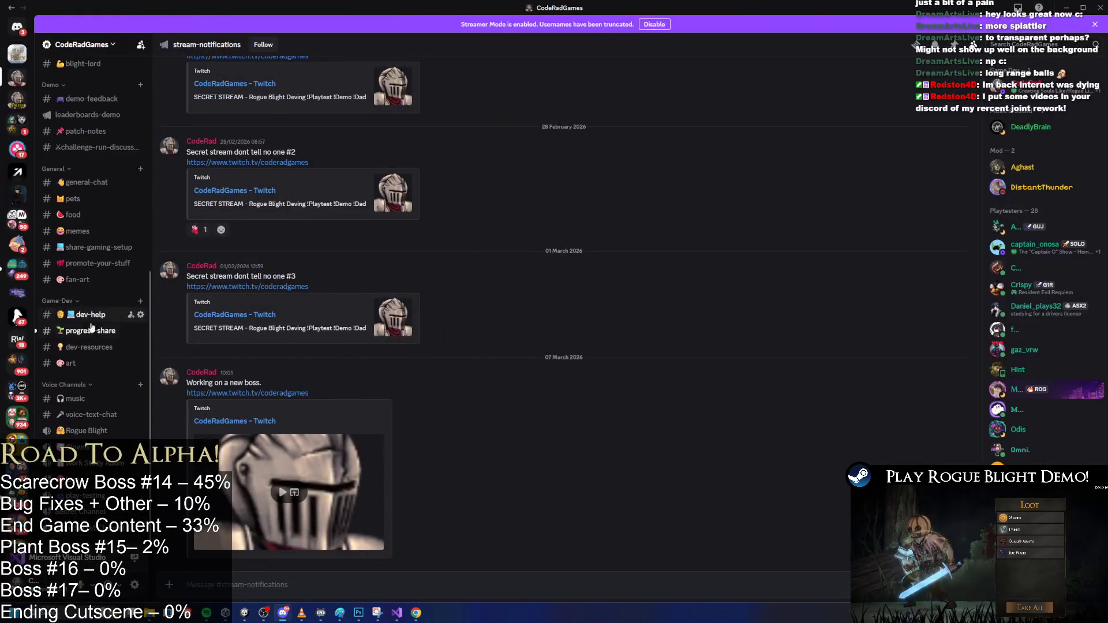
click(95, 329)
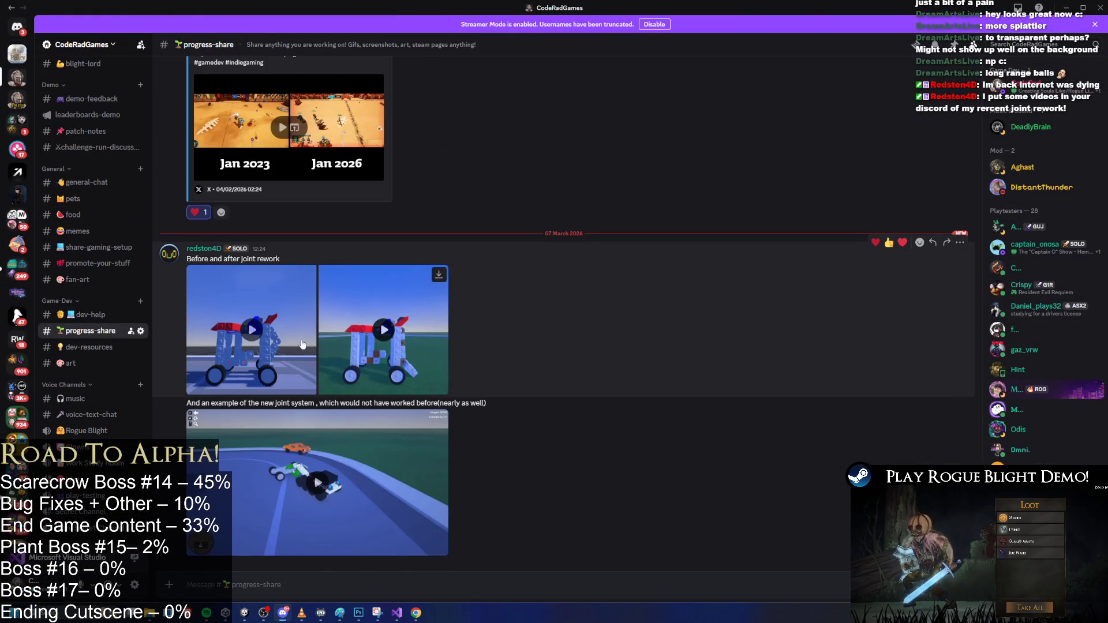
click(288, 332)
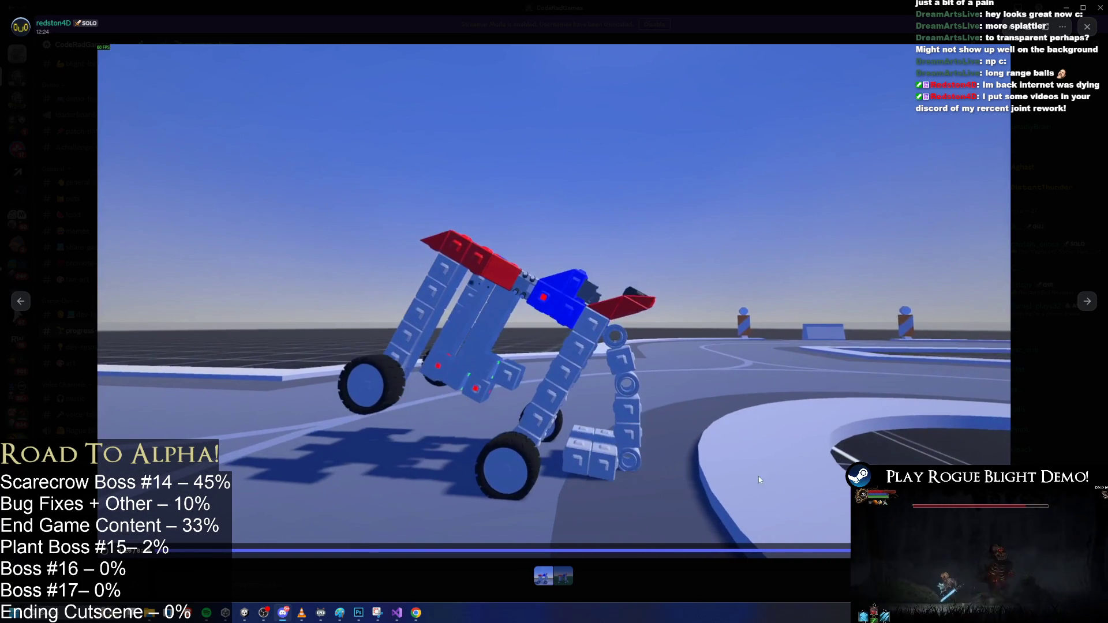
key(Escape)
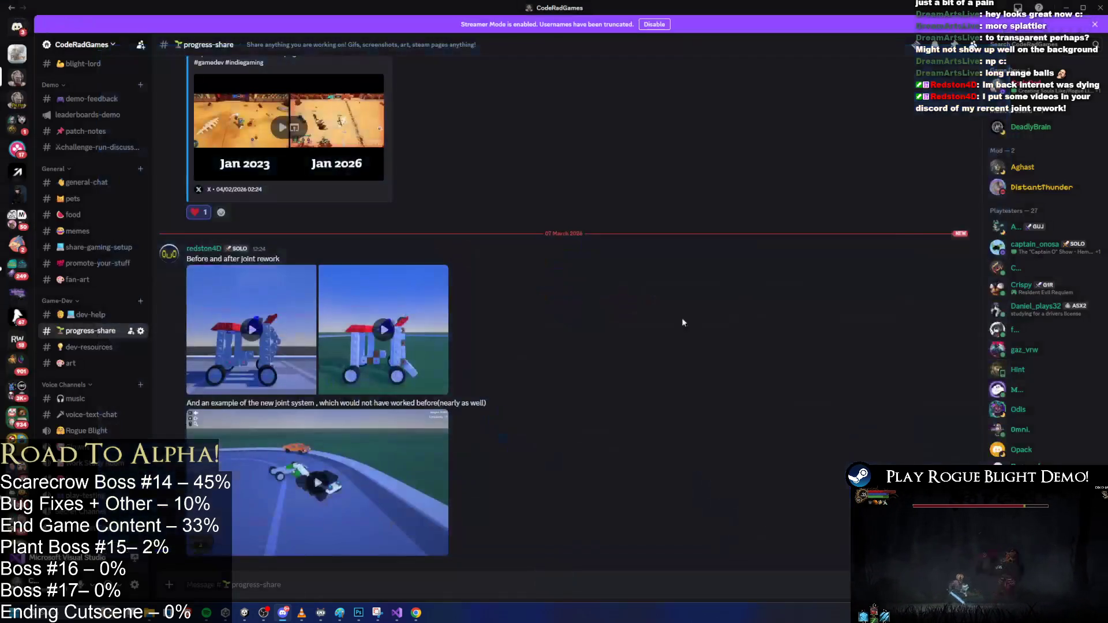
click(407, 334)
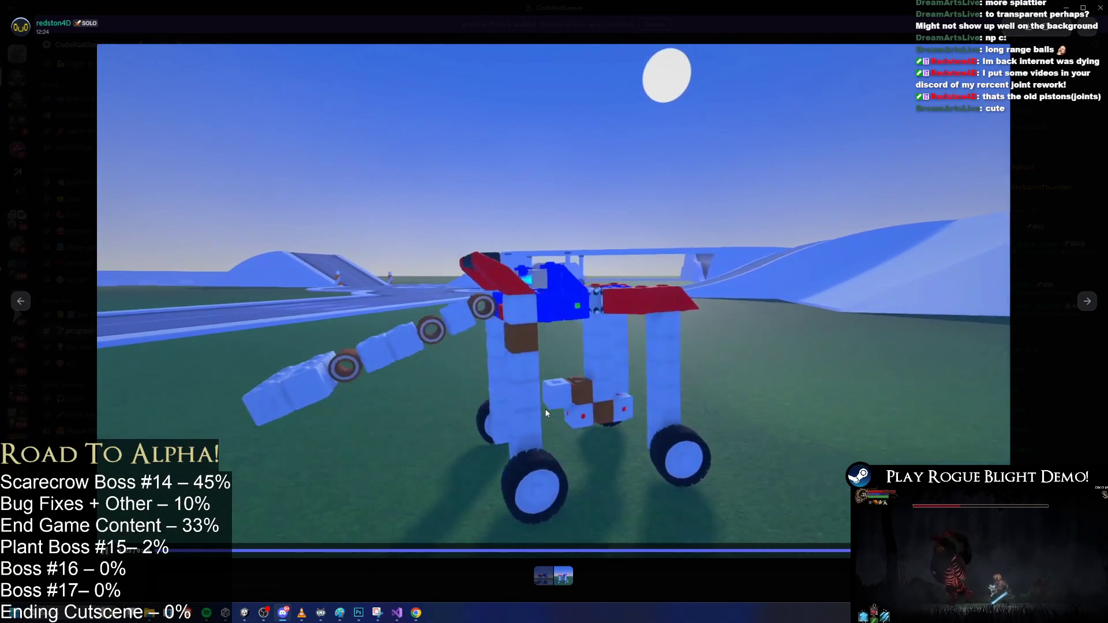
key(Escape)
click(386, 432)
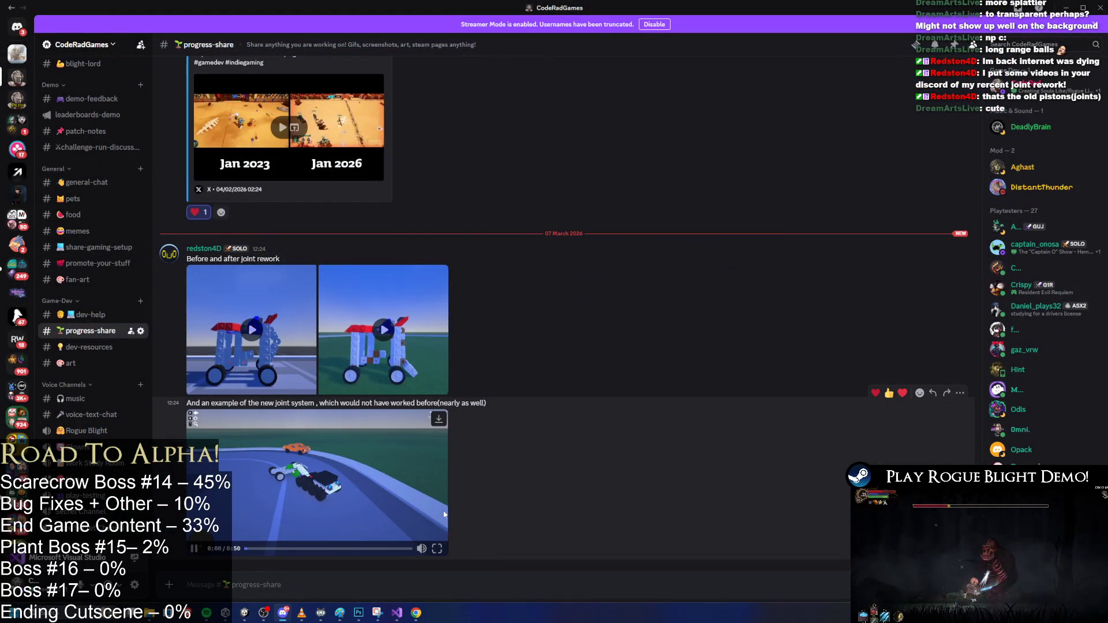
Watch the new joint system example video full screen, then exit full screen
click(436, 549)
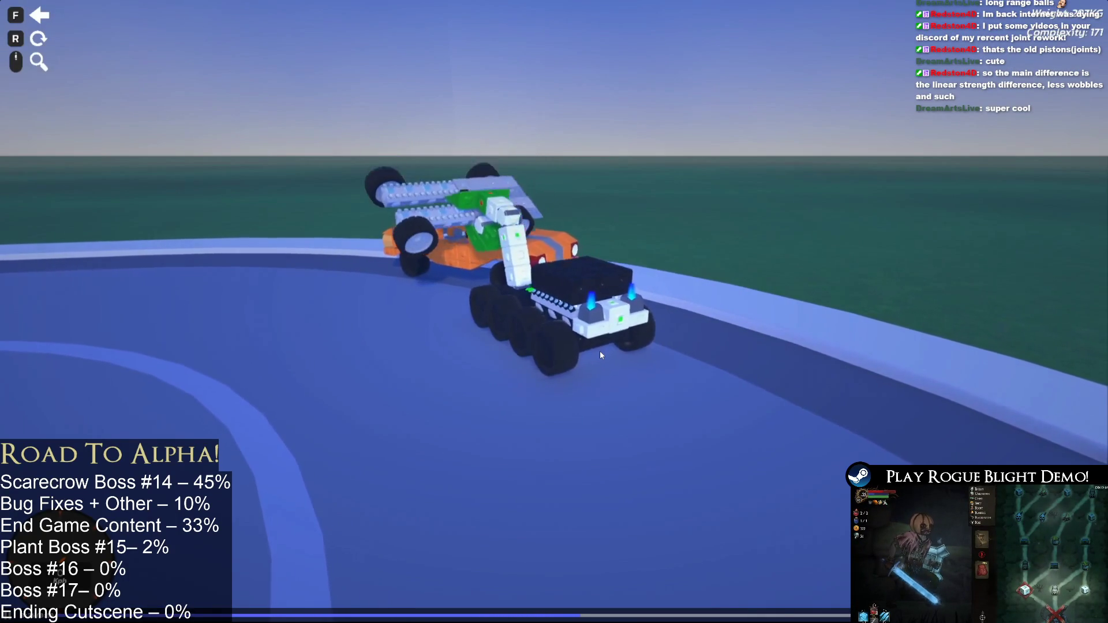
key(Escape)
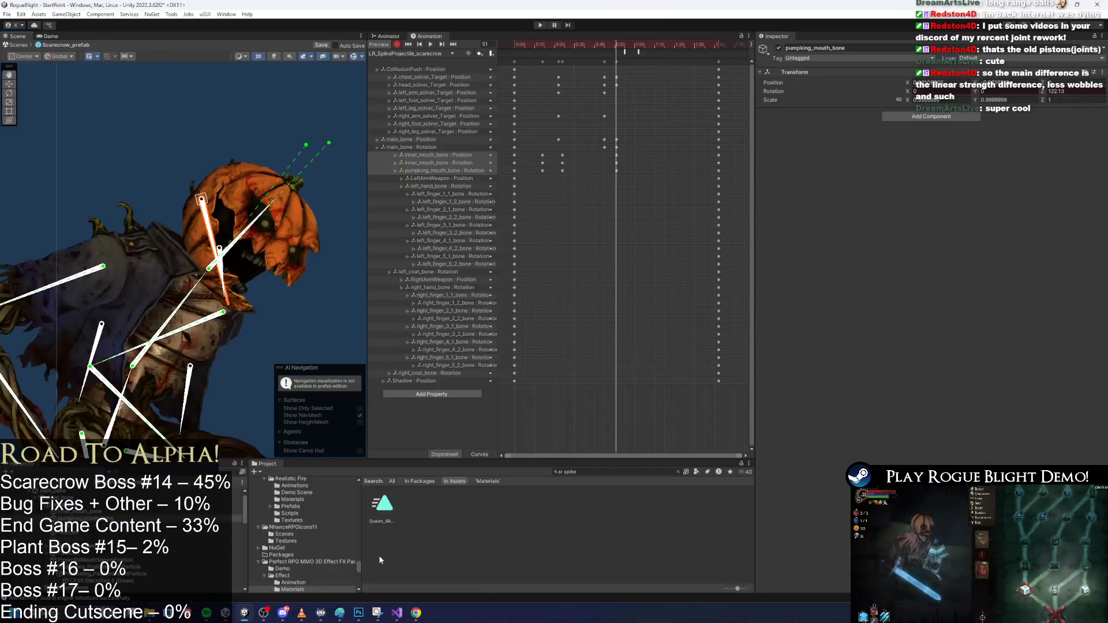
Launch Steam and search the store for Carbrix
key(super)
text(steam)
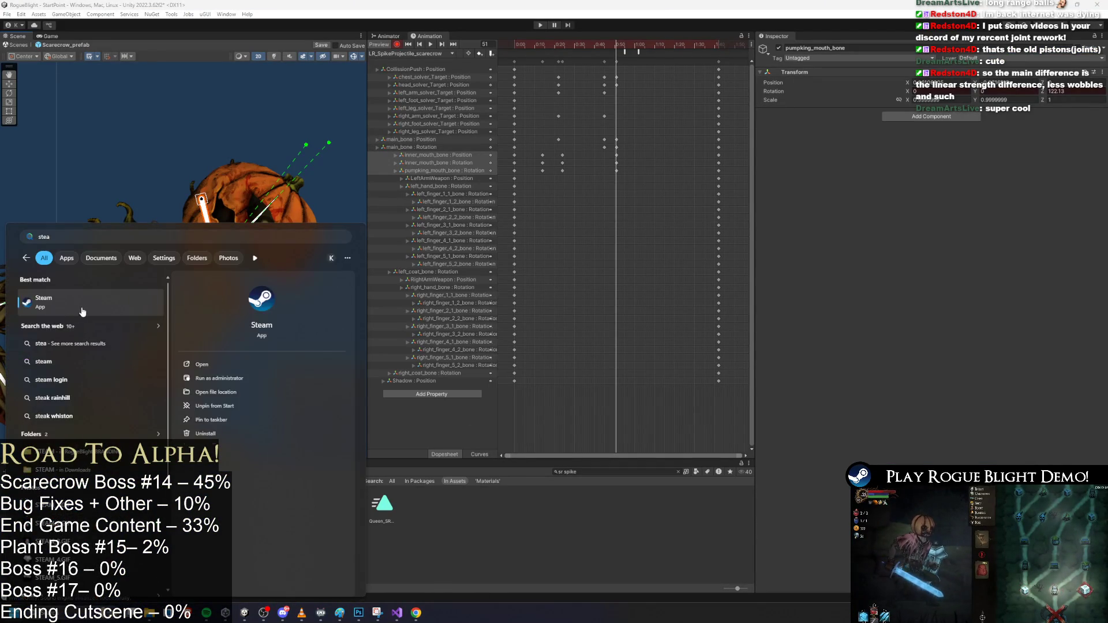
key(Return)
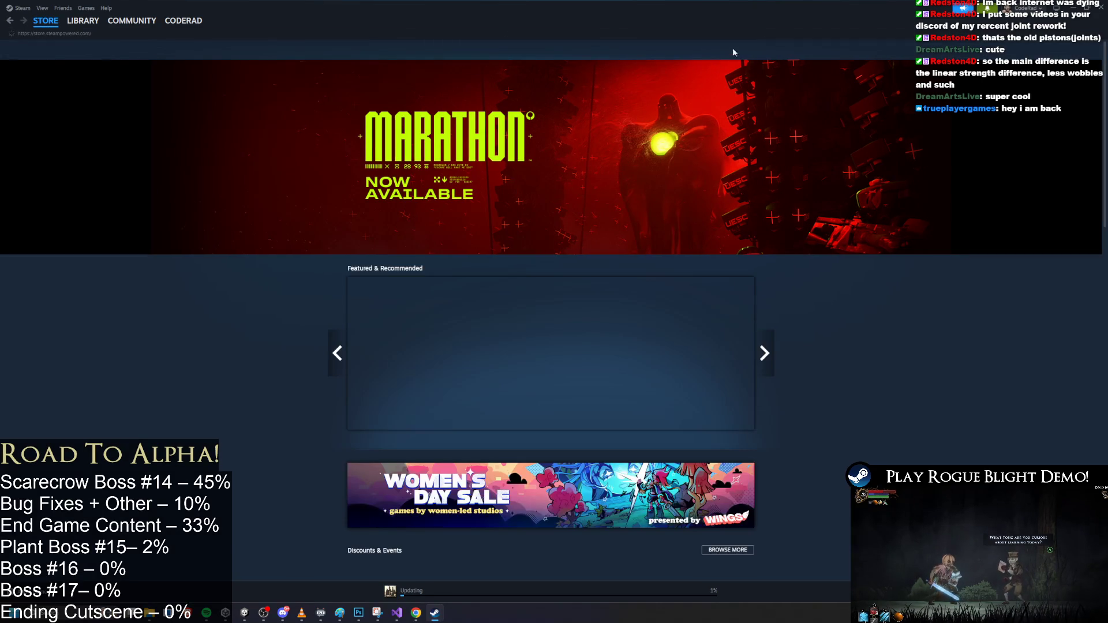
text(carb)
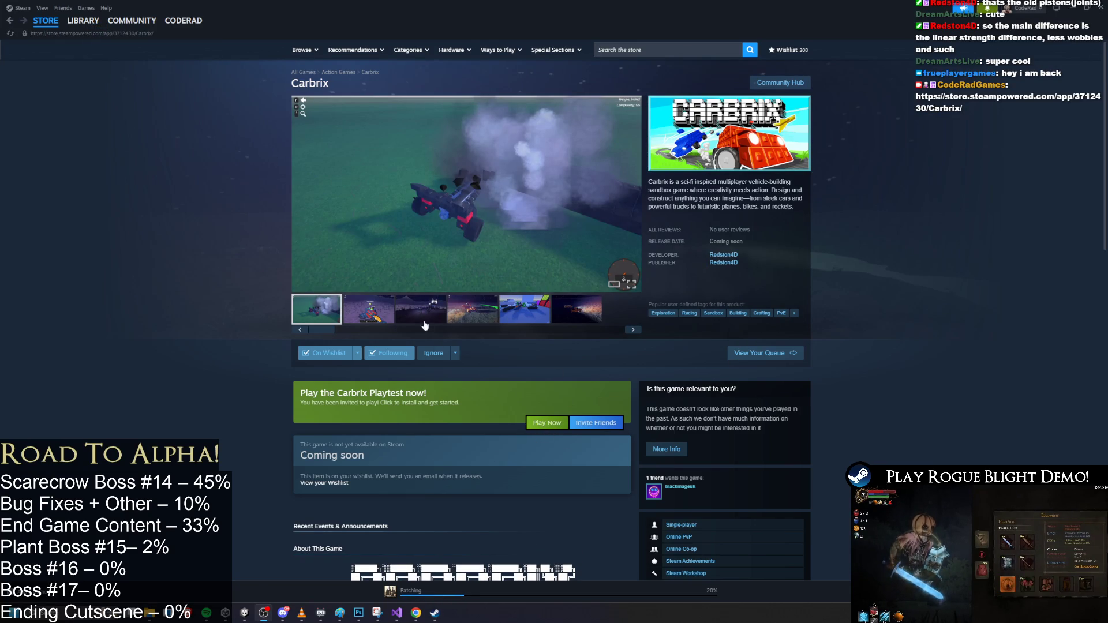
Browse the Carbrix screenshots, view the Library home, then return to Unity
click(452, 316)
click(572, 319)
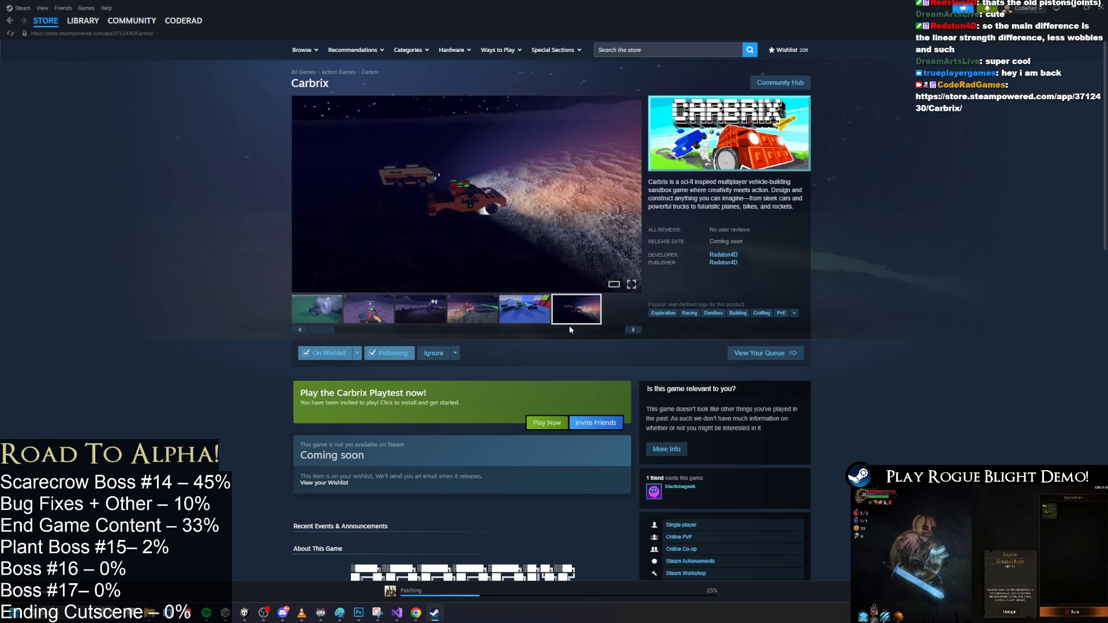
click(385, 323)
click(420, 311)
click(472, 312)
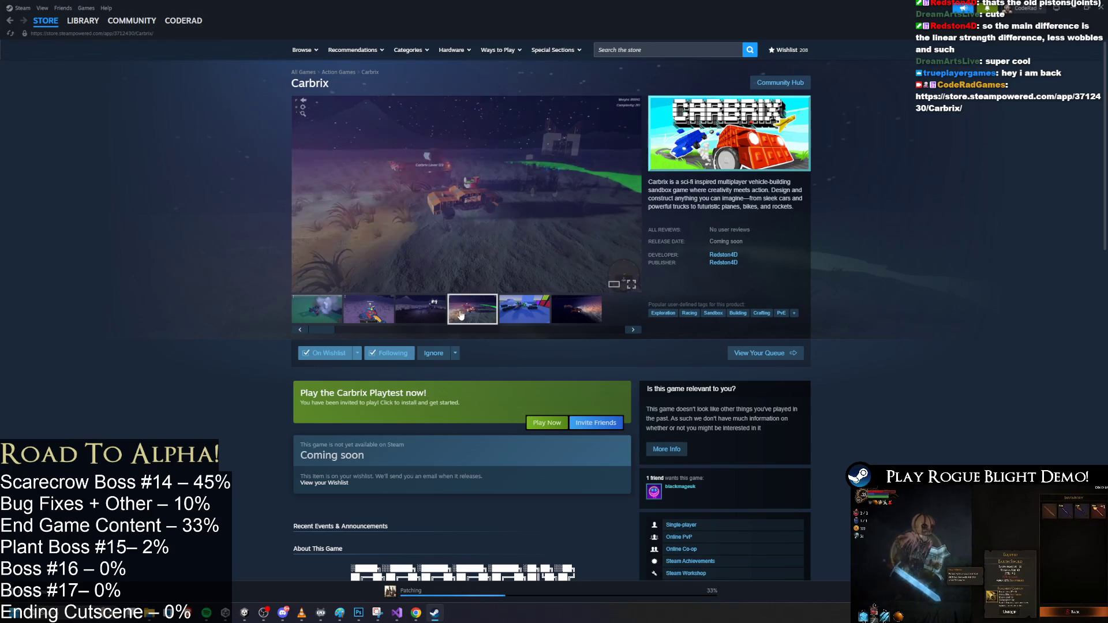
click(523, 312)
click(584, 307)
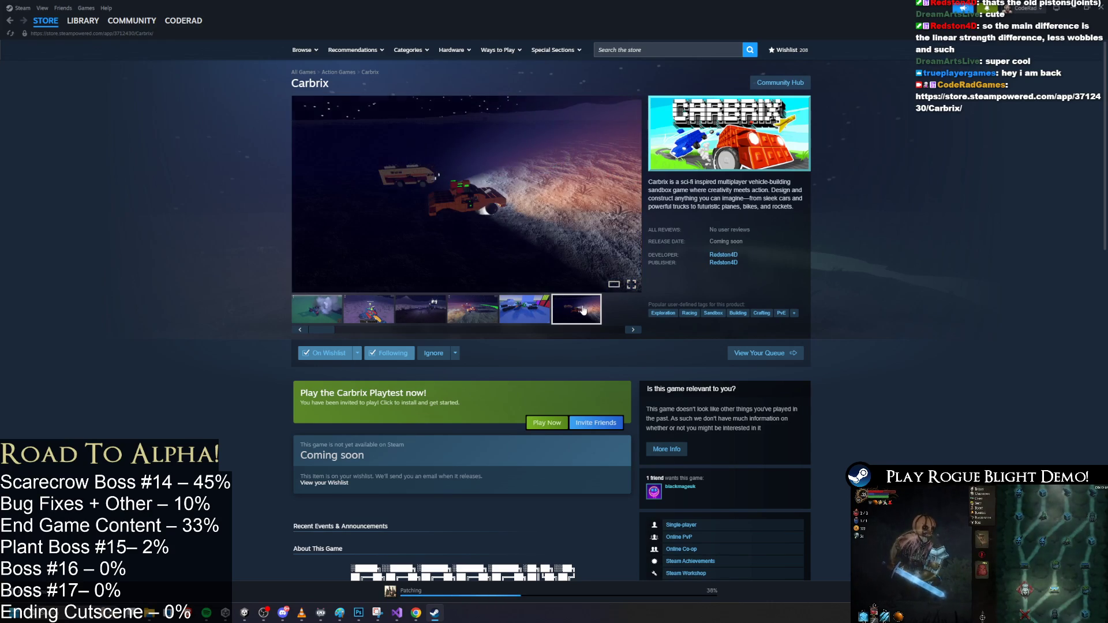
scroll(485, 295, down, 8)
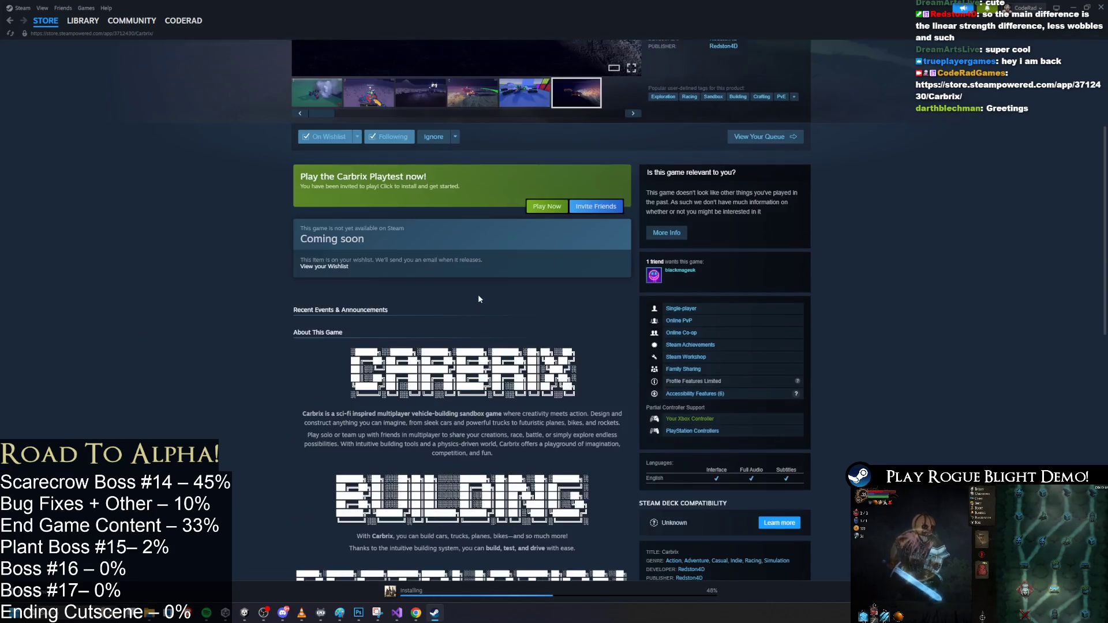
scroll(492, 295, down, 10)
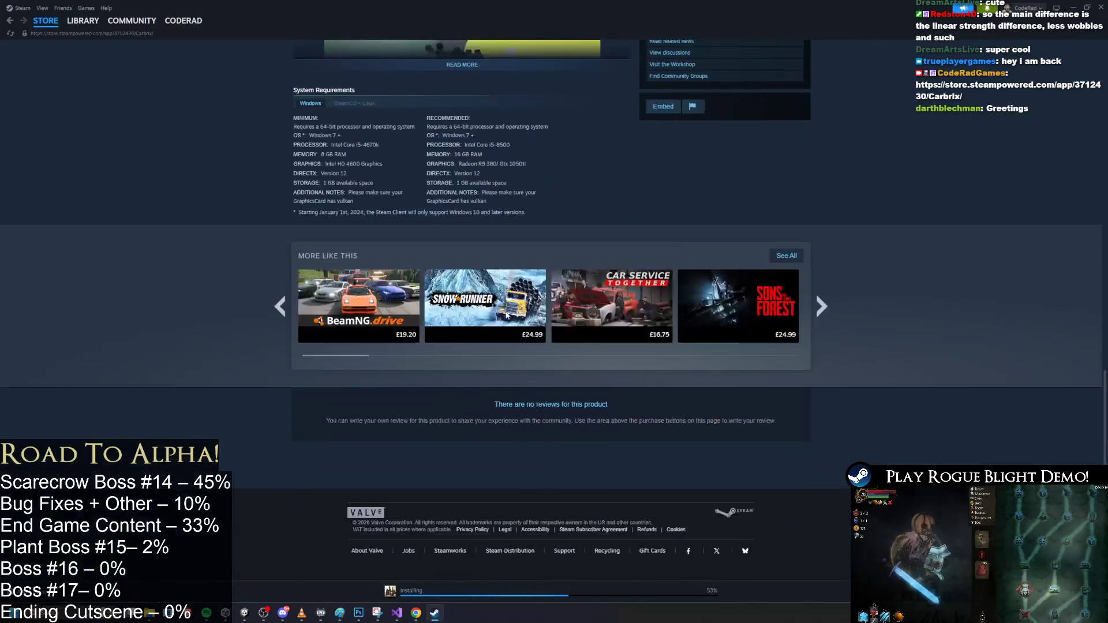
scroll(884, 186, up, 20)
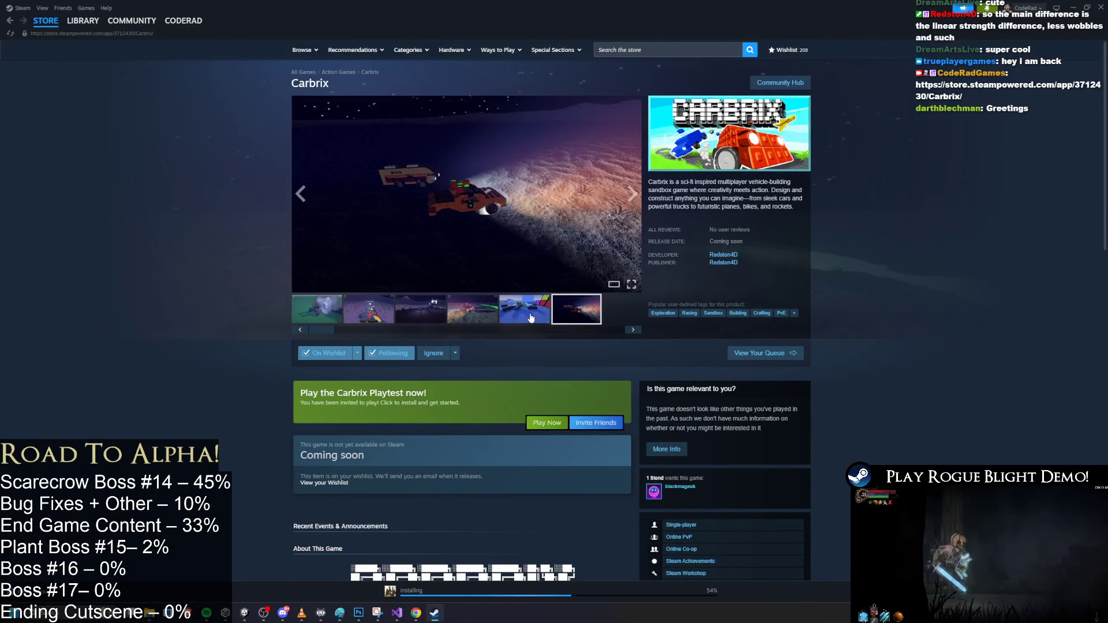
click(513, 307)
click(632, 194)
click(632, 194)
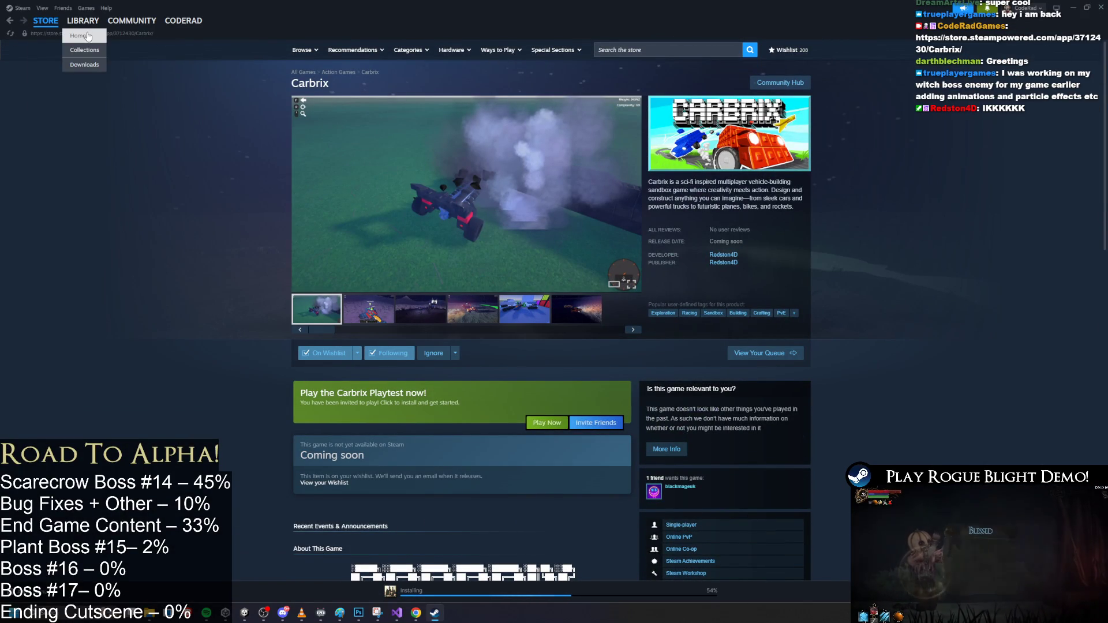
click(87, 36)
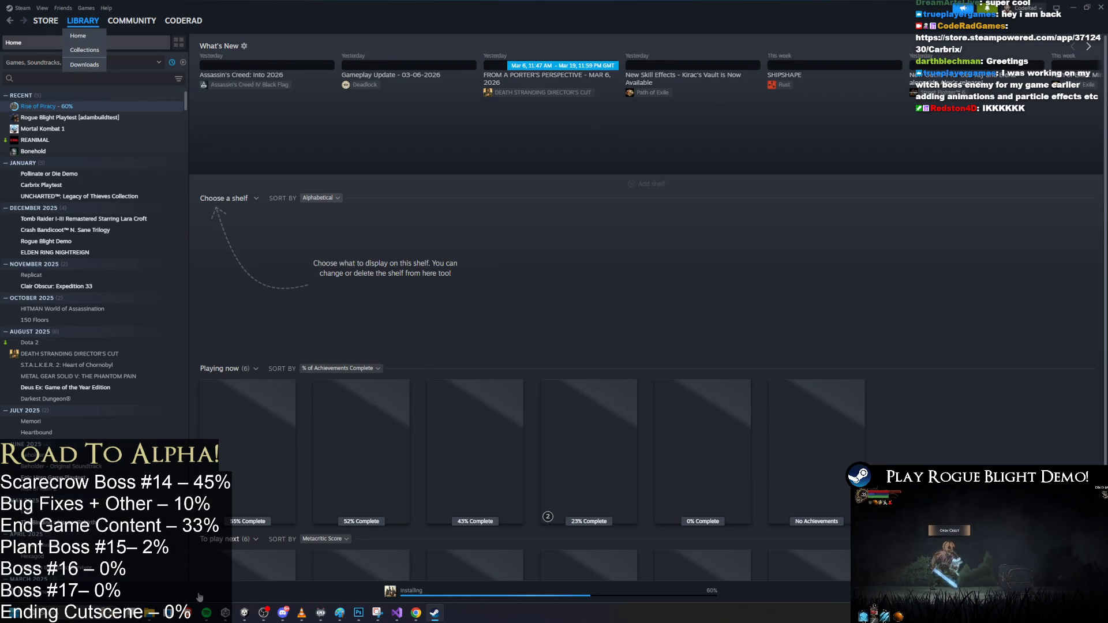
click(245, 616)
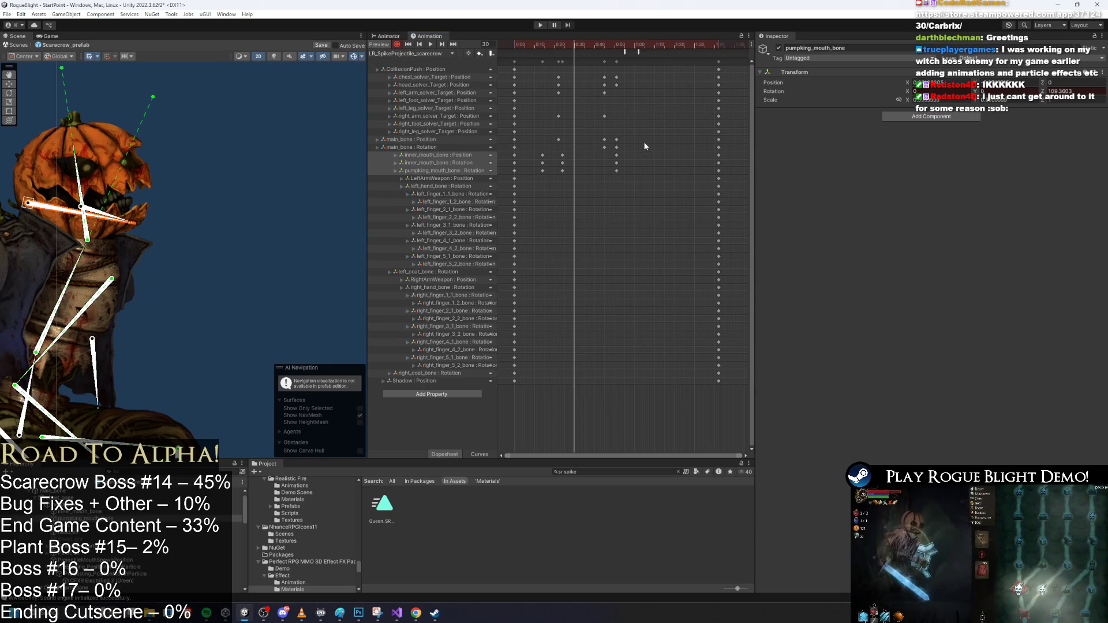
Add mouth-bone keys at frame 41 and drag them later in the clip
mouse_move(578, 45)
mouse_down()
mouse_move(608, 46)
mouse_move(624, 79)
mouse_up()
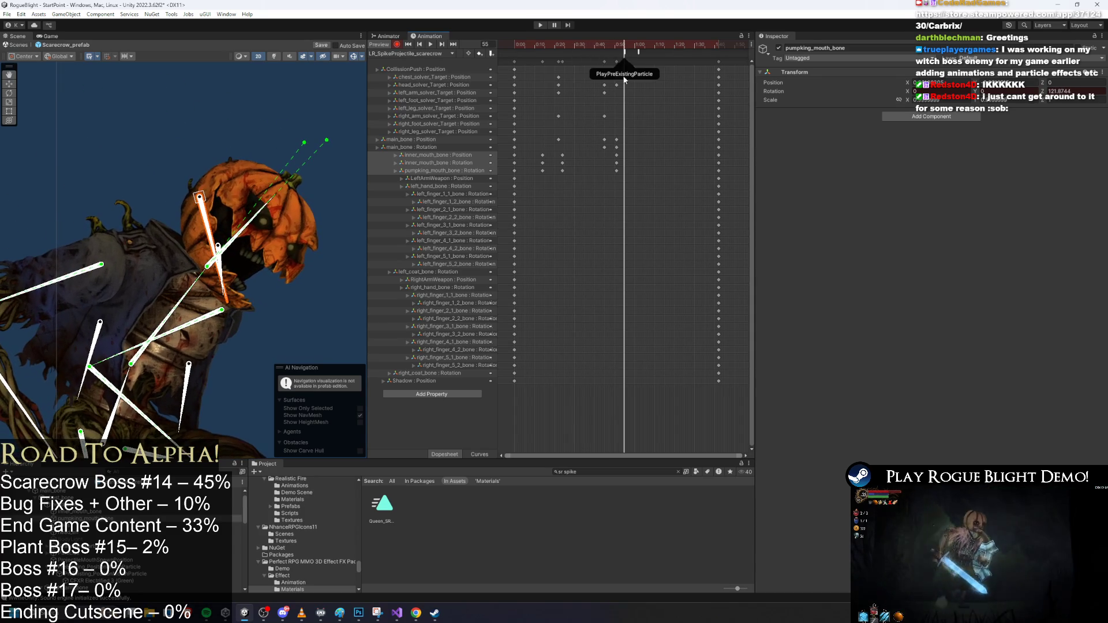
click(594, 46)
key(ctrl+v)
drag(613, 168, 635, 172)
Shift the three mouth-bone keys to 0:49, previewing the pose around frames 53–66
click(609, 46)
drag(609, 46, 638, 160)
drag(584, 48, 620, 64)
drag(618, 171, 615, 172)
click(646, 47)
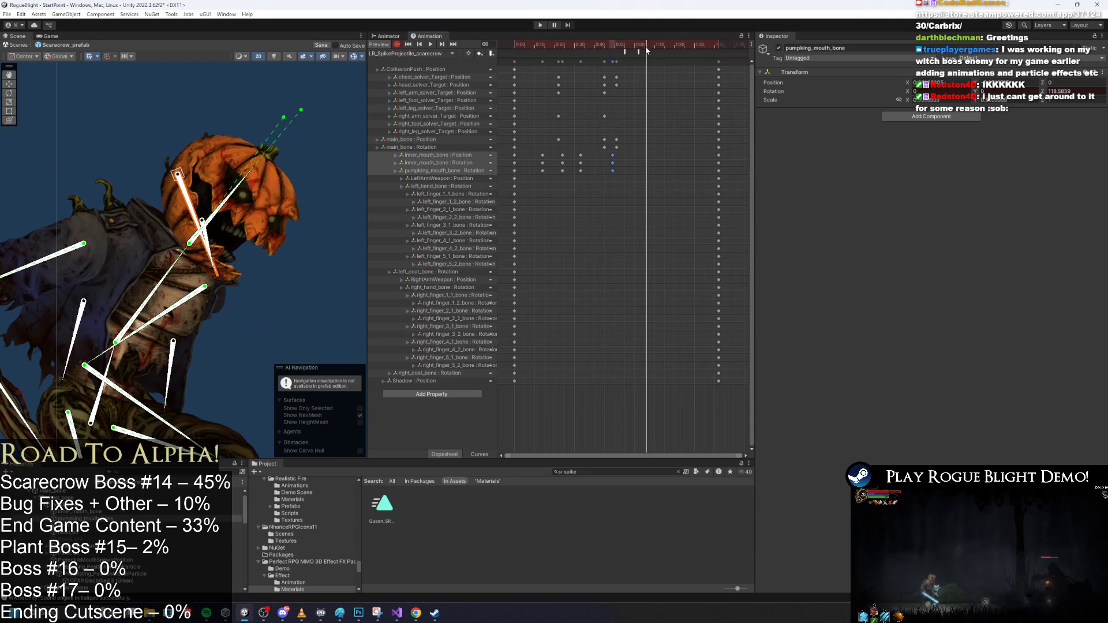
Move both animation events slightly earlier in the timeline
drag(664, 56, 610, 53)
click(640, 47)
click(645, 47)
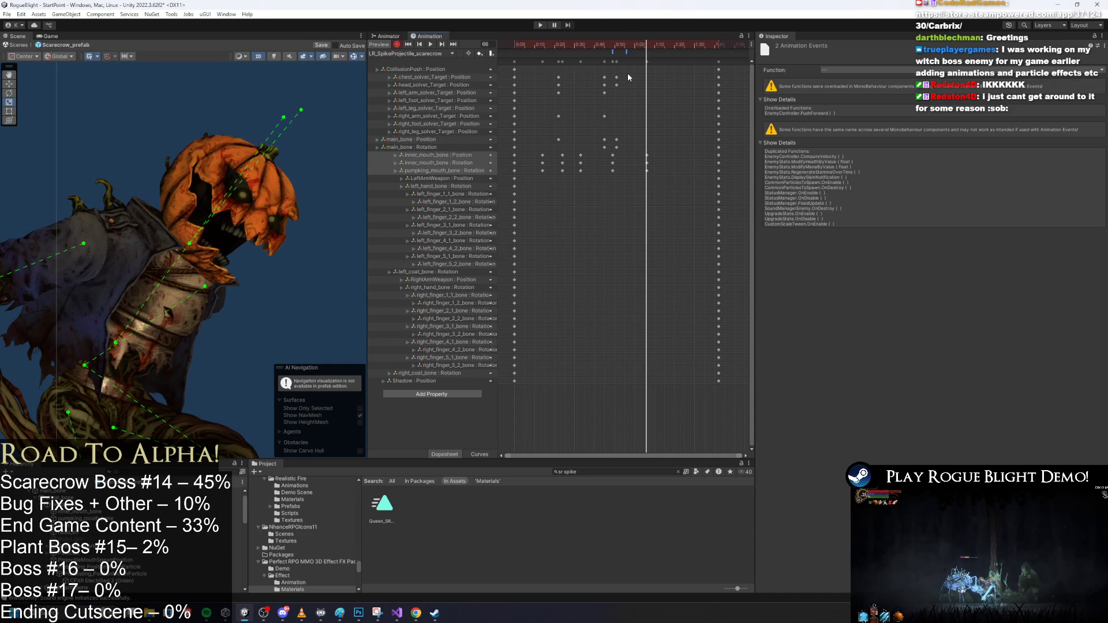
Select the solver keys at frame 66 and the scarecrow's main_bone, framing its body
drag(628, 78, 650, 89)
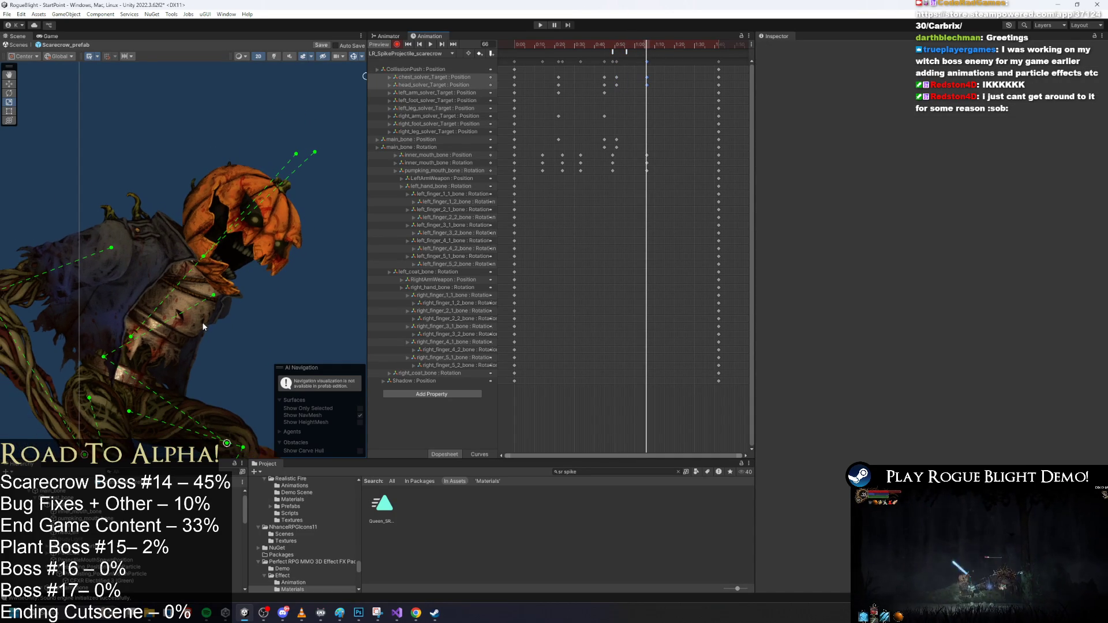
click(116, 404)
scroll(116, 404, down, 2)
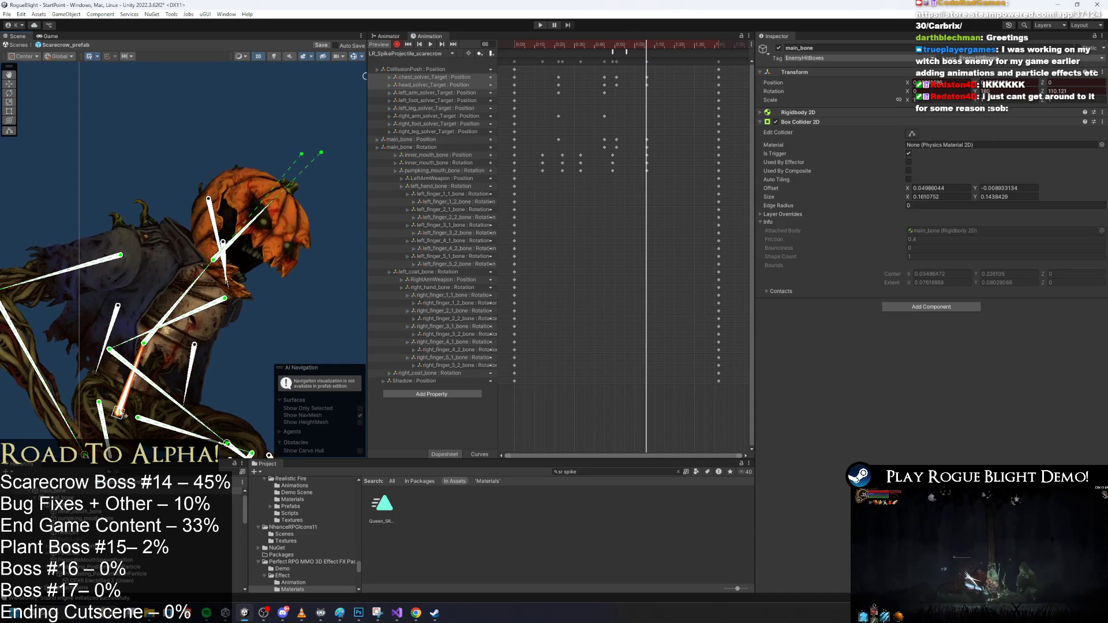
drag(217, 144, 322, 104)
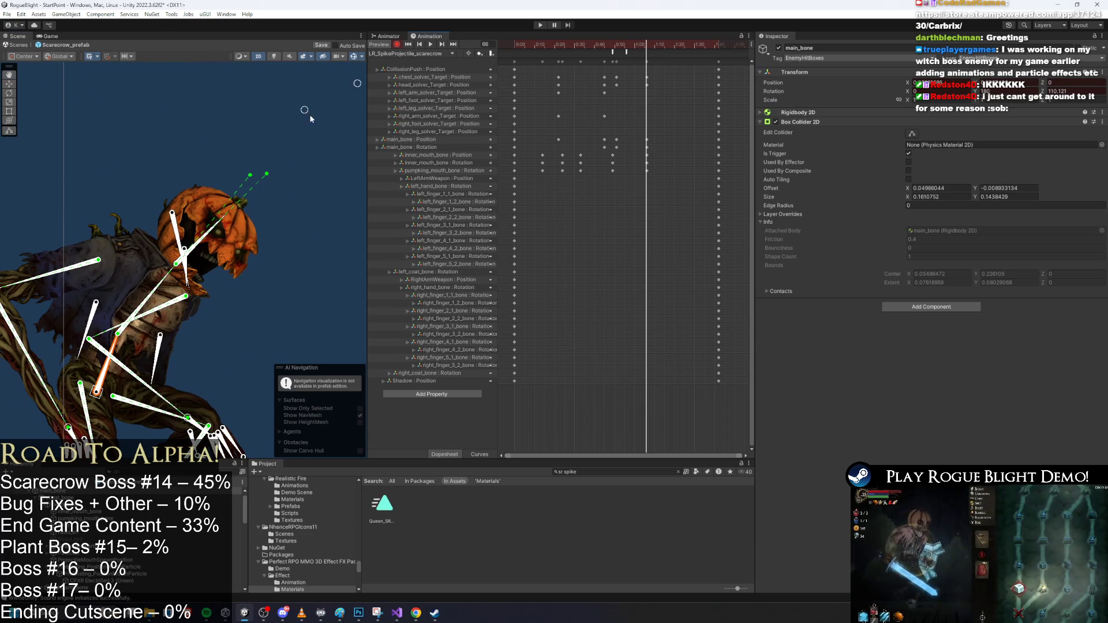
scroll(257, 168, up, 3)
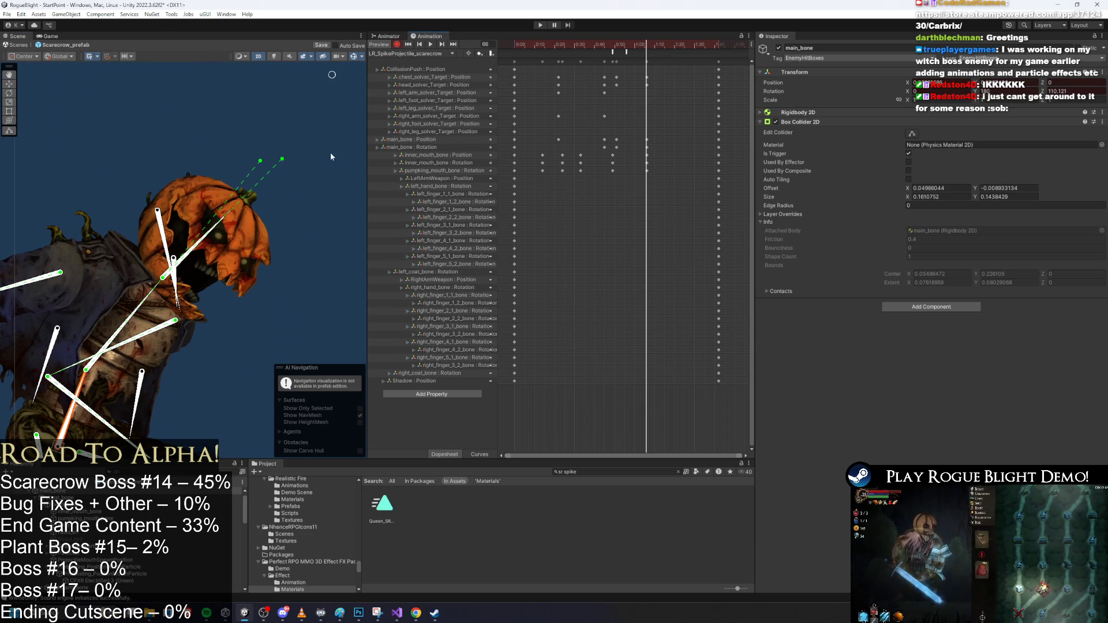
drag(326, 168, 233, 134)
drag(301, 121, 310, 108)
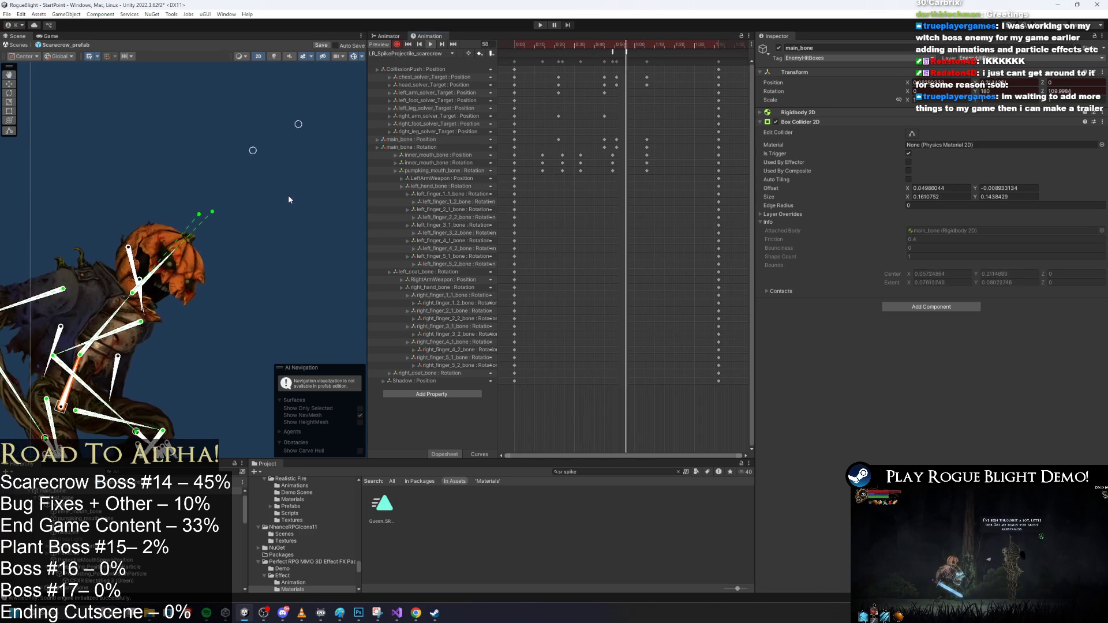
Box-select the keyframes from 0:12 to 1:05 and drag them later
click(231, 254)
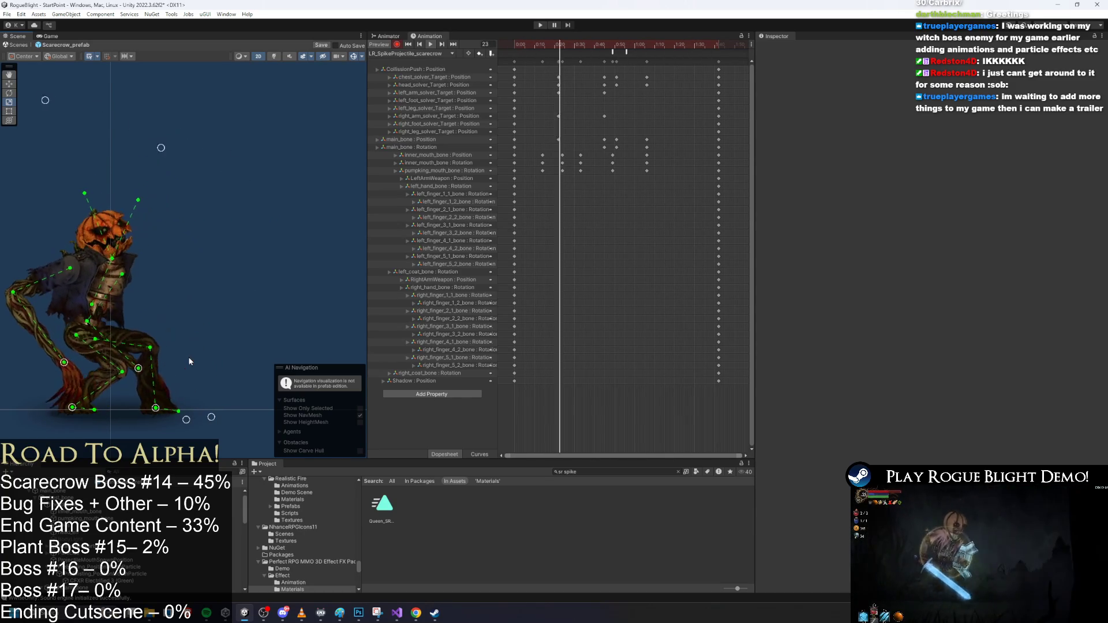
click(559, 45)
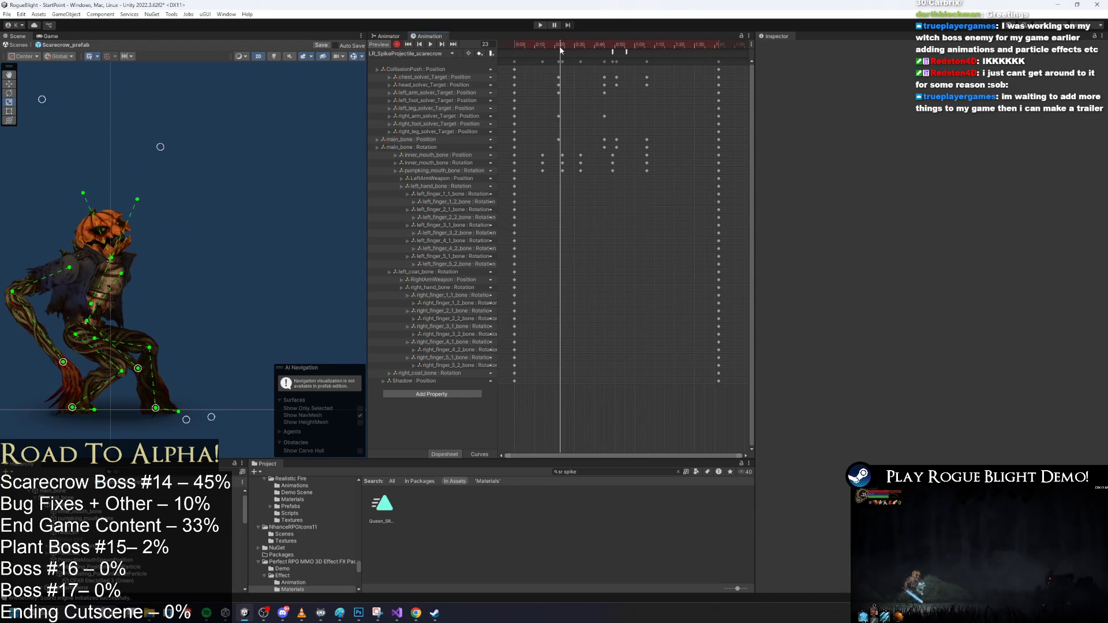
click(457, 77)
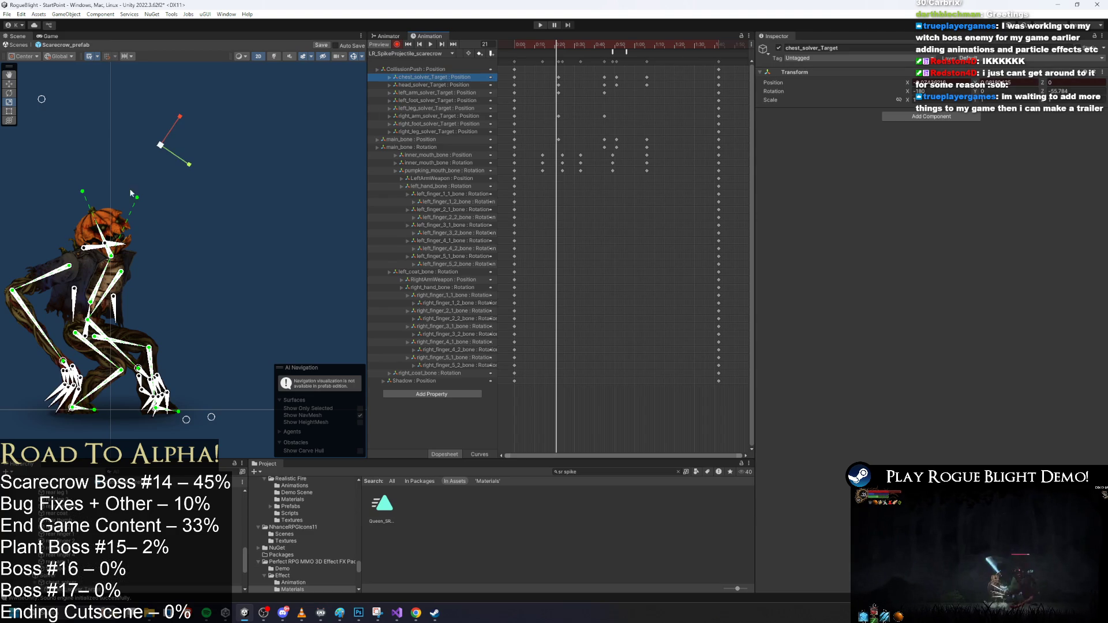
click(174, 150)
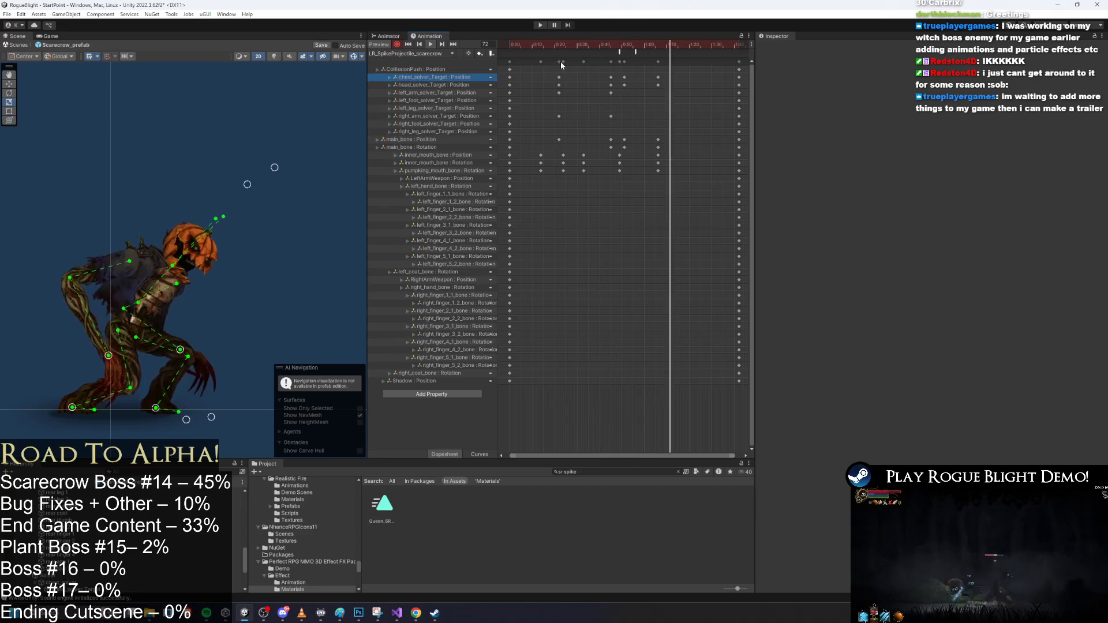
click(714, 62)
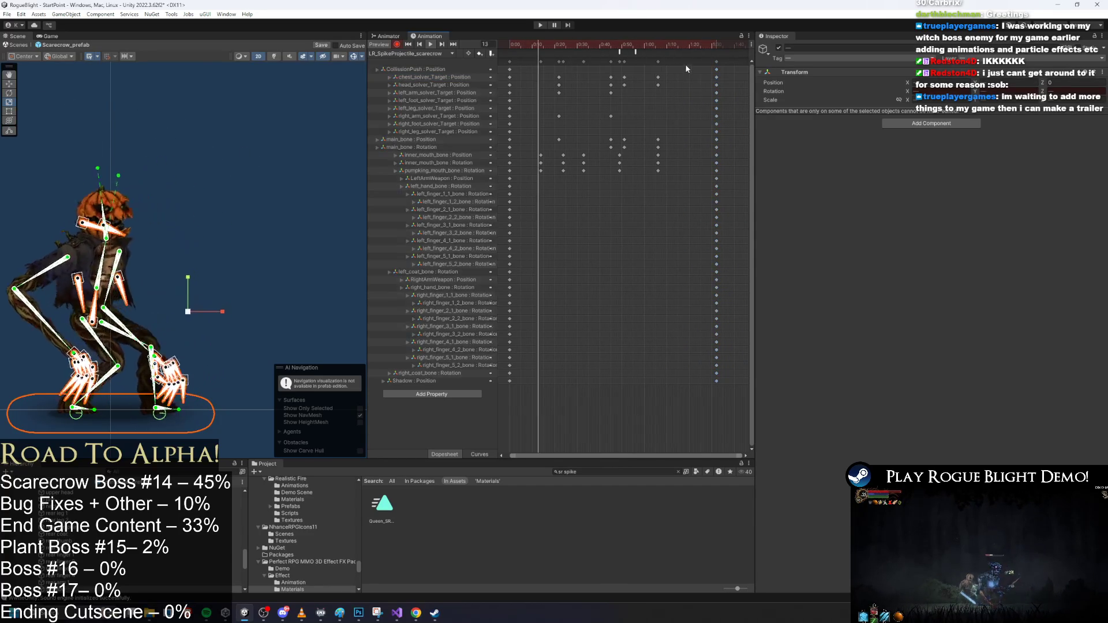
drag(529, 62, 663, 174)
drag(594, 78, 616, 78)
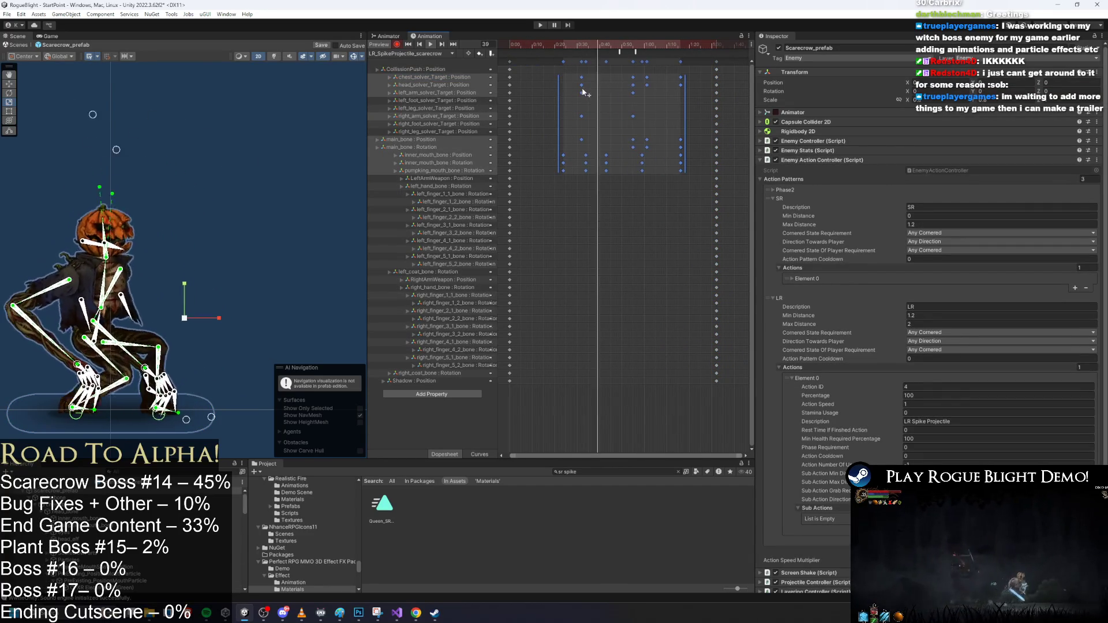
Undo the key shift and move the final keyframe column from 1:29 to 1:47
key(ctrl+z)
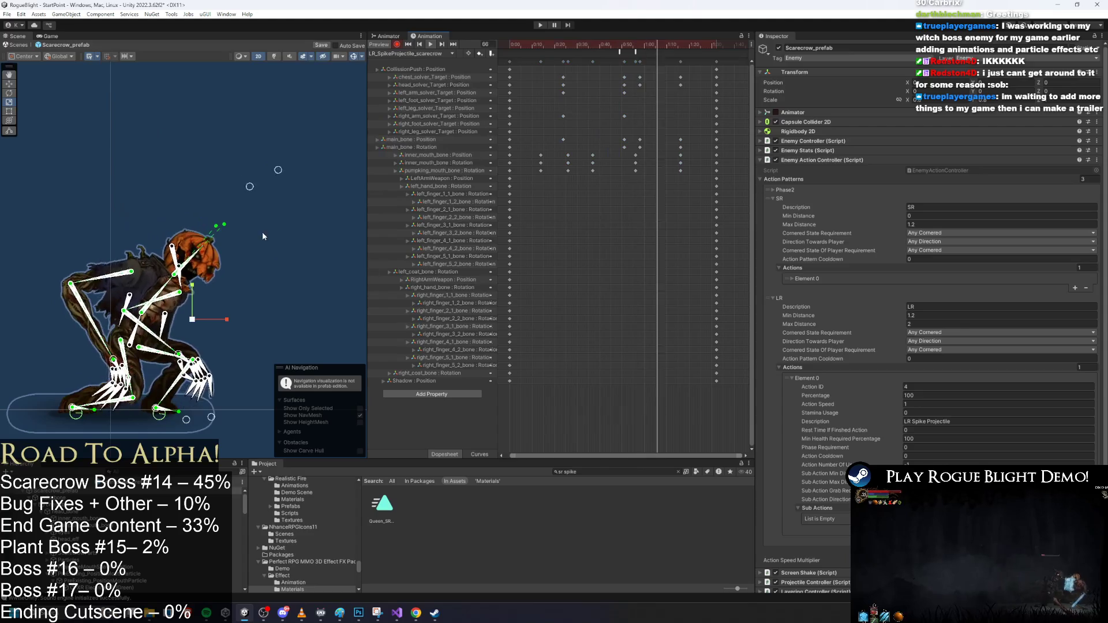
click(299, 235)
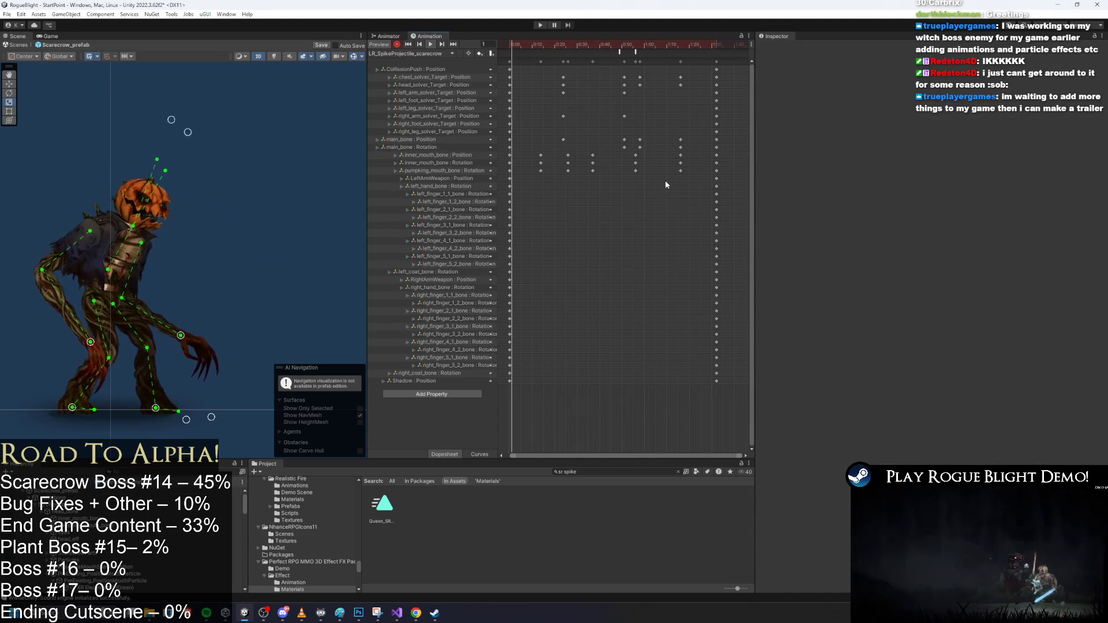
click(677, 189)
key(ctrl+y)
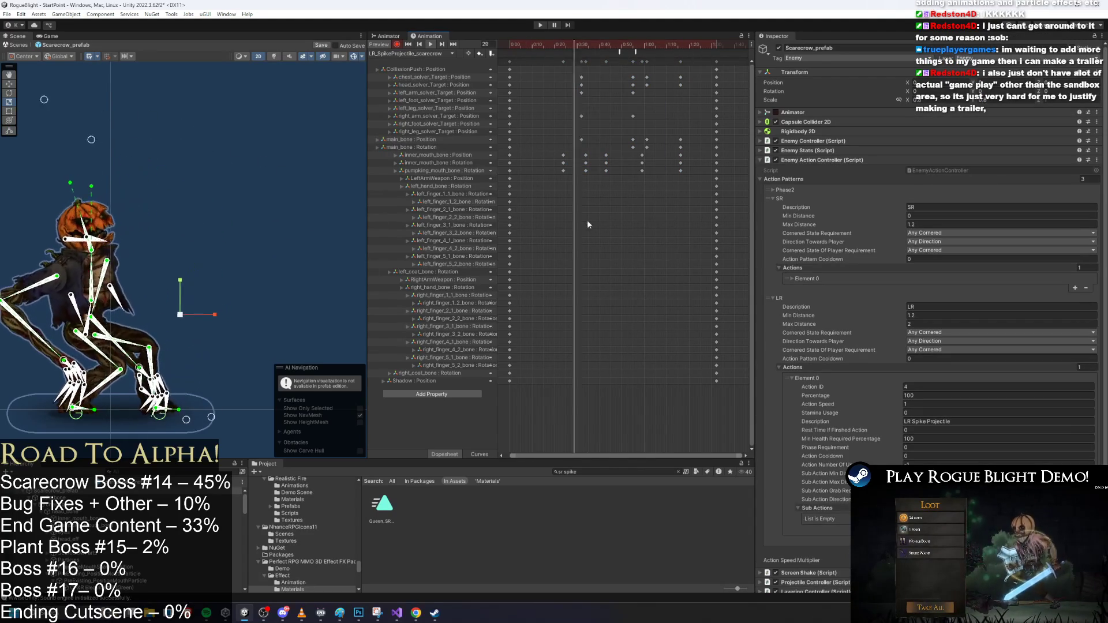
click(245, 152)
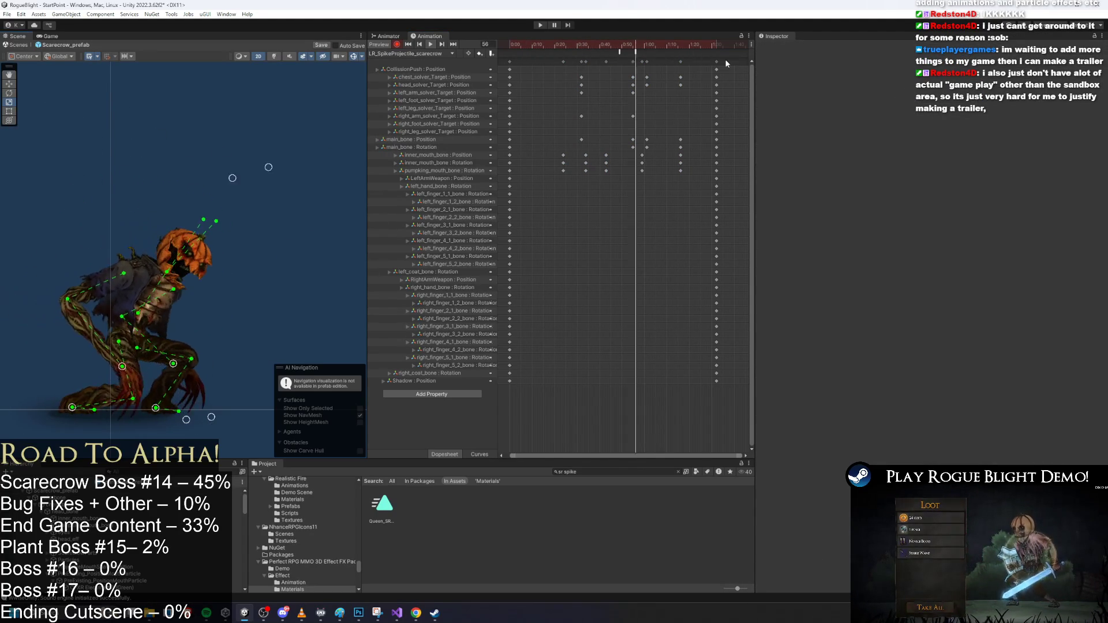
drag(714, 62, 749, 63)
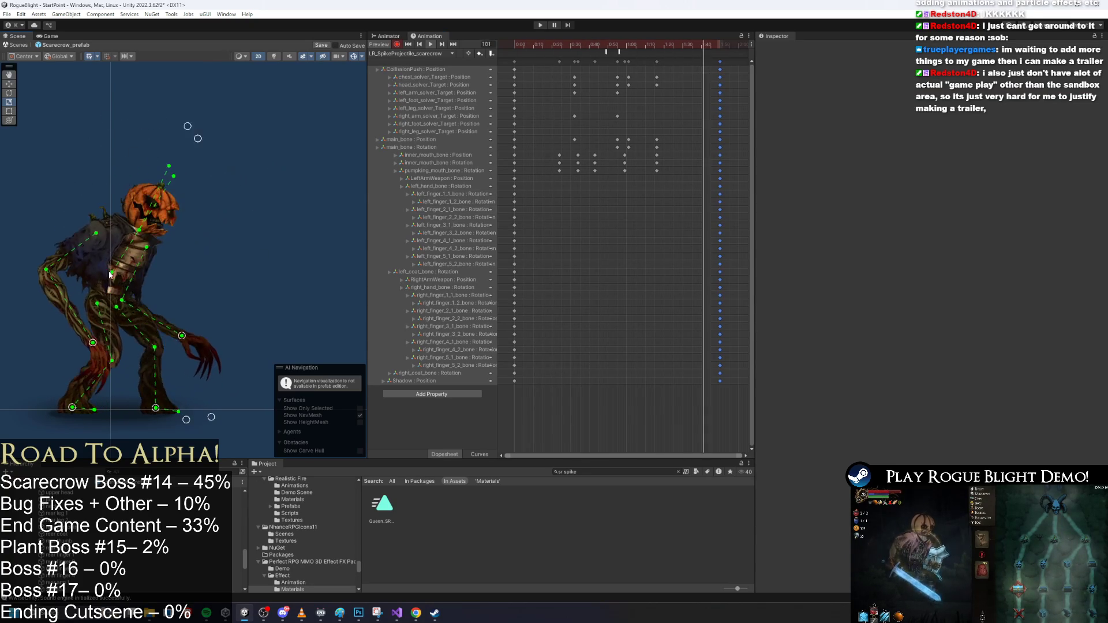
Inspect the PlayPreExistingParticle event, then select the head_solver_Target keyframes
mouse_move(689, 45)
mouse_down()
mouse_move(718, 45)
mouse_move(564, 46)
mouse_move(632, 49)
mouse_up()
click(599, 45)
click(606, 52)
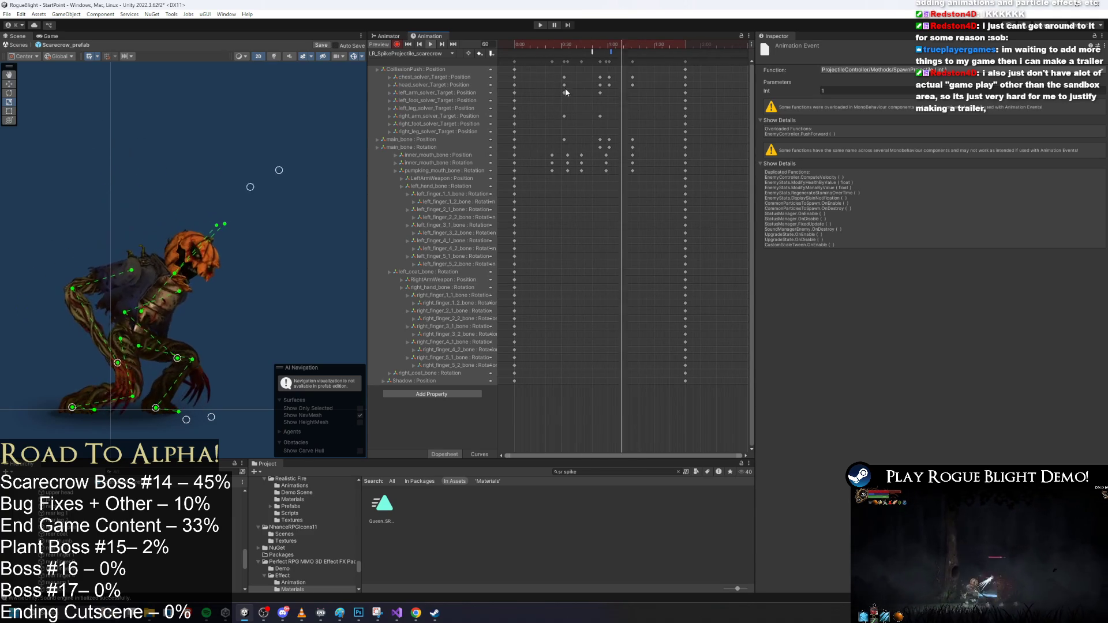
drag(547, 88, 651, 81)
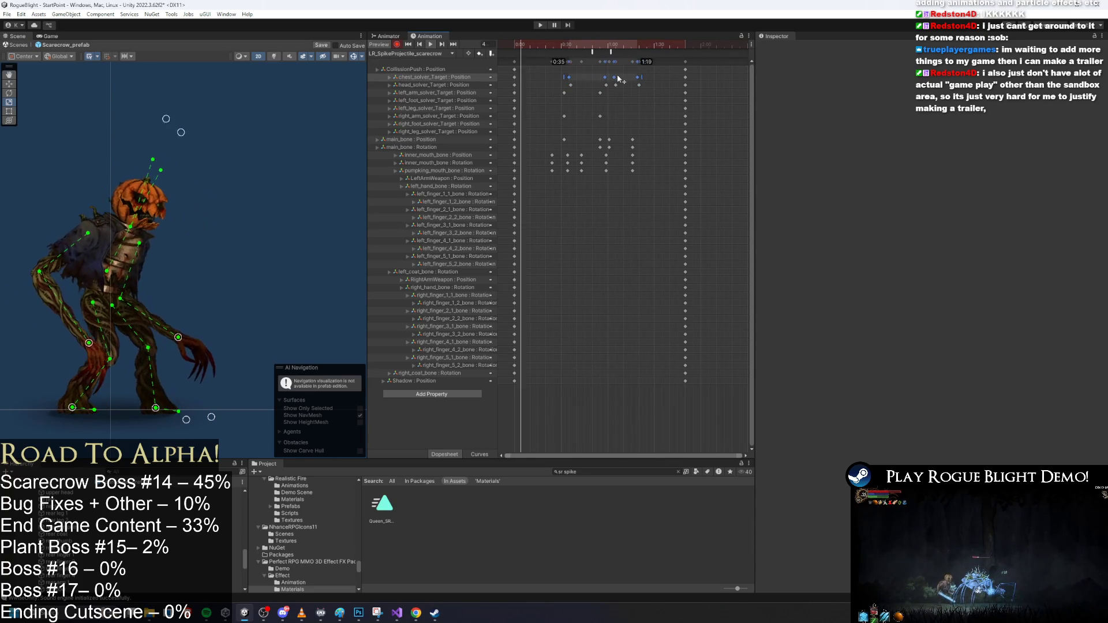
Nudge the chest_solver_Target and head_solver_Target keys slightly, checking the pose near frame 66
drag(607, 77, 617, 78)
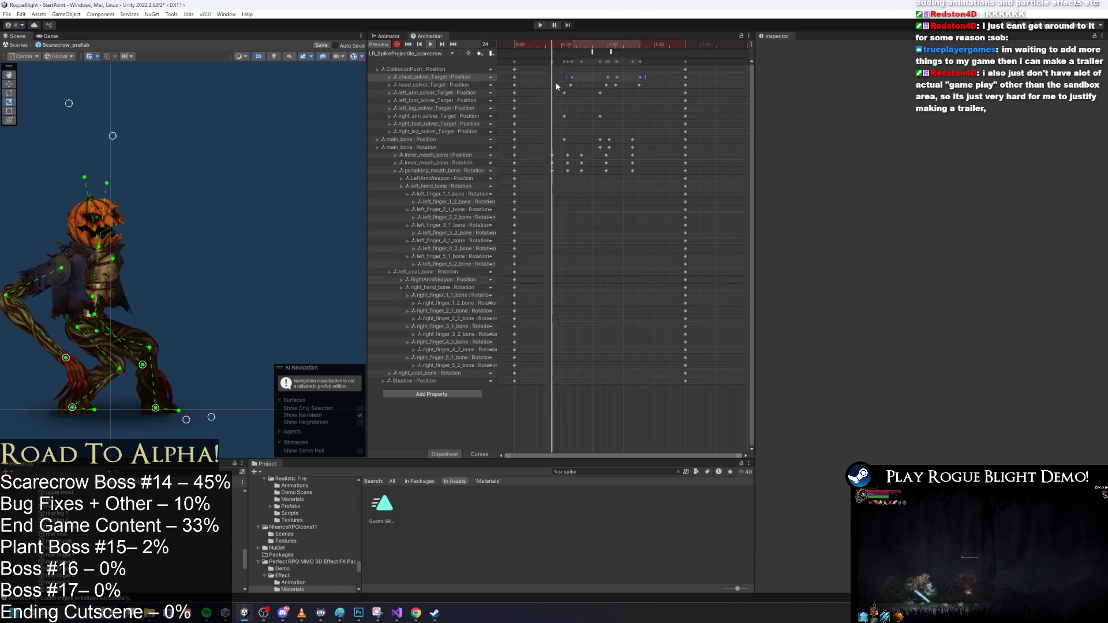
click(626, 85)
drag(627, 86, 633, 86)
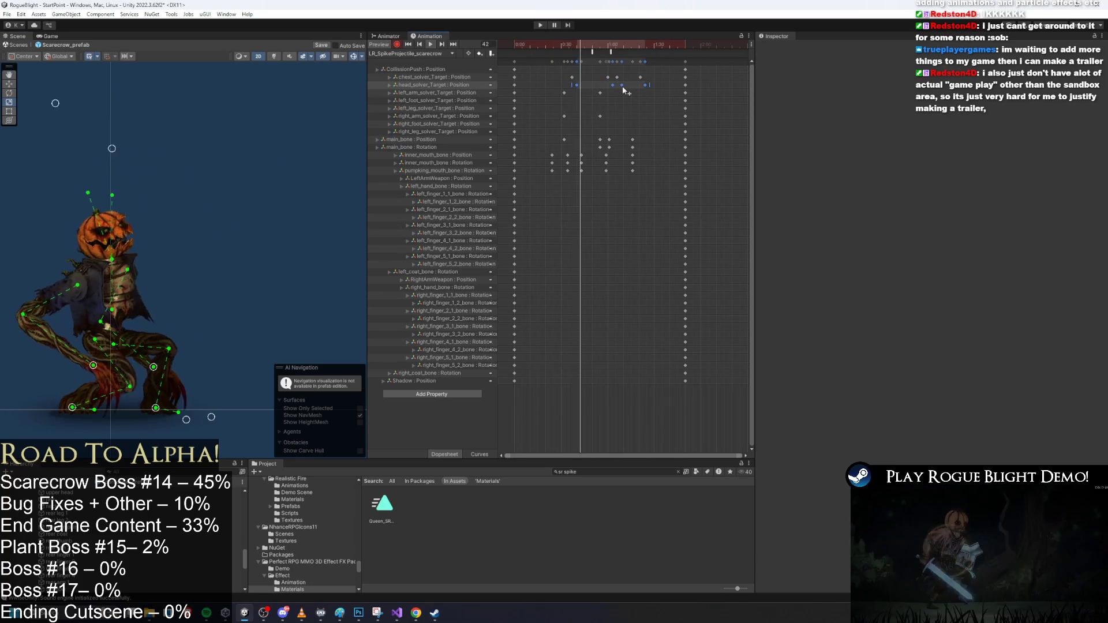
drag(606, 90, 603, 90)
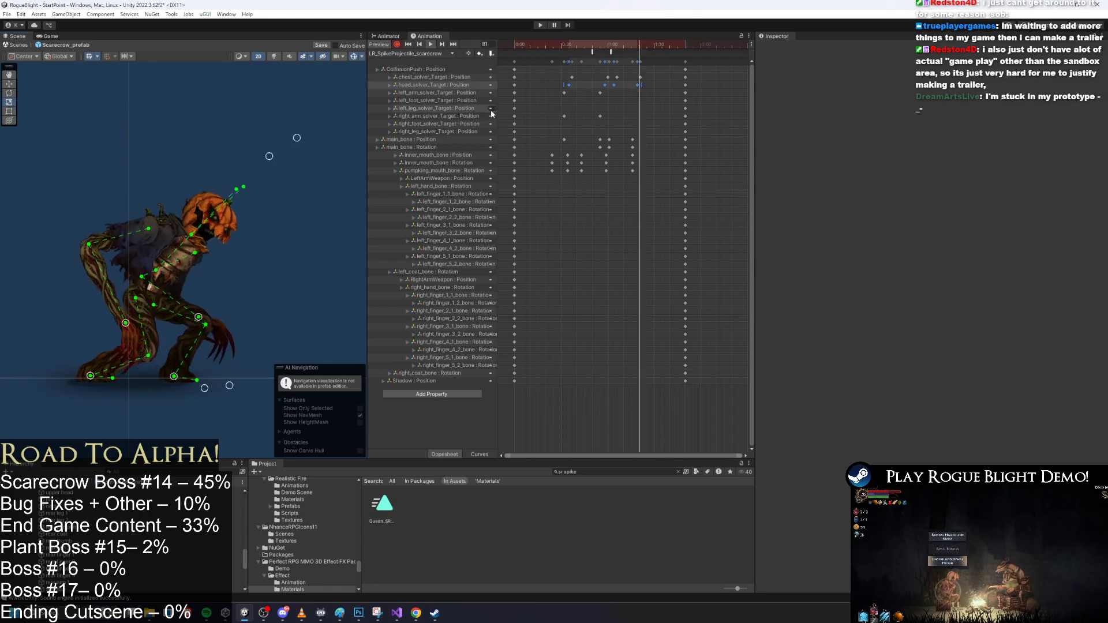
drag(606, 46, 634, 44)
Delete the left and right arm solver keys and swing the arm into a new pose
drag(608, 113, 595, 89)
key(Delete)
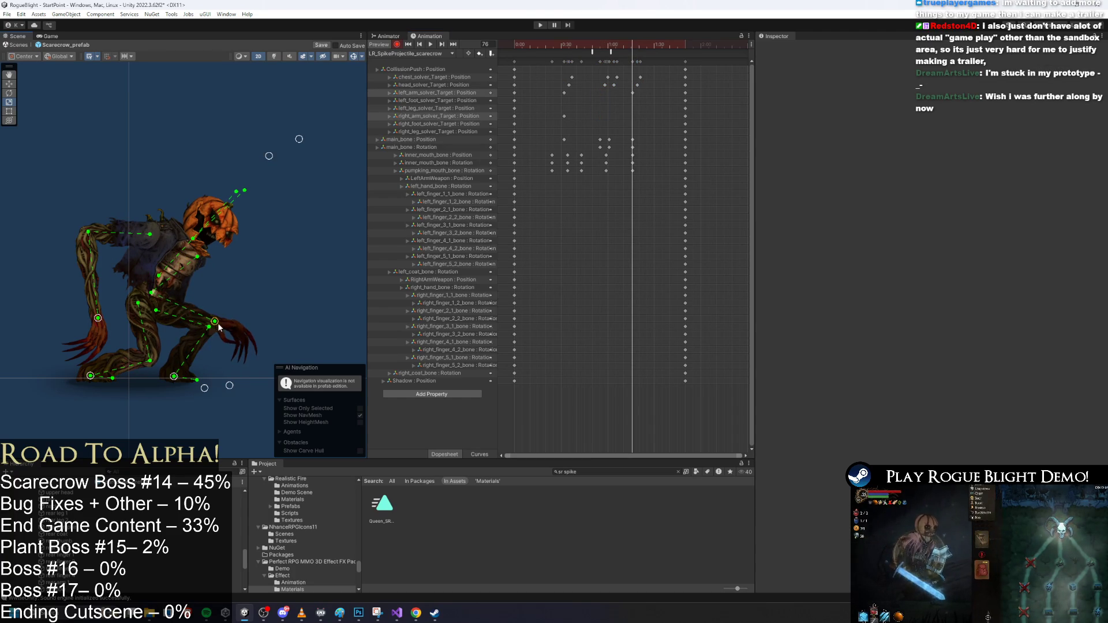
drag(192, 333, 175, 335)
key(space)
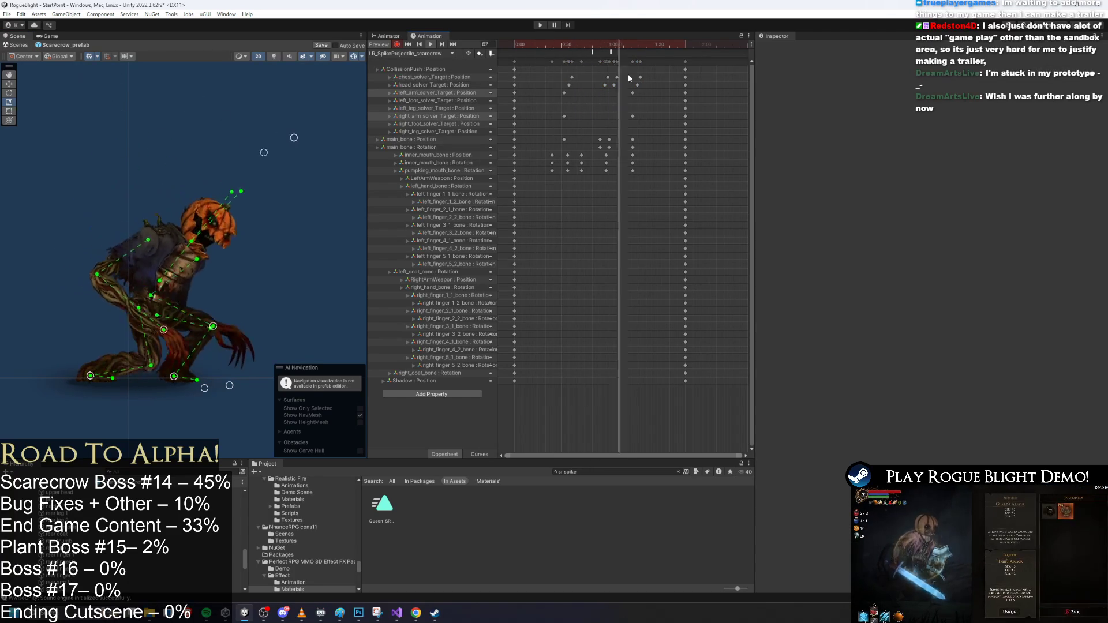
Reposition the knee and left-hand IK handles at frames 32 and 52
click(531, 54)
drag(531, 54, 563, 52)
drag(155, 337, 71, 329)
drag(146, 338, 147, 331)
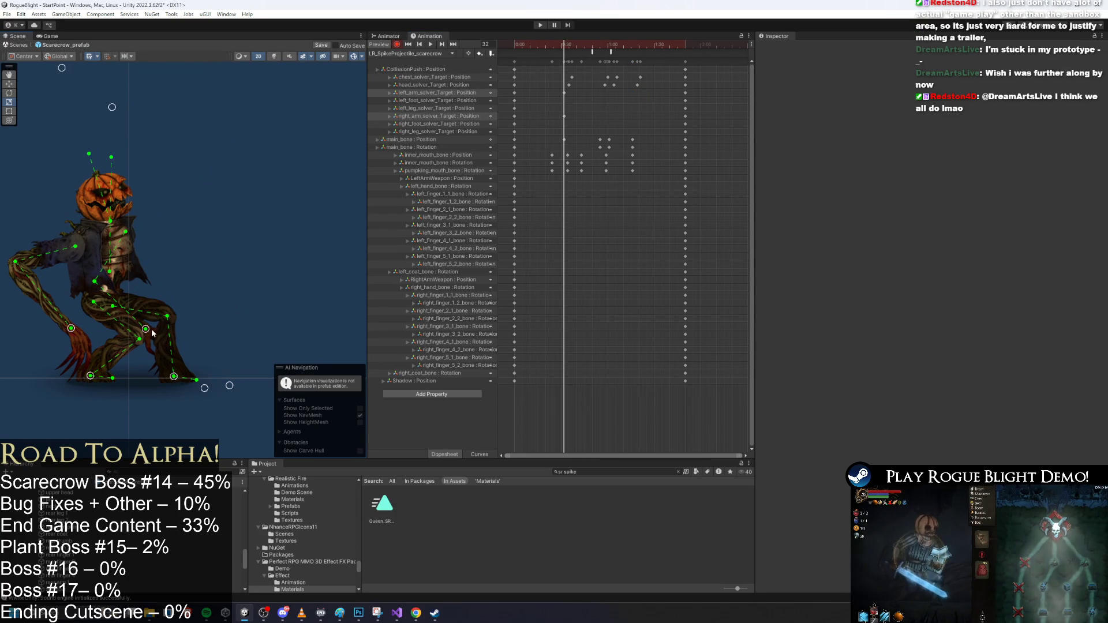
drag(147, 329, 151, 331)
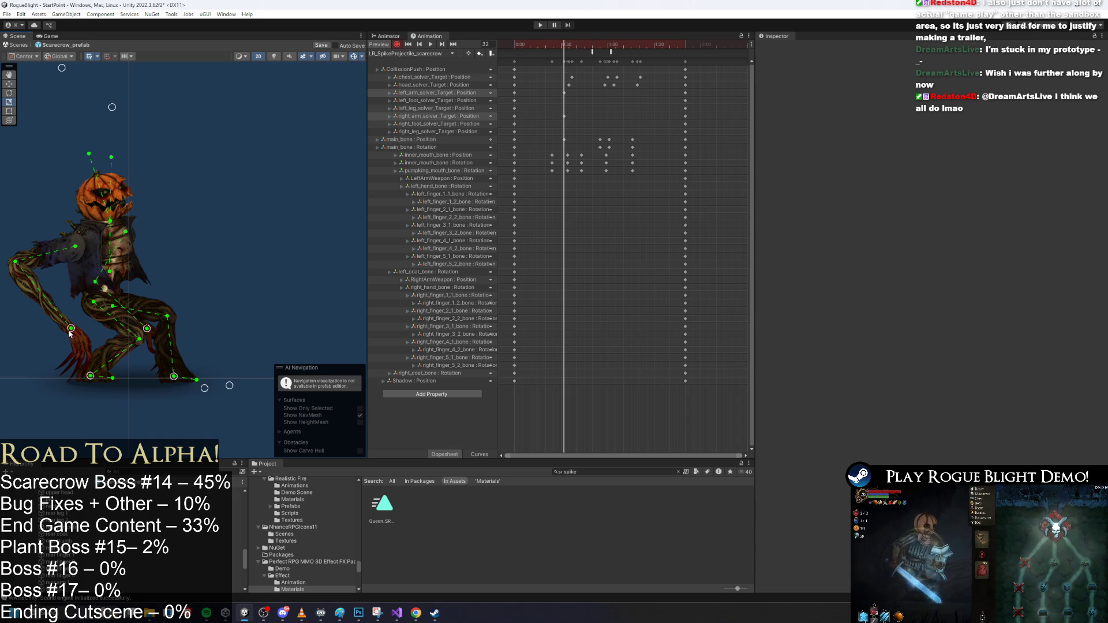
drag(565, 52, 608, 50)
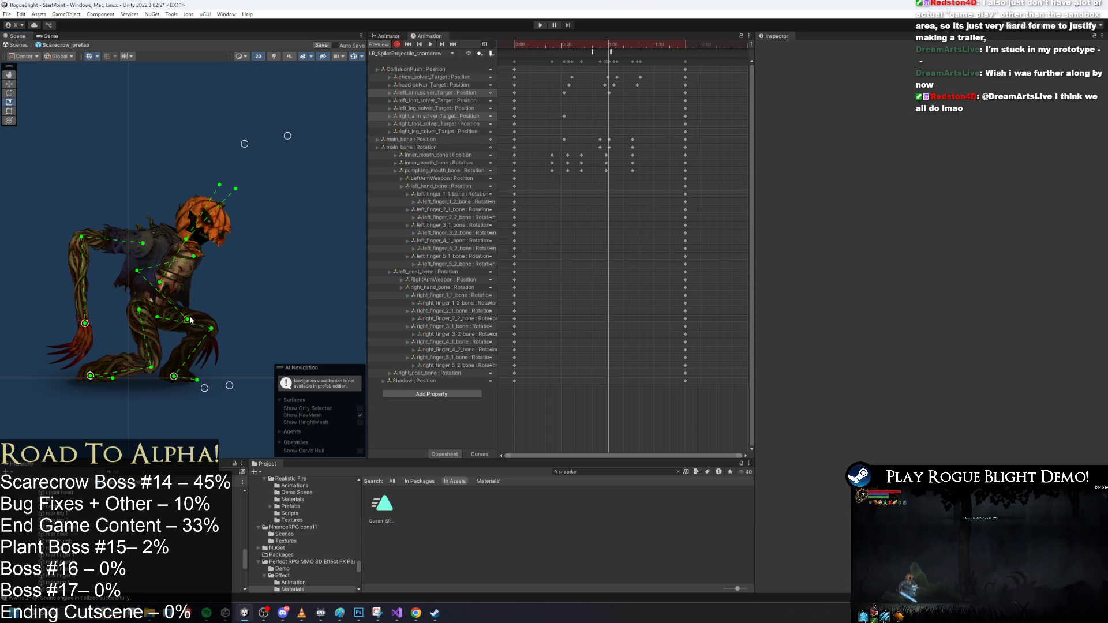
drag(190, 320, 196, 323)
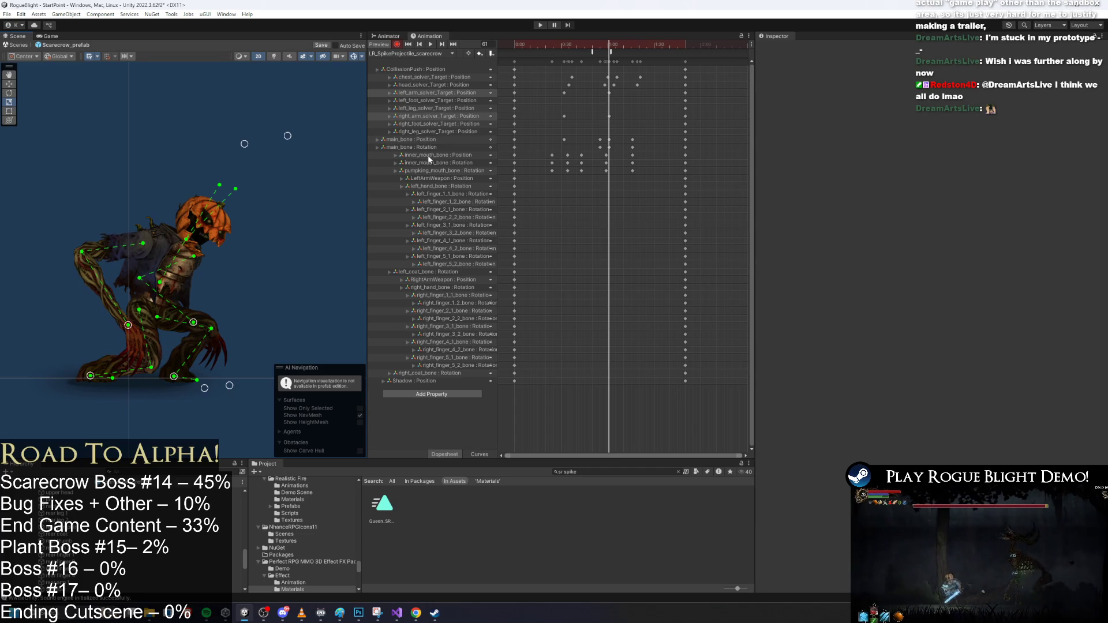
key(space)
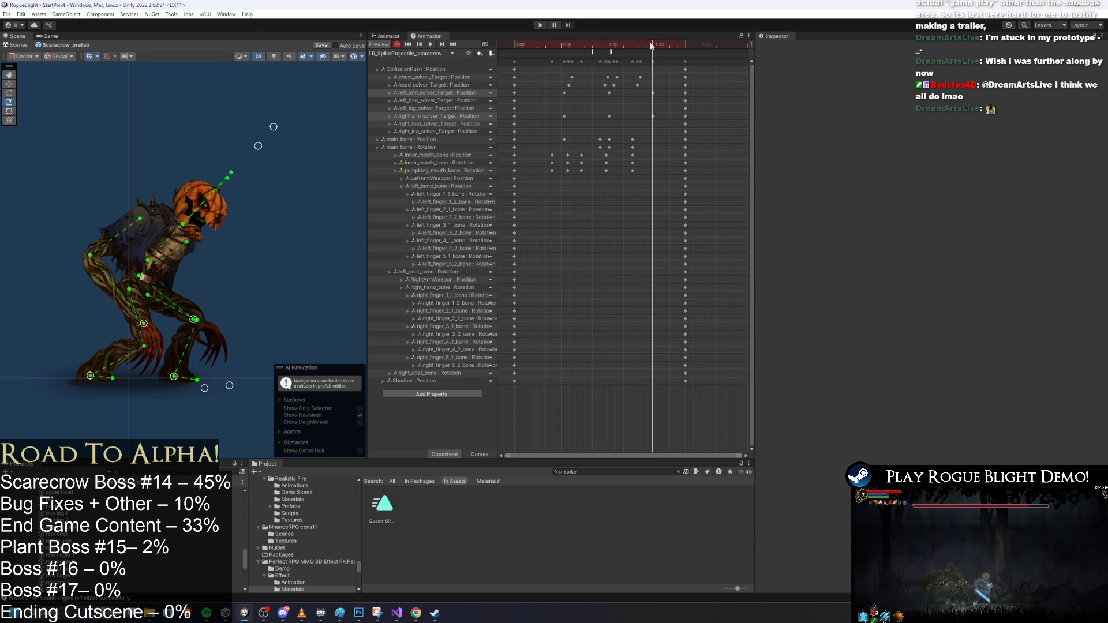
Delete two late keys, shift the right arm solver keys later, and adjust the left hand target
drag(664, 90, 644, 124)
key(Delete)
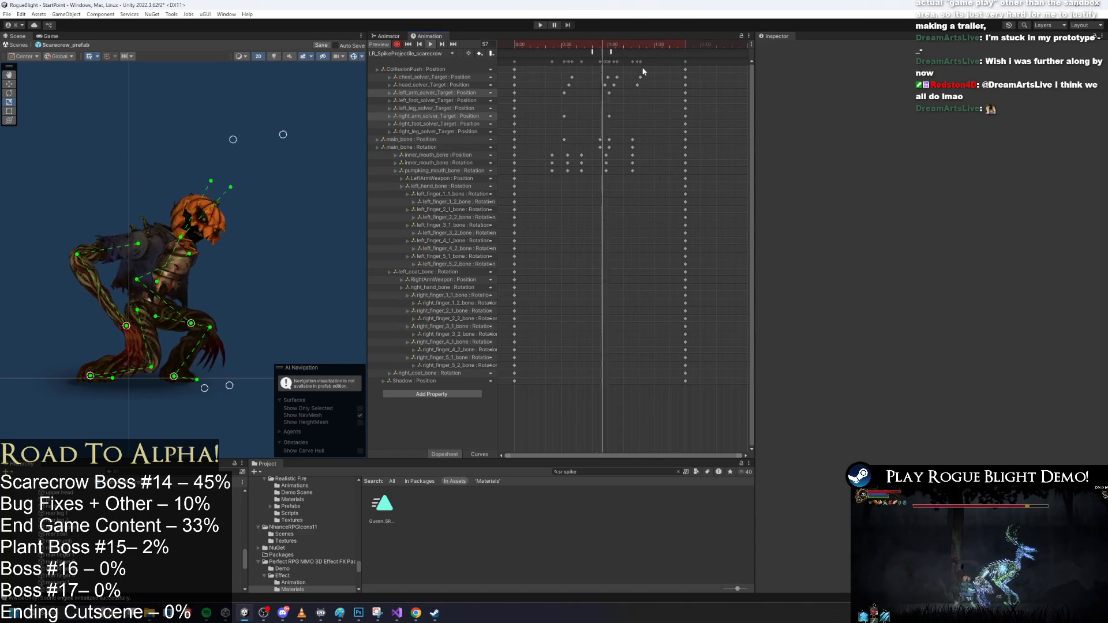
mouse_move(542, 109)
mouse_down()
mouse_move(628, 116)
mouse_move(579, 121)
mouse_up()
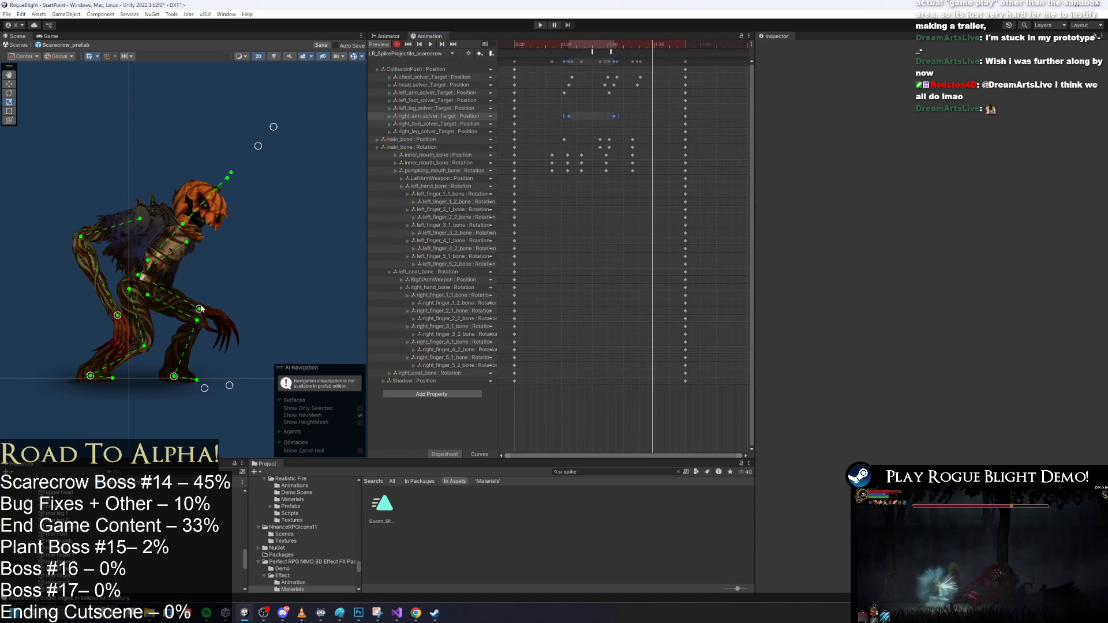
drag(123, 324, 129, 329)
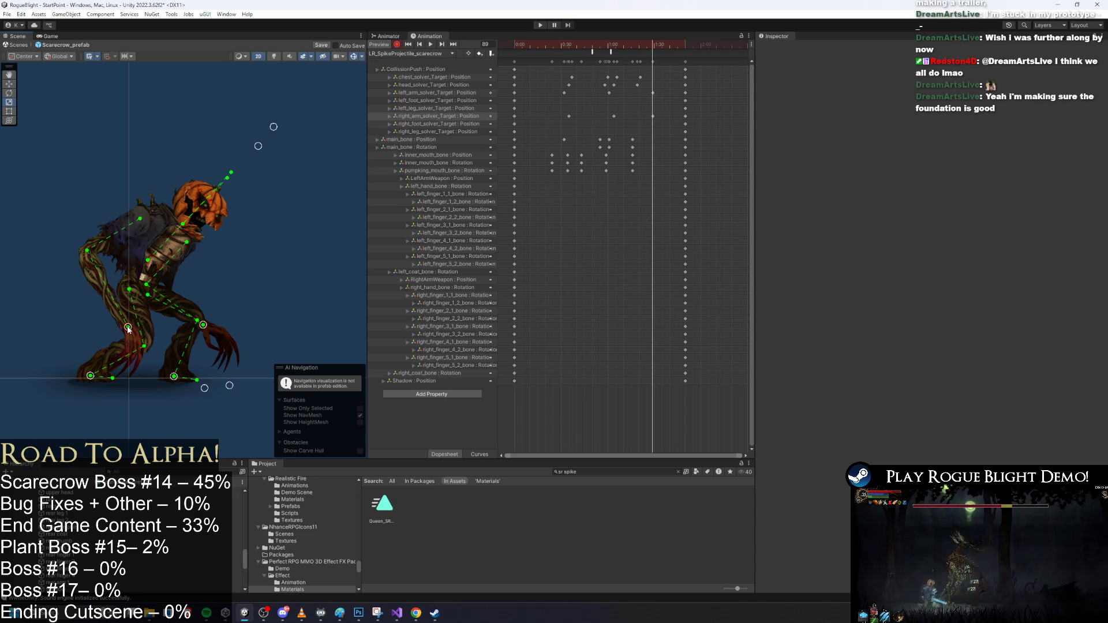
mouse_move(689, 50)
mouse_down()
mouse_move(569, 57)
mouse_move(615, 100)
mouse_move(667, 103)
mouse_up()
key(ctrl+z)
key(space)
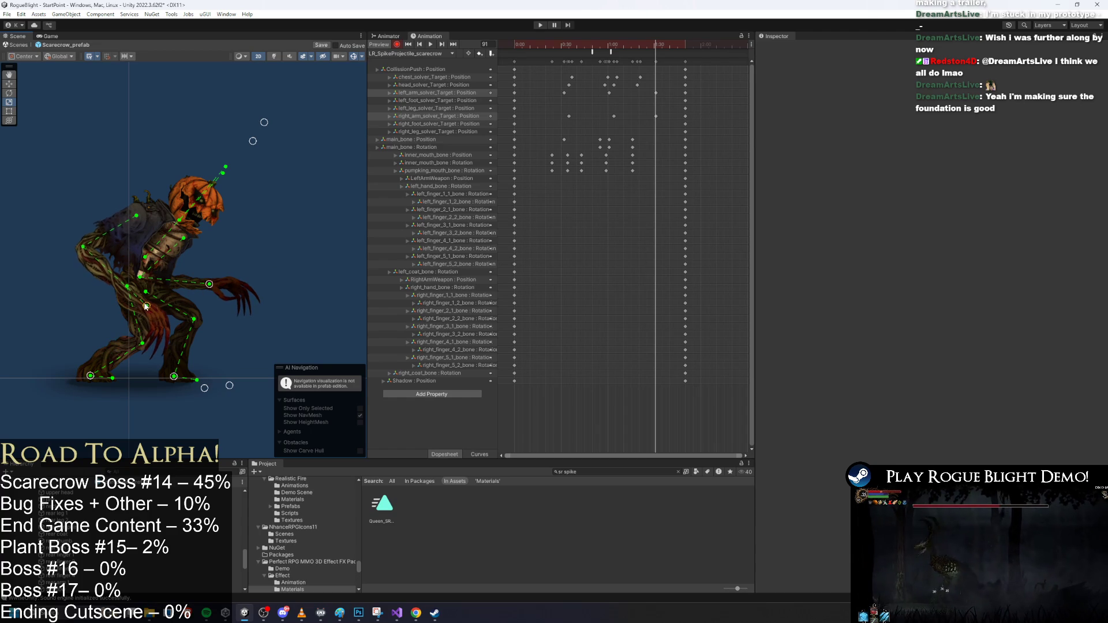
drag(657, 93, 648, 94)
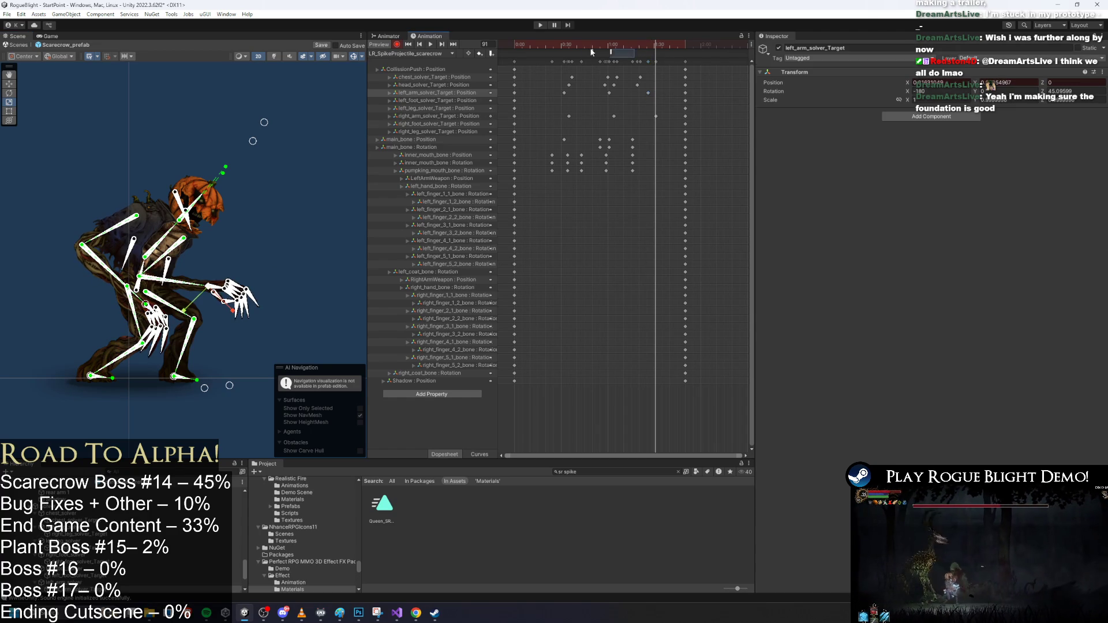
Delete a stray arm key and slide the arm solver keys earlier, then later
key(space)
click(302, 147)
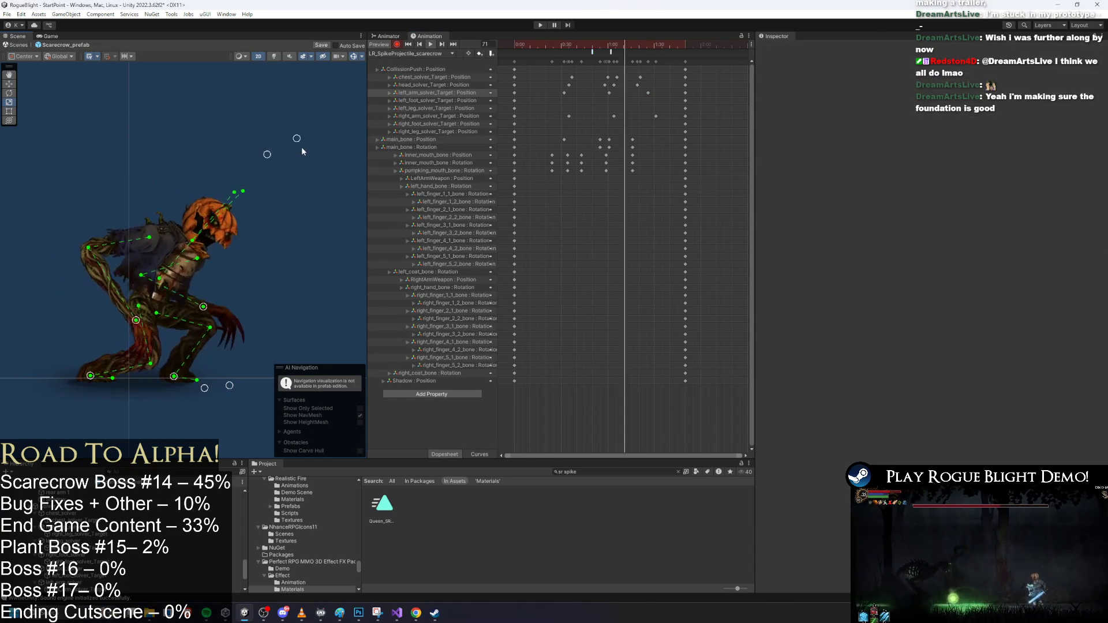
click(648, 92)
key(Delete)
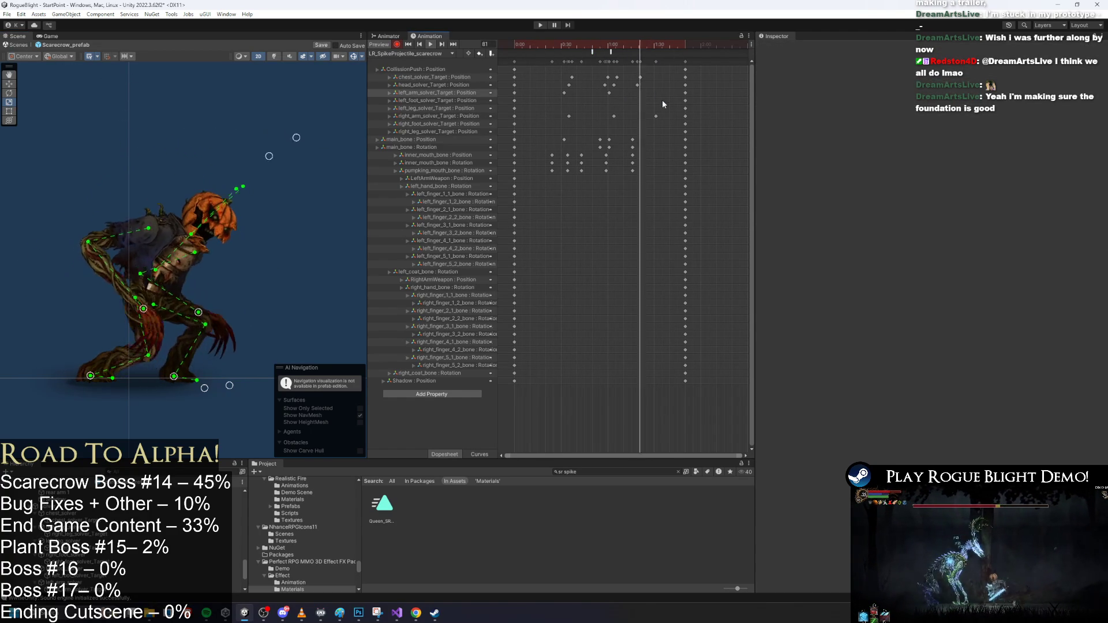
click(655, 117)
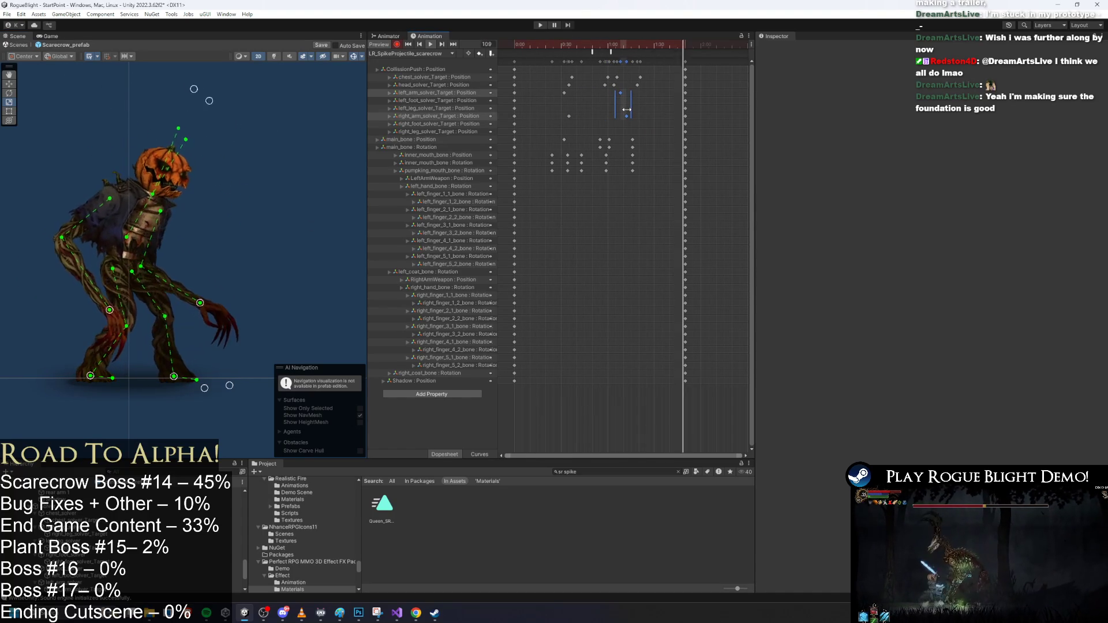
drag(623, 115, 602, 114)
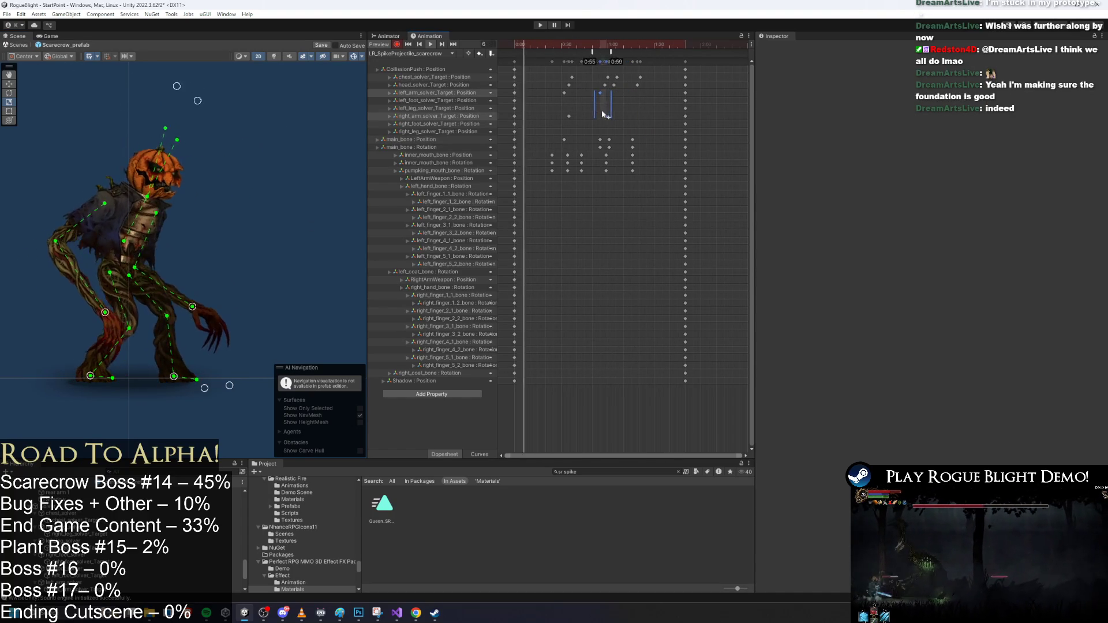
drag(601, 61, 645, 47)
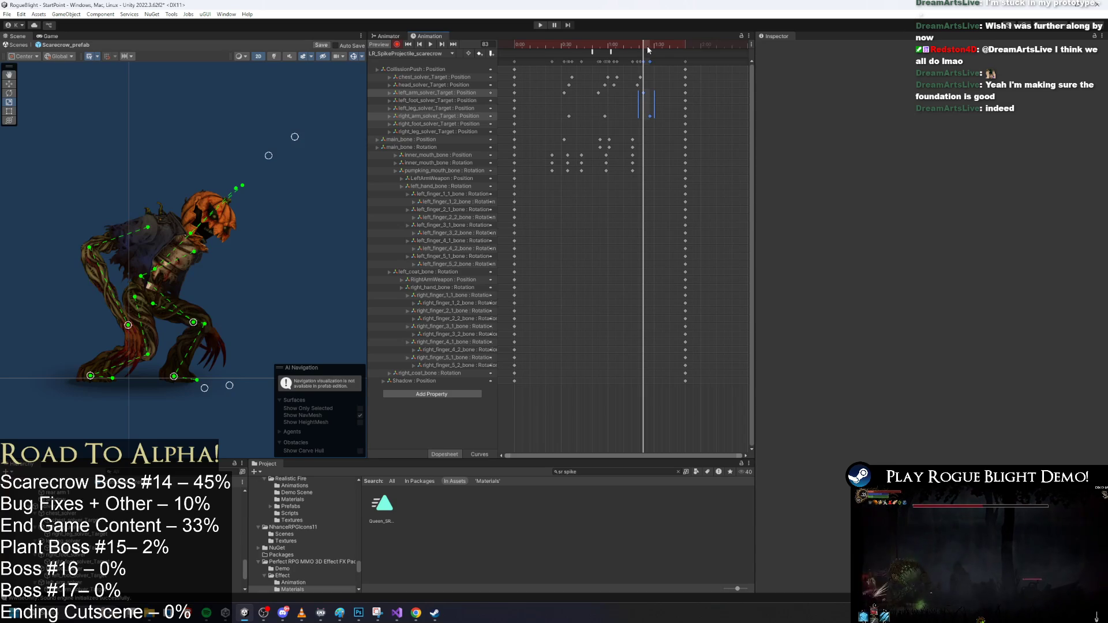
click(655, 94)
Move the left arm solver key to 1:24 and preview from frame 88
mouse_move(658, 88)
mouse_down()
mouse_move(642, 119)
mouse_move(657, 85)
mouse_up()
click(652, 45)
drag(649, 44, 649, 44)
click(219, 292)
scroll(220, 291, up, 2)
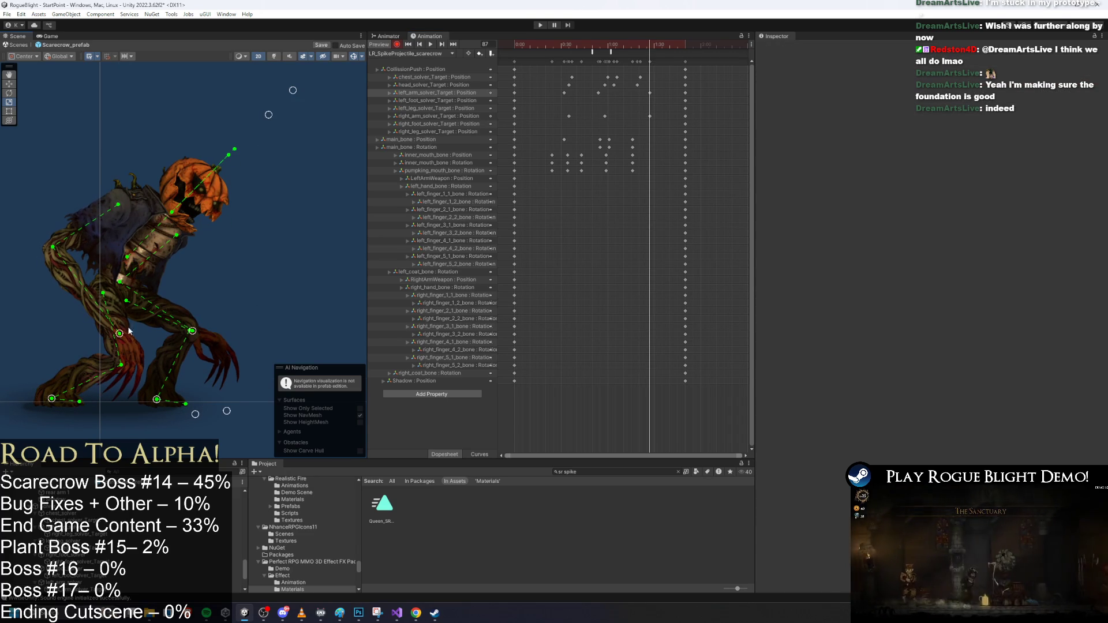
drag(650, 92, 647, 95)
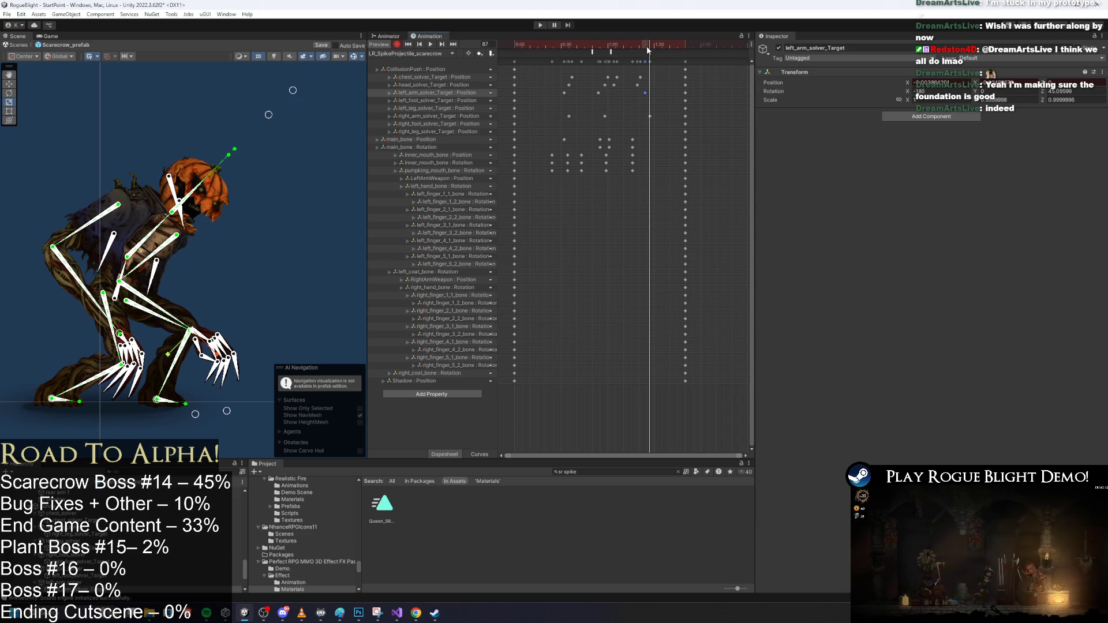
key(space)
Place the right arm solver key on 1:24 and the left arm key on 1:22
click(286, 116)
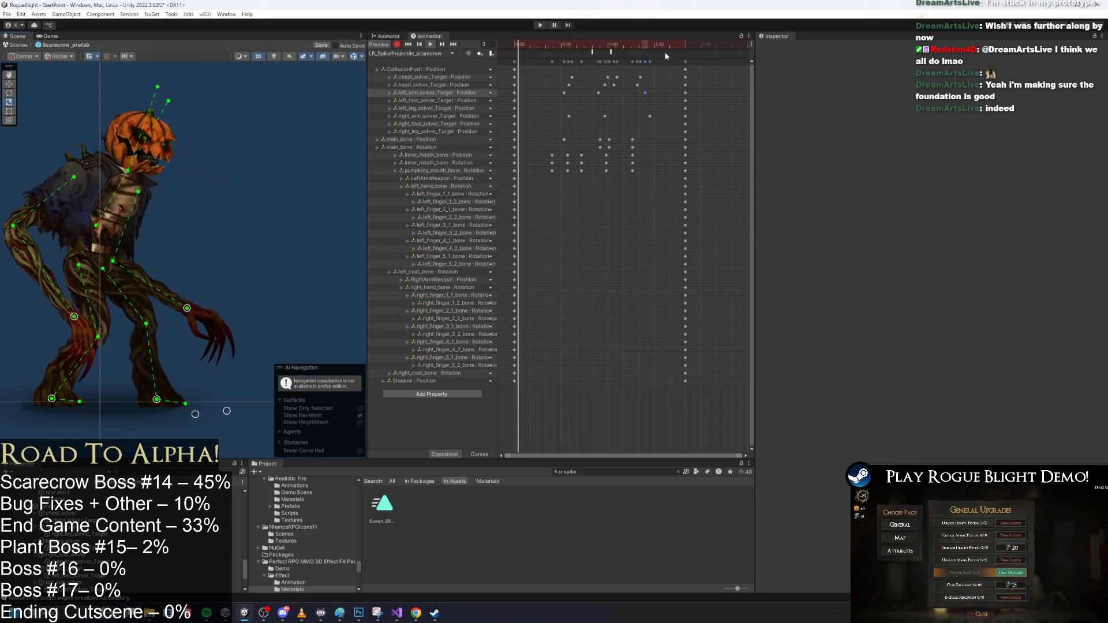
drag(640, 45, 645, 47)
drag(650, 117, 644, 119)
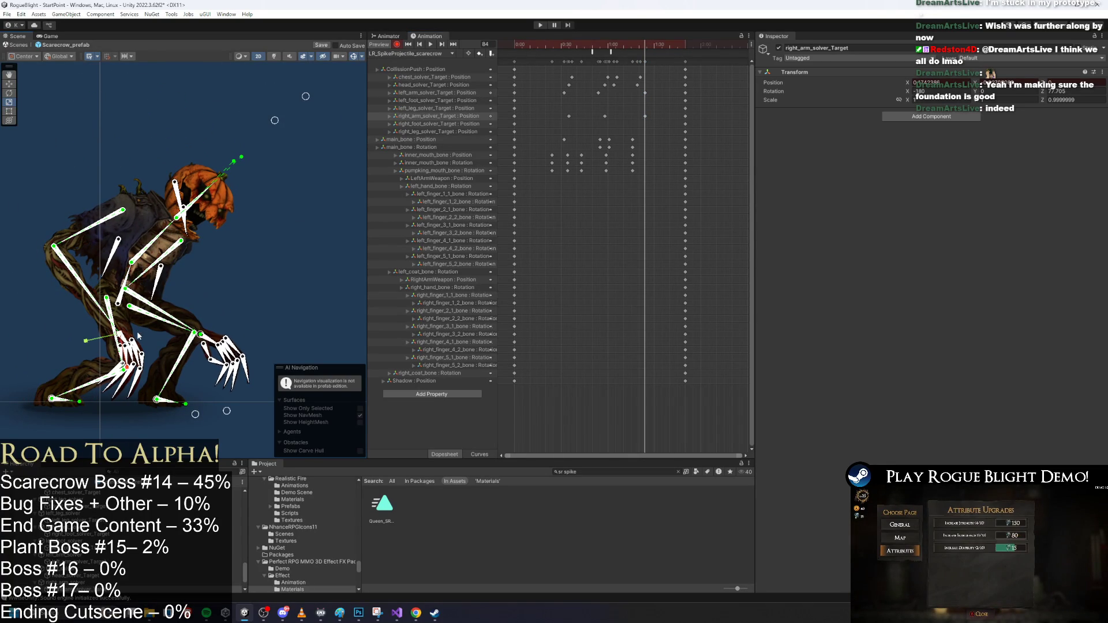
click(117, 339)
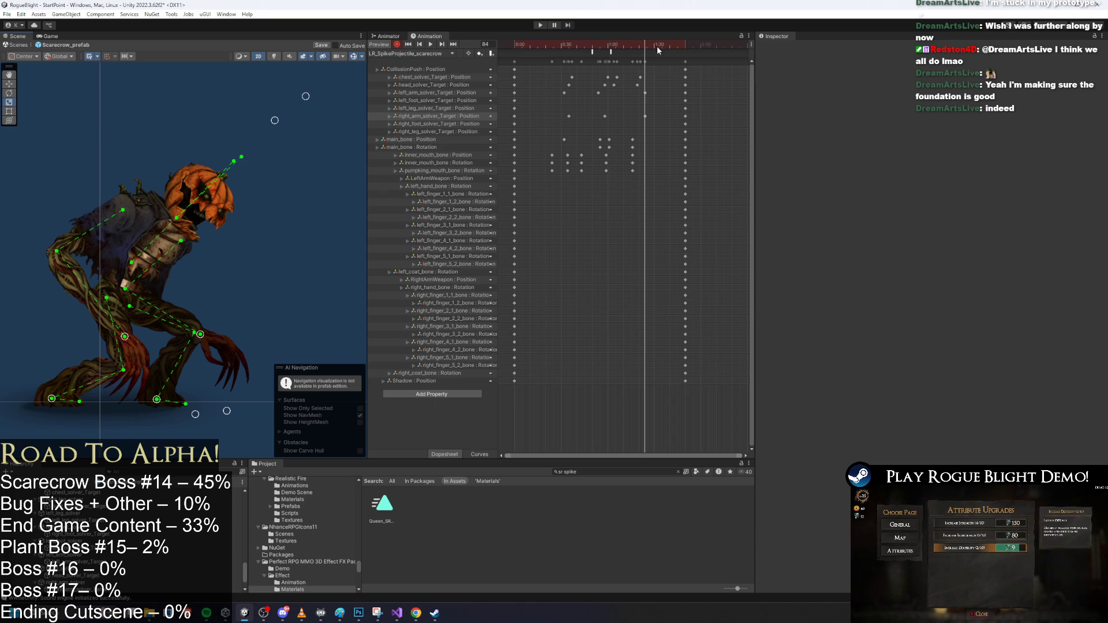
drag(645, 94, 641, 95)
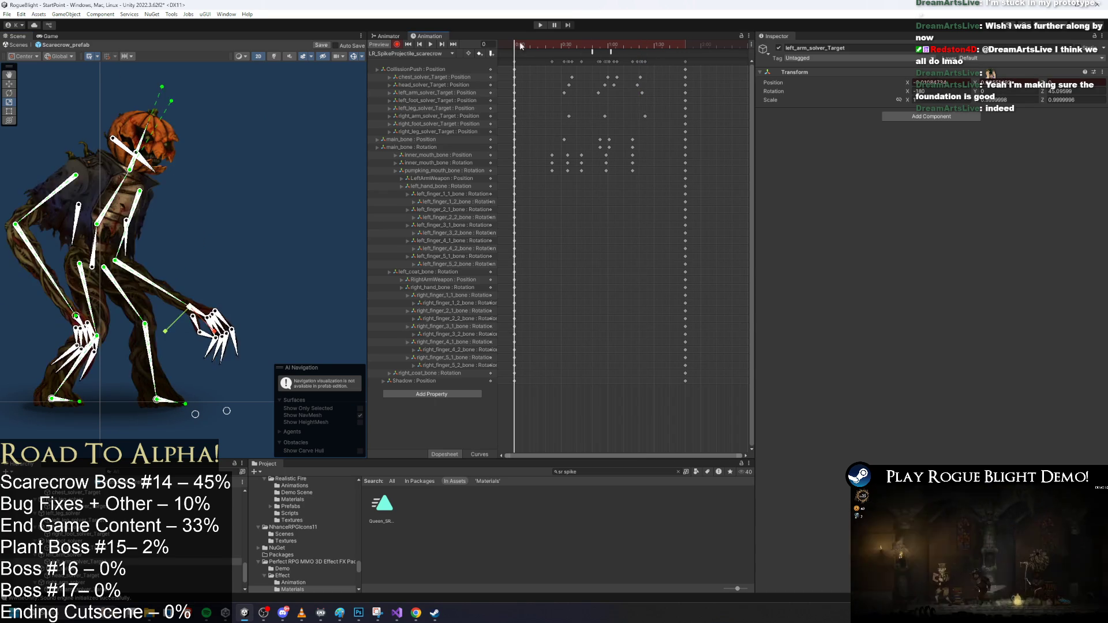
click(265, 146)
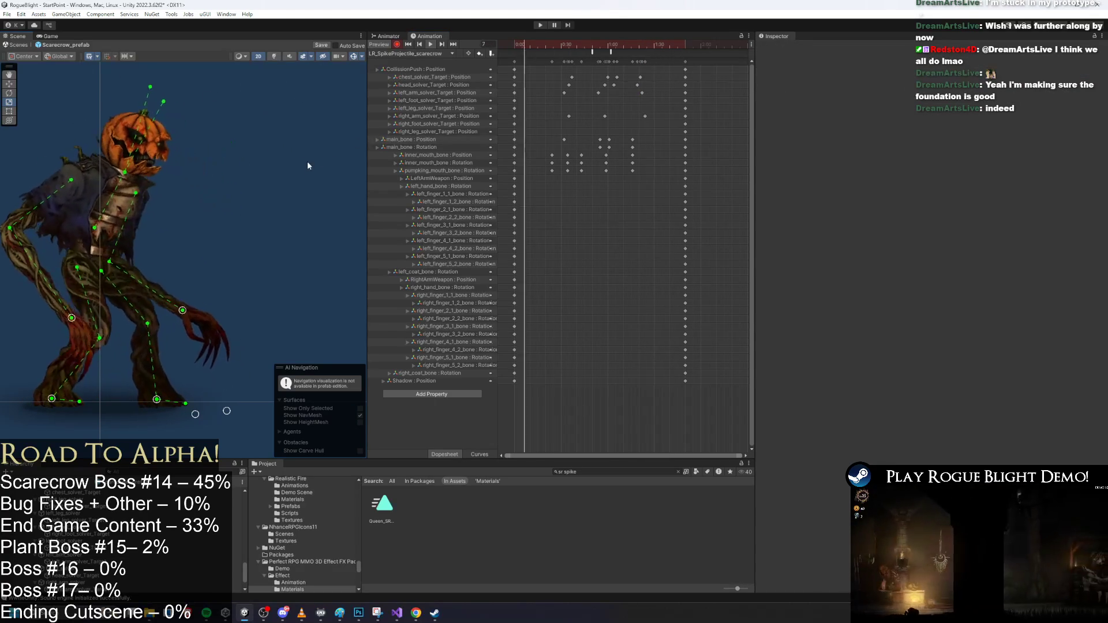
click(650, 50)
key(space)
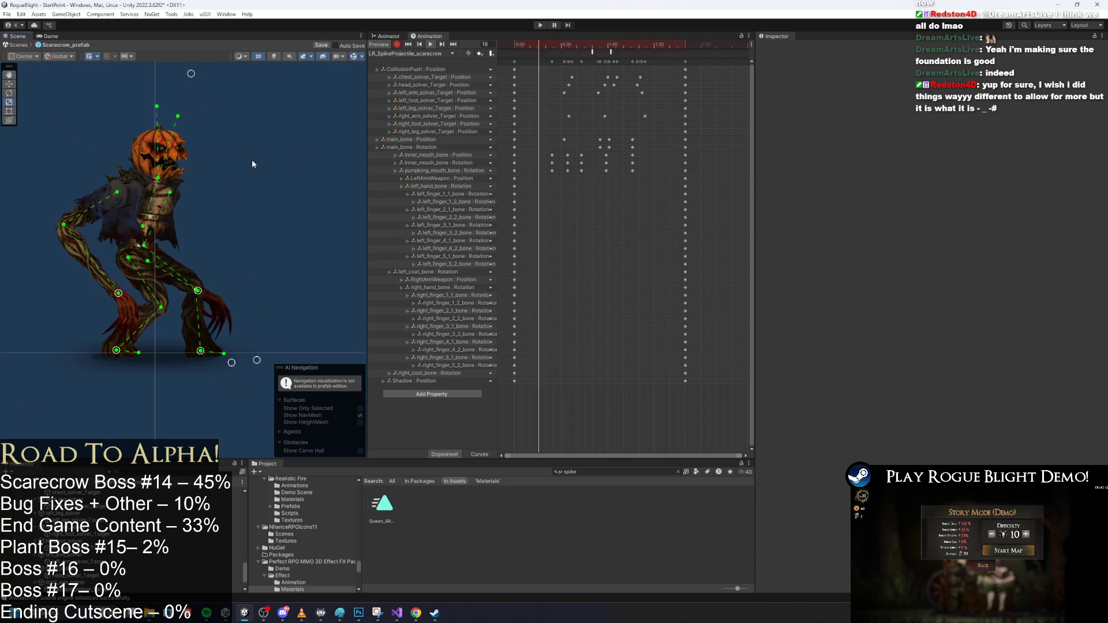
mouse_move(549, 45)
mouse_down()
mouse_move(574, 45)
mouse_move(511, 46)
mouse_move(552, 46)
mouse_up()
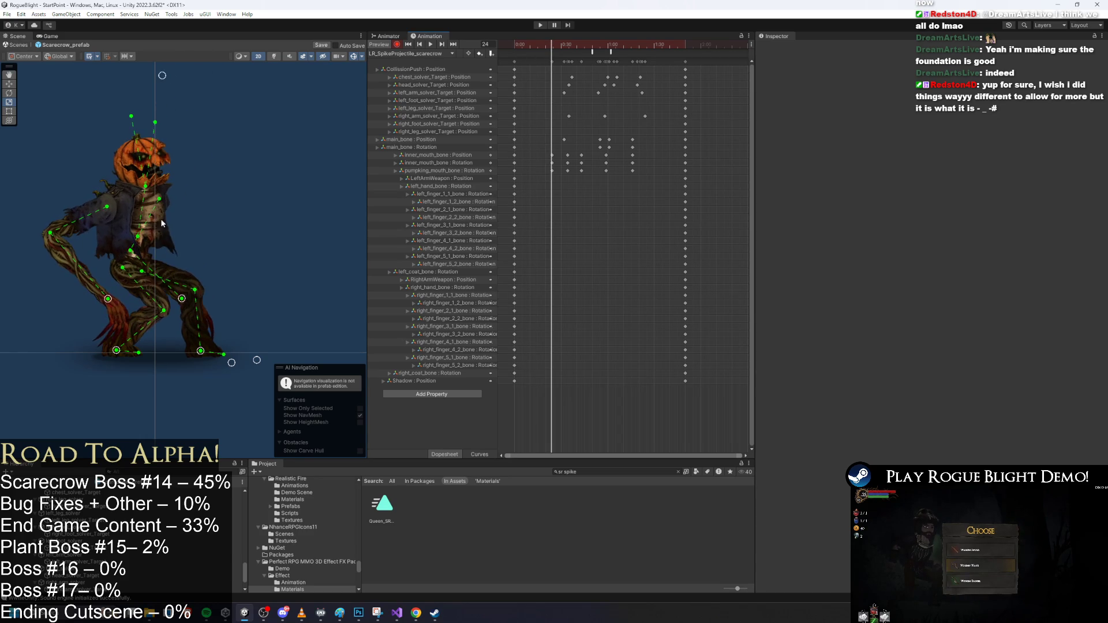
click(121, 237)
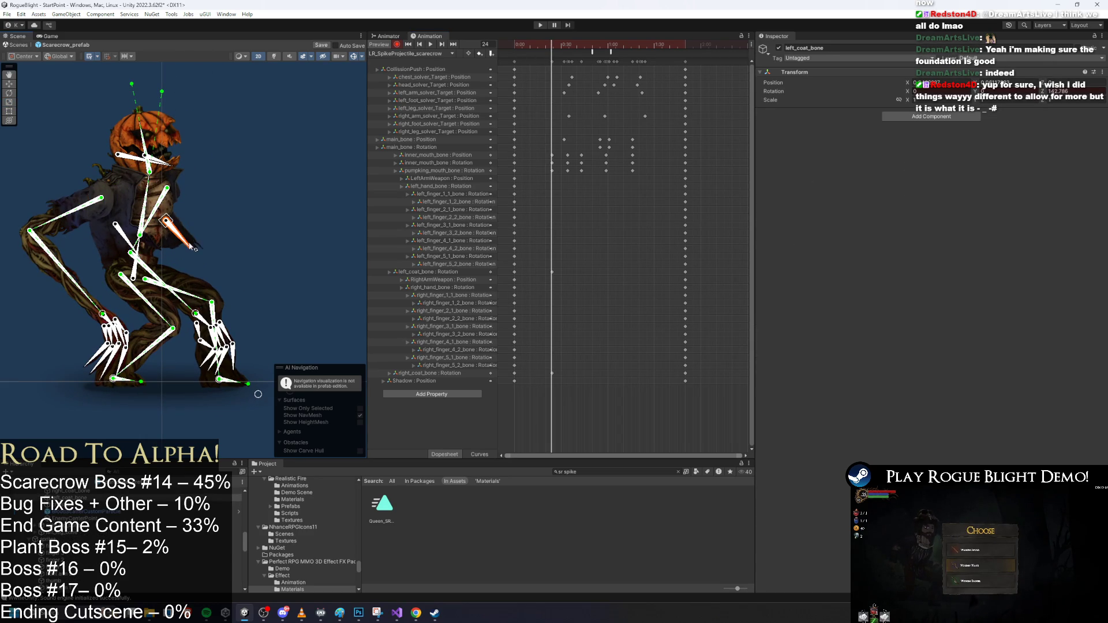
Rotate right_coat_bone nearly upright at frame 68
key(space)
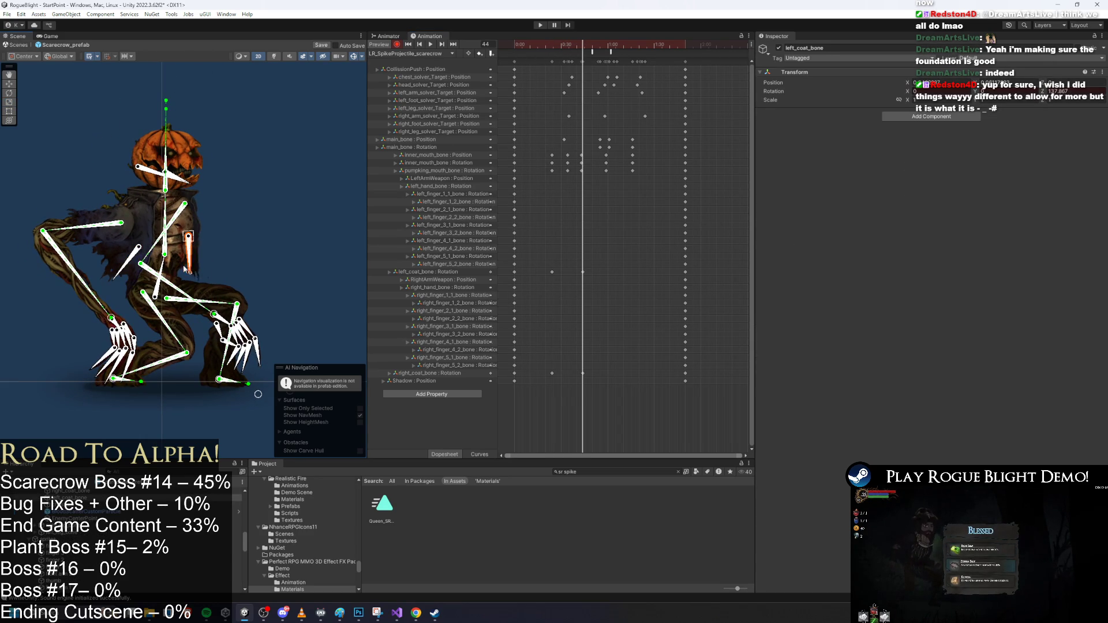
drag(588, 46, 621, 41)
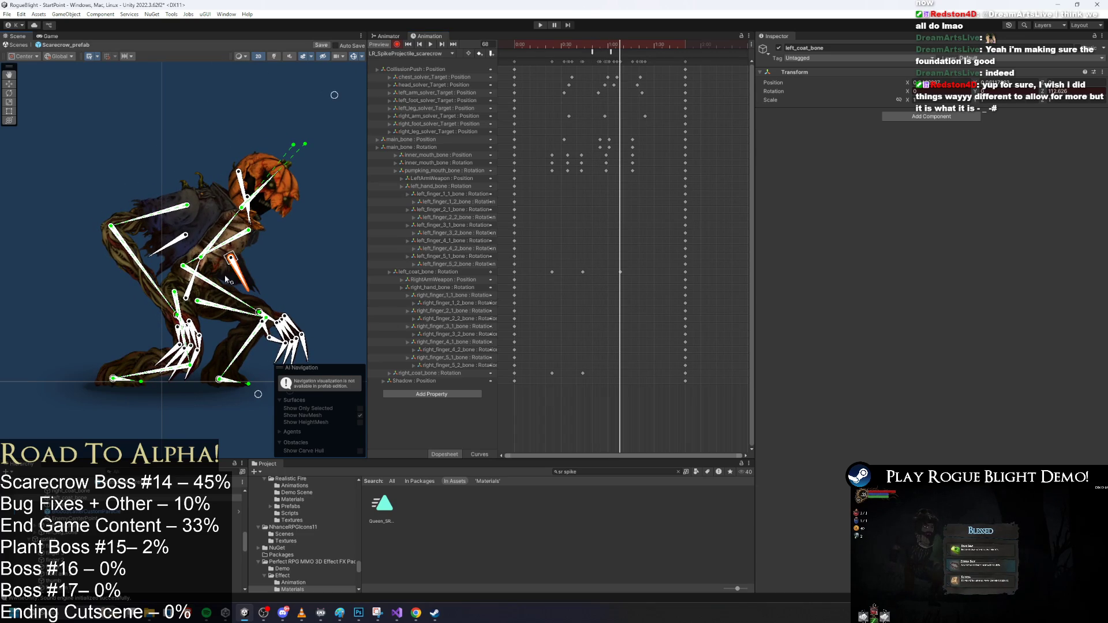
drag(168, 266, 192, 263)
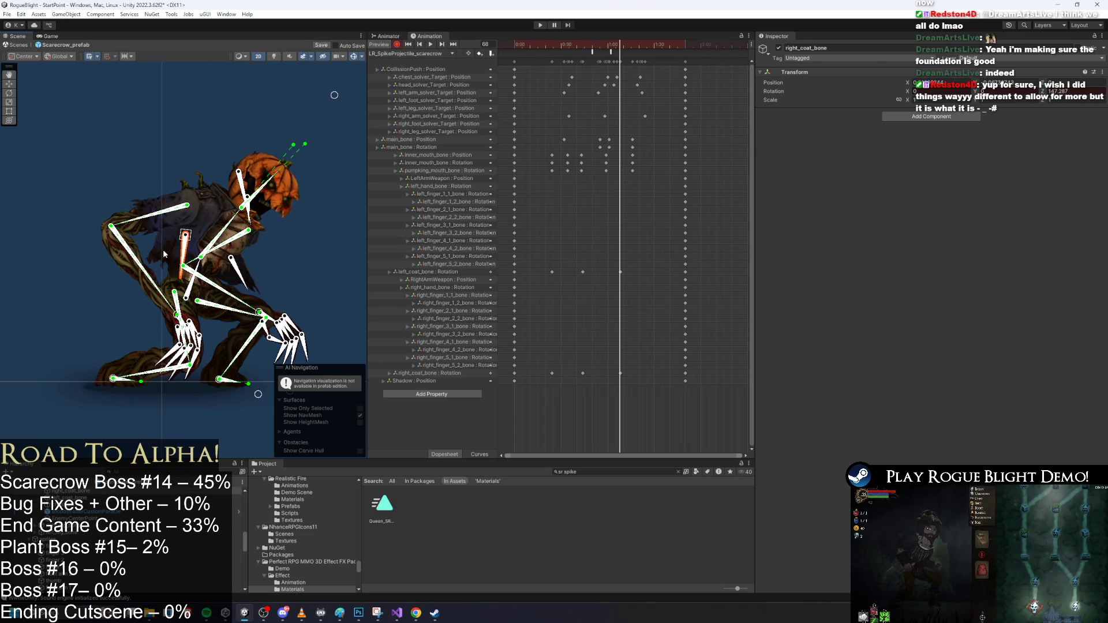
mouse_move(621, 45)
mouse_down()
mouse_move(540, 46)
mouse_move(655, 46)
mouse_up()
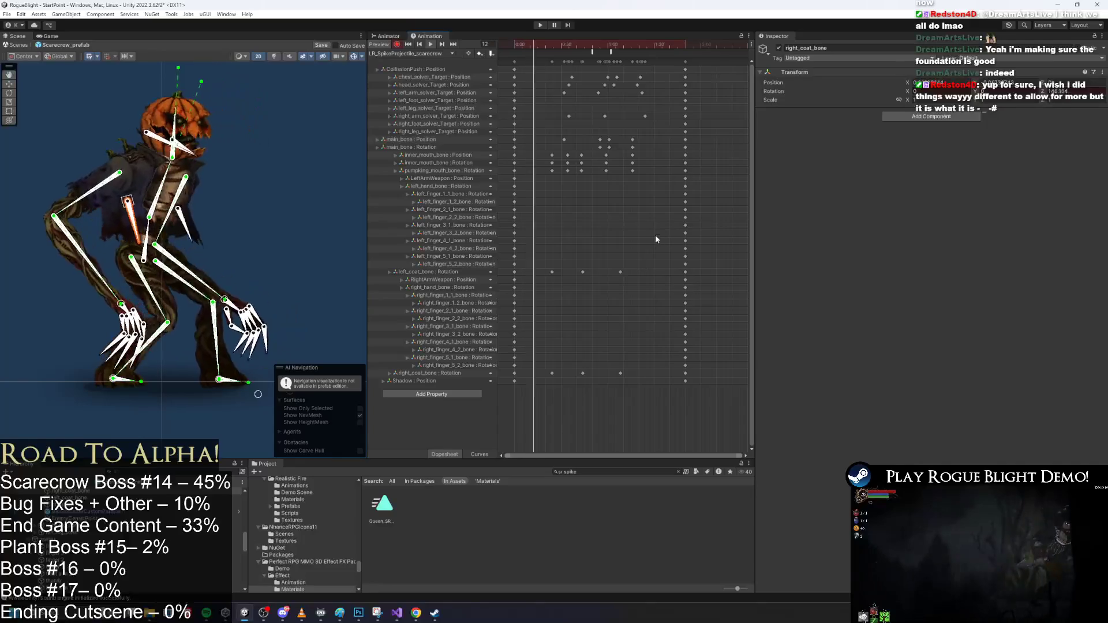
Shift the coat bone keys, from left_finger_4_2 down to Shadow, slightly later
mouse_move(646, 254)
mouse_down()
mouse_move(586, 300)
mouse_move(548, 275)
mouse_up()
mouse_move(652, 453)
mouse_down()
mouse_move(528, 381)
mouse_move(508, 245)
mouse_up()
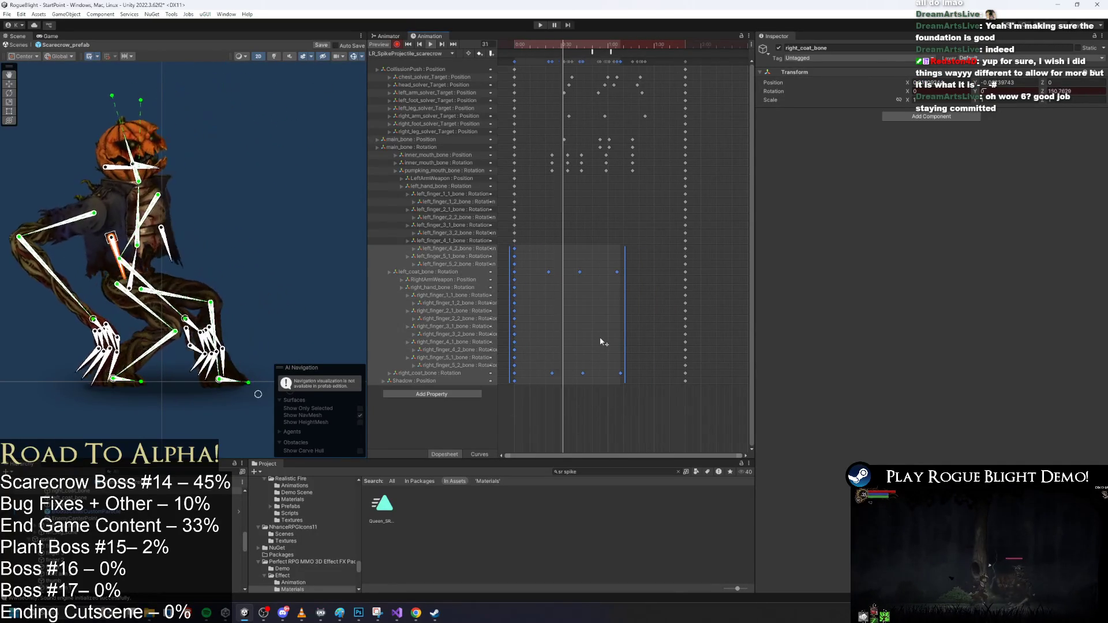
drag(597, 346, 612, 319)
mouse_move(662, 249)
mouse_down()
mouse_move(555, 394)
mouse_move(548, 387)
mouse_up()
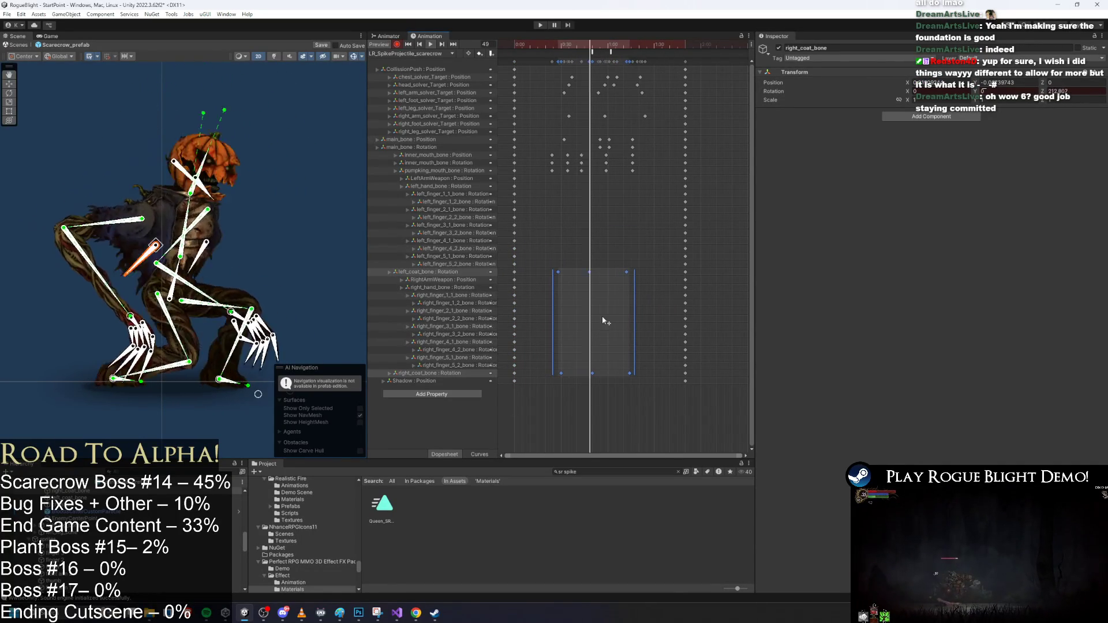
click(342, 185)
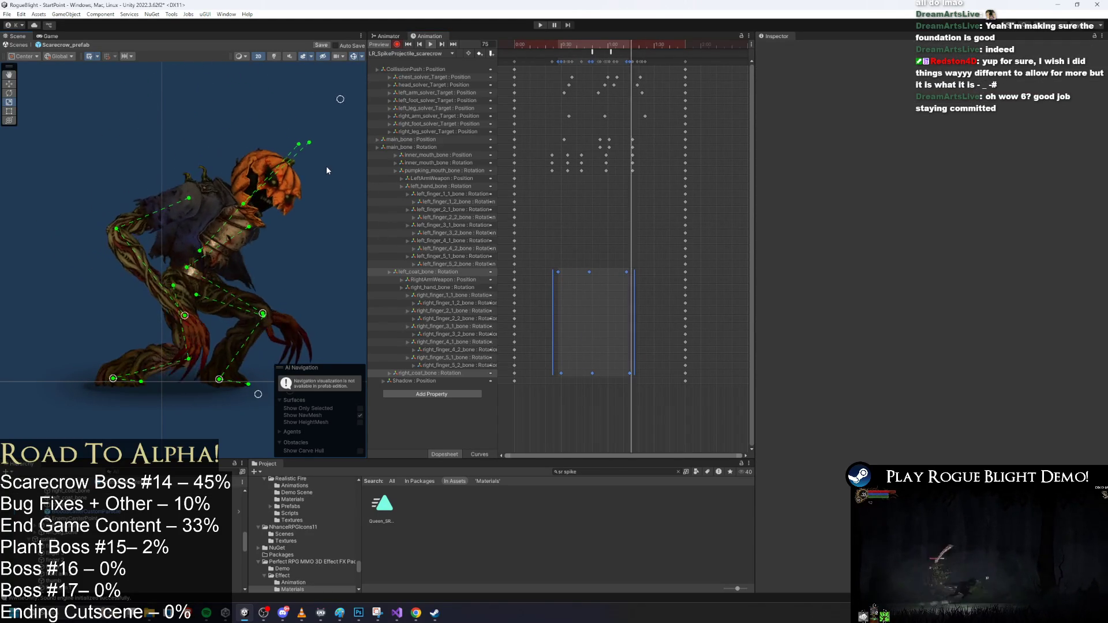
mouse_move(553, 45)
mouse_down()
mouse_move(657, 39)
mouse_move(514, 37)
mouse_up()
key(space)
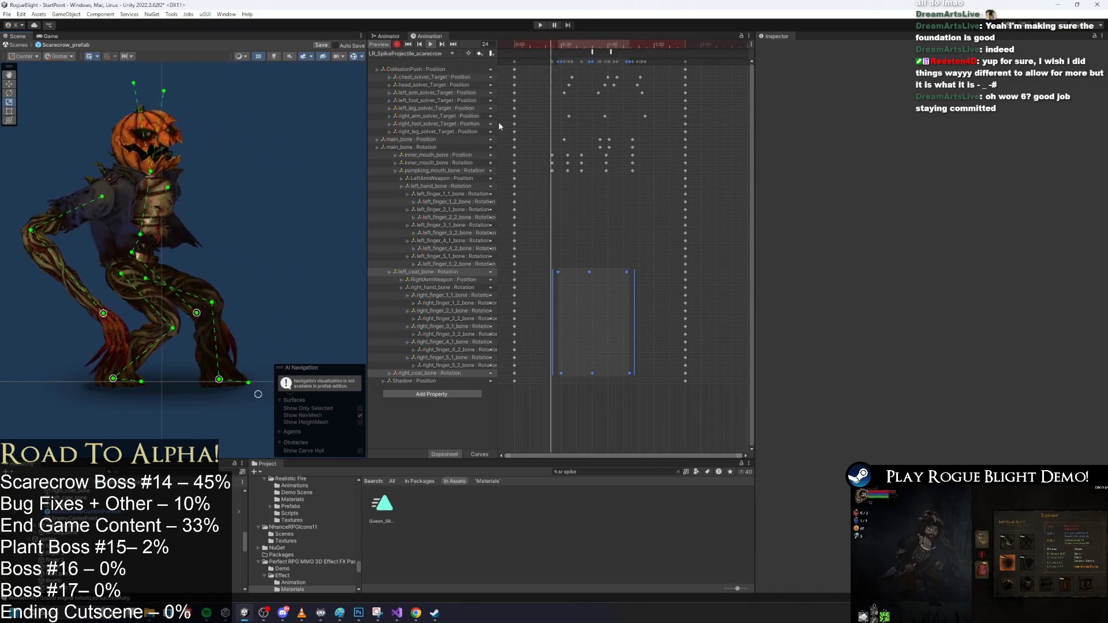
Move the final keyframe column slightly later and open the animation clip list
drag(684, 62, 693, 61)
click(666, 87)
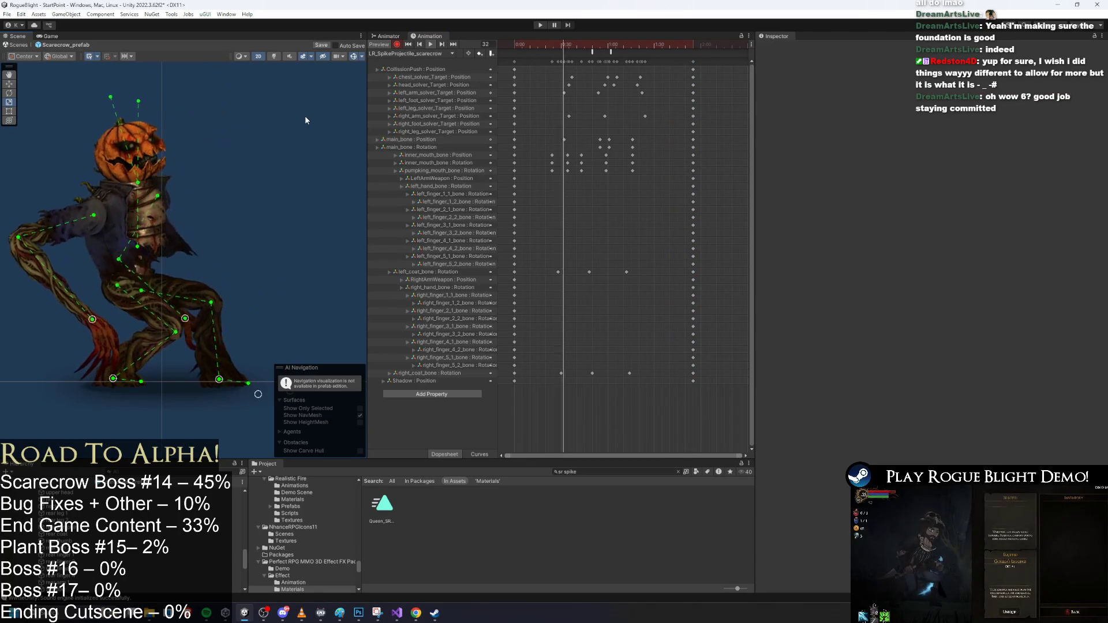
click(536, 44)
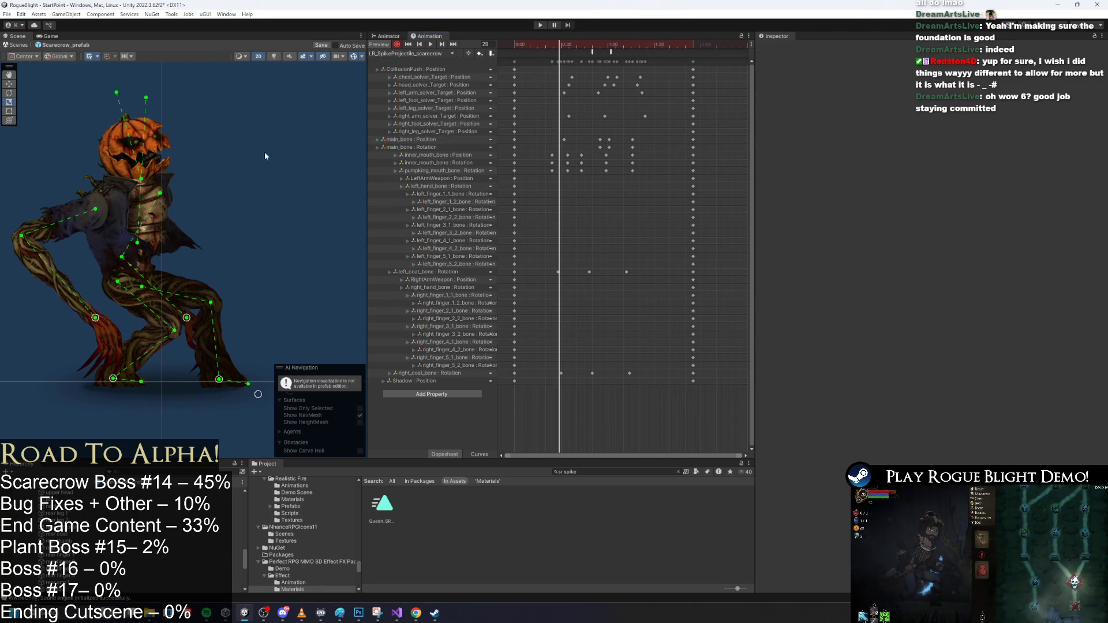
click(376, 54)
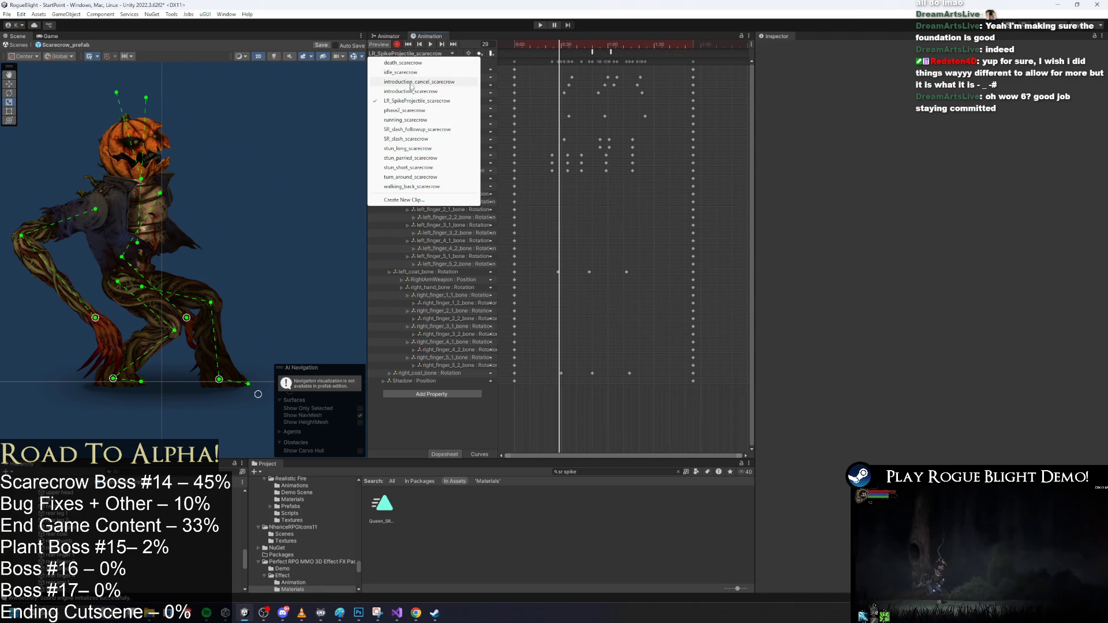
Try posing right-hand finger bones, undoing the stray rotations
click(558, 47)
scroll(110, 346, up, 5)
scroll(112, 334, up, 2)
click(90, 327)
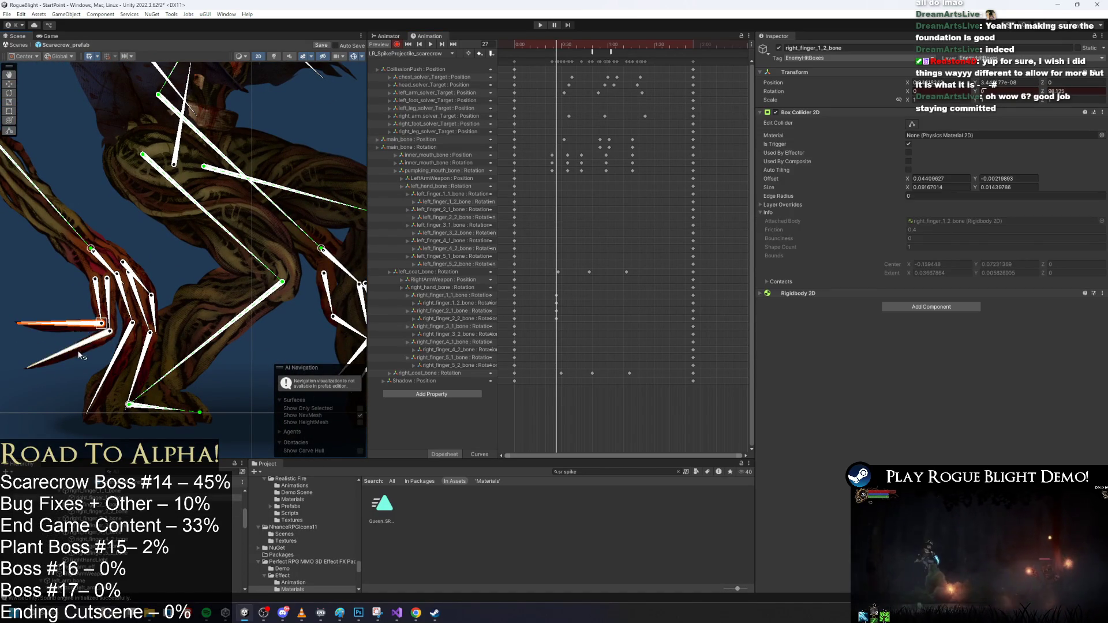
click(97, 339)
drag(133, 323, 131, 322)
key(ctrl+z)
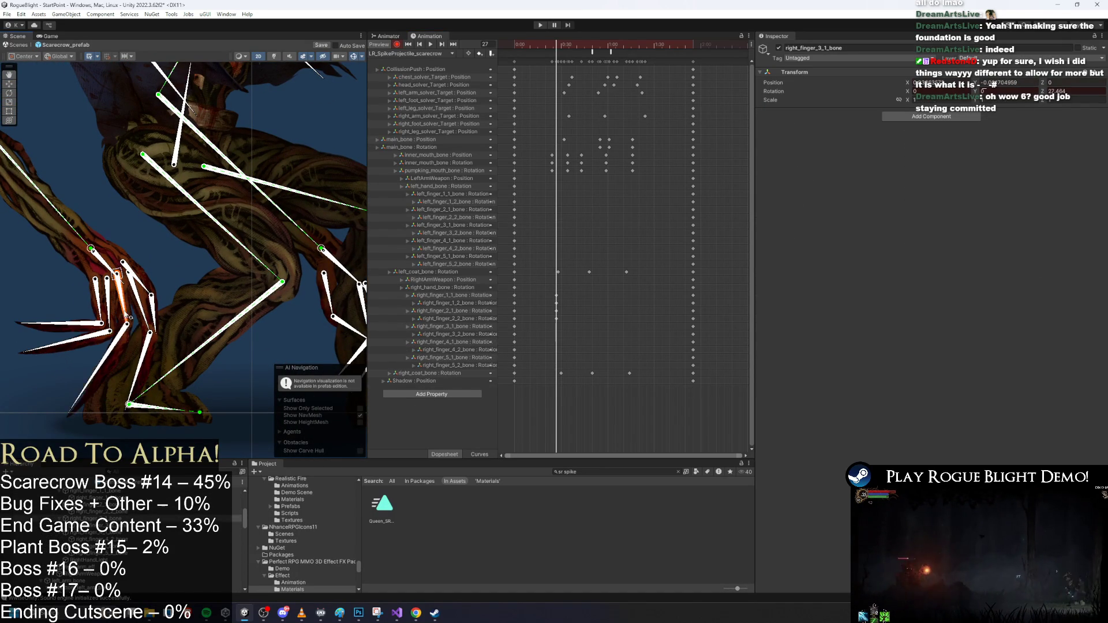
drag(151, 319, 86, 347)
key(ctrl+z)
Select right_finger_4_1 and right_finger_3_2 bones, then frame the view on the left hand
click(148, 307)
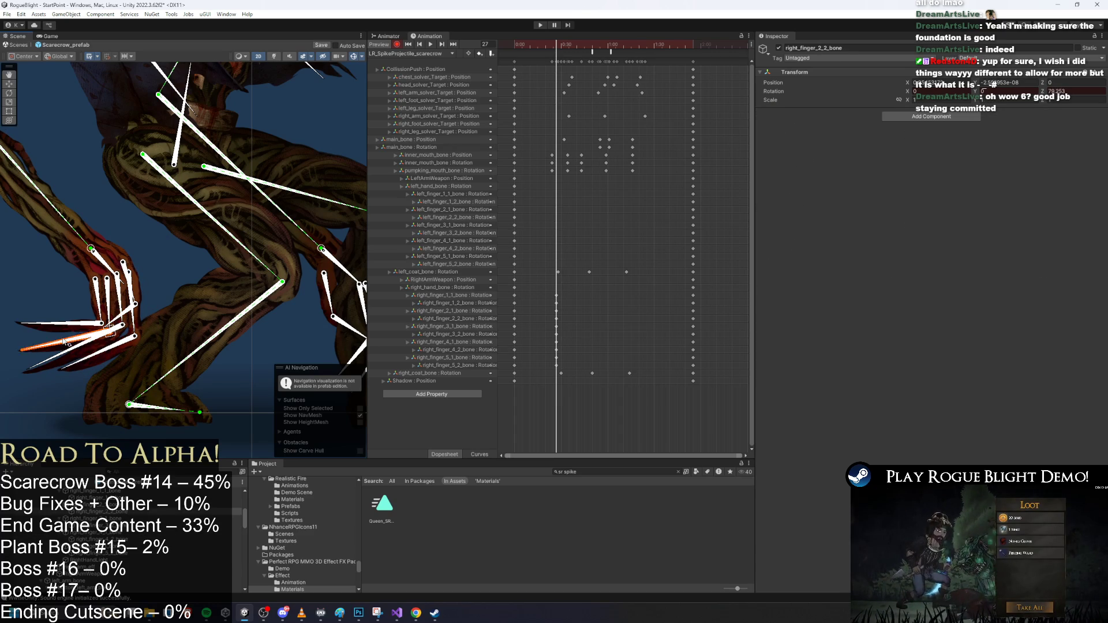
click(101, 332)
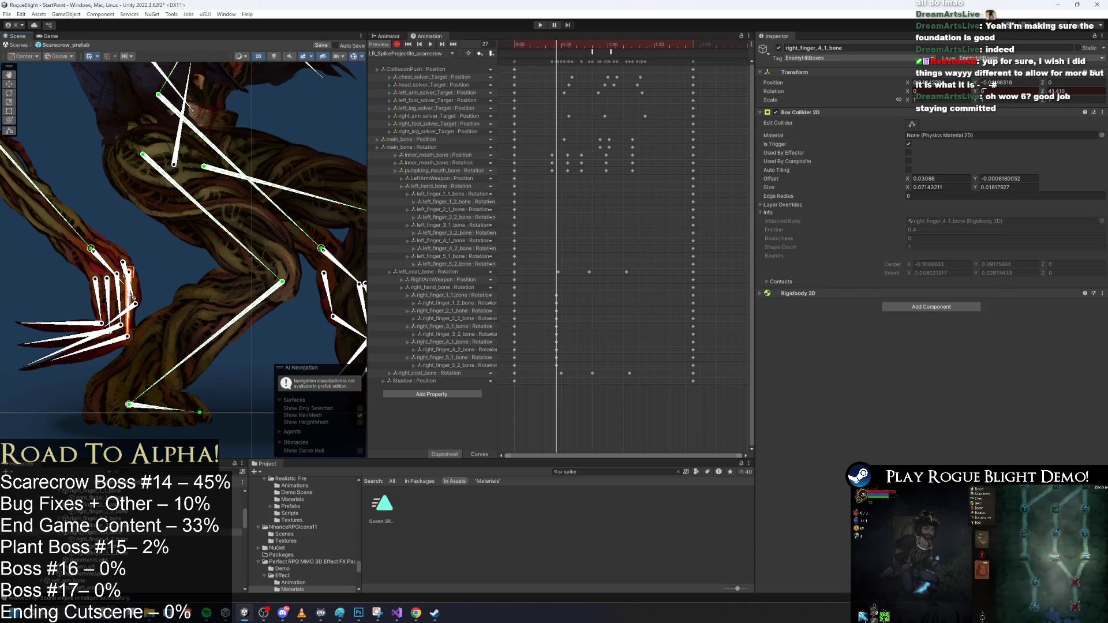
click(41, 361)
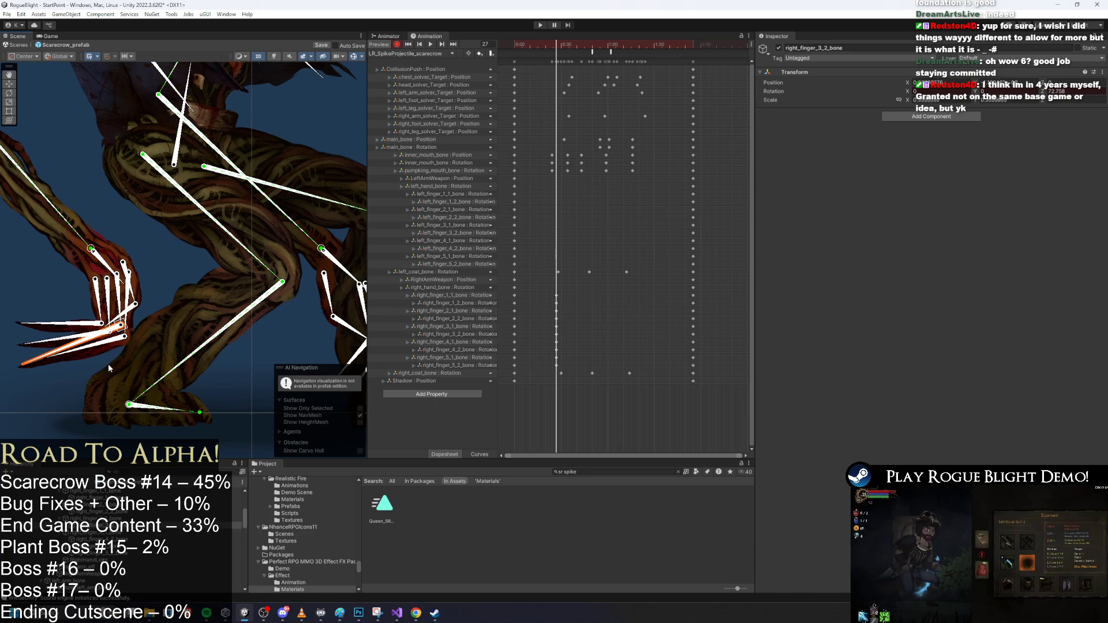
click(58, 344)
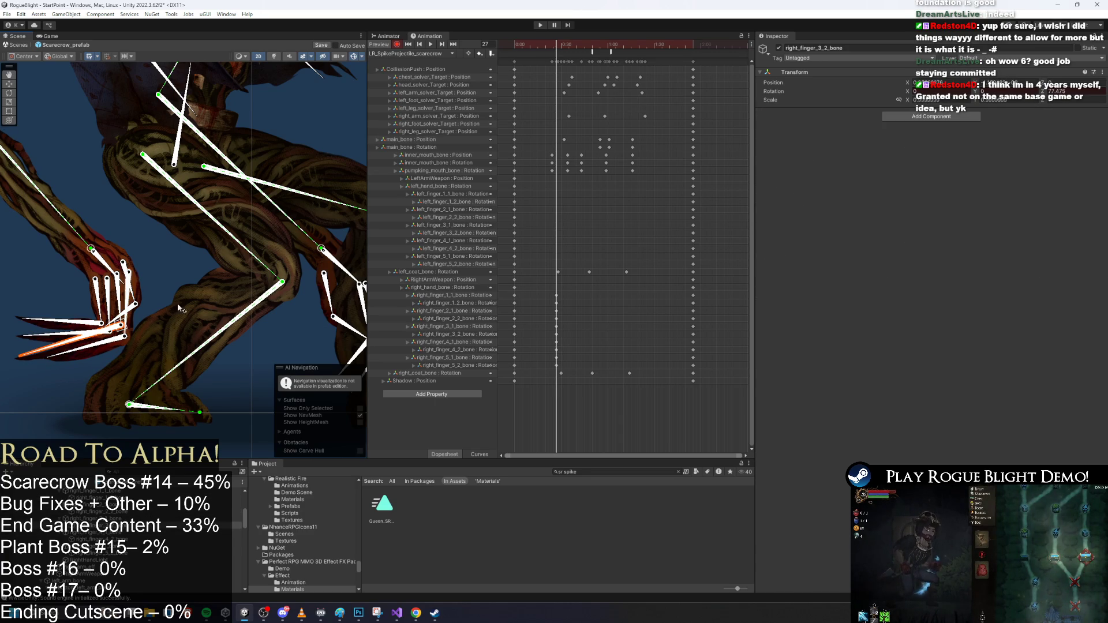
key(f)
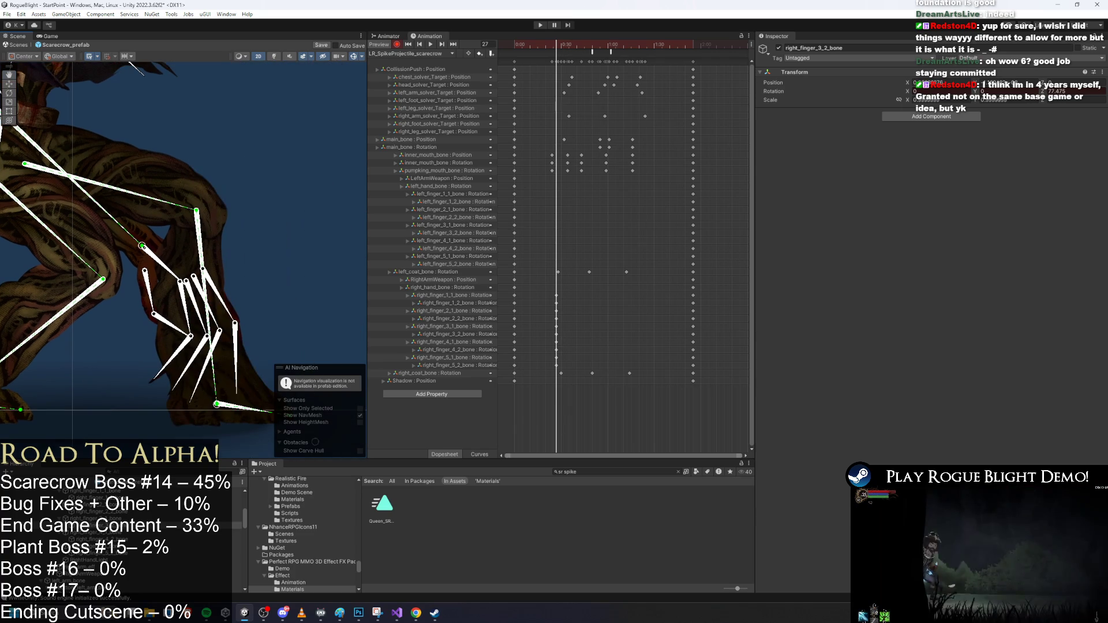
Rotate left_finger_5_1, 2_1 and 2_2 bones outward into spikes at frame 27
mouse_move(154, 314)
mouse_down()
mouse_move(151, 304)
mouse_move(170, 327)
mouse_move(177, 319)
mouse_move(138, 341)
mouse_up()
click(193, 316)
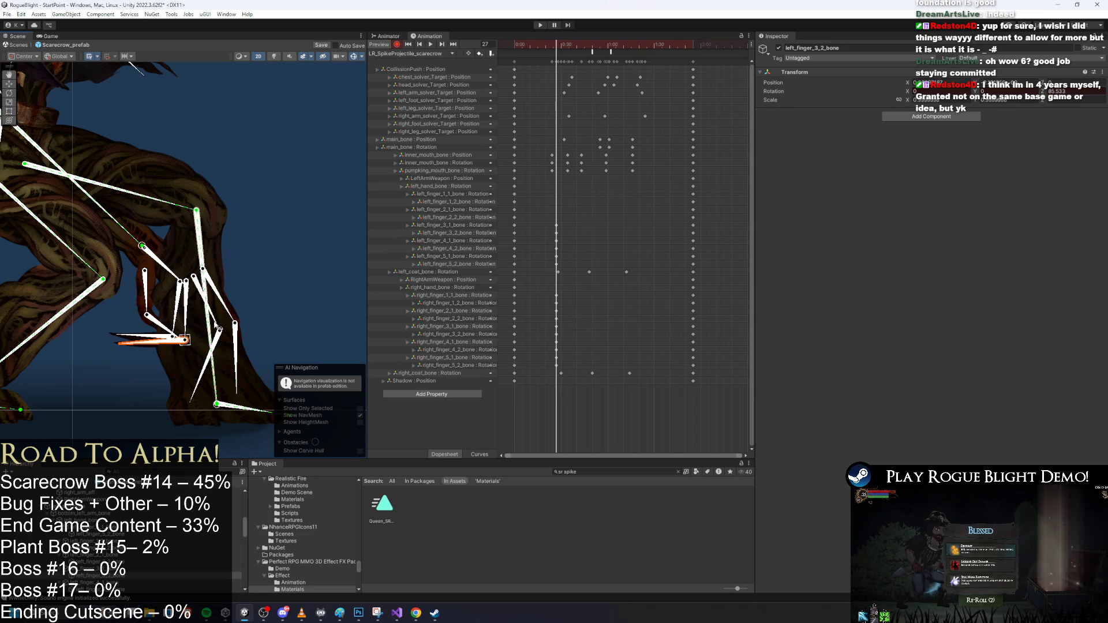
drag(218, 309, 208, 322)
mouse_move(180, 360)
mouse_down()
mouse_move(185, 340)
mouse_move(212, 327)
mouse_move(144, 342)
mouse_up()
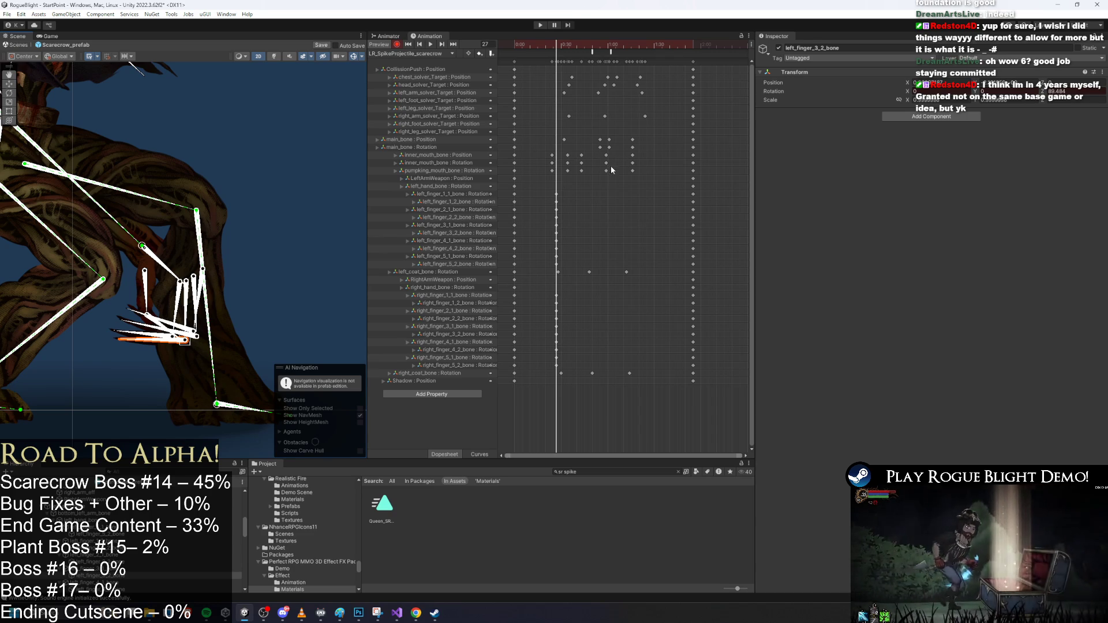
Select both hands' finger keys at frame 27 and paste them at frame 62
drag(566, 182, 540, 262)
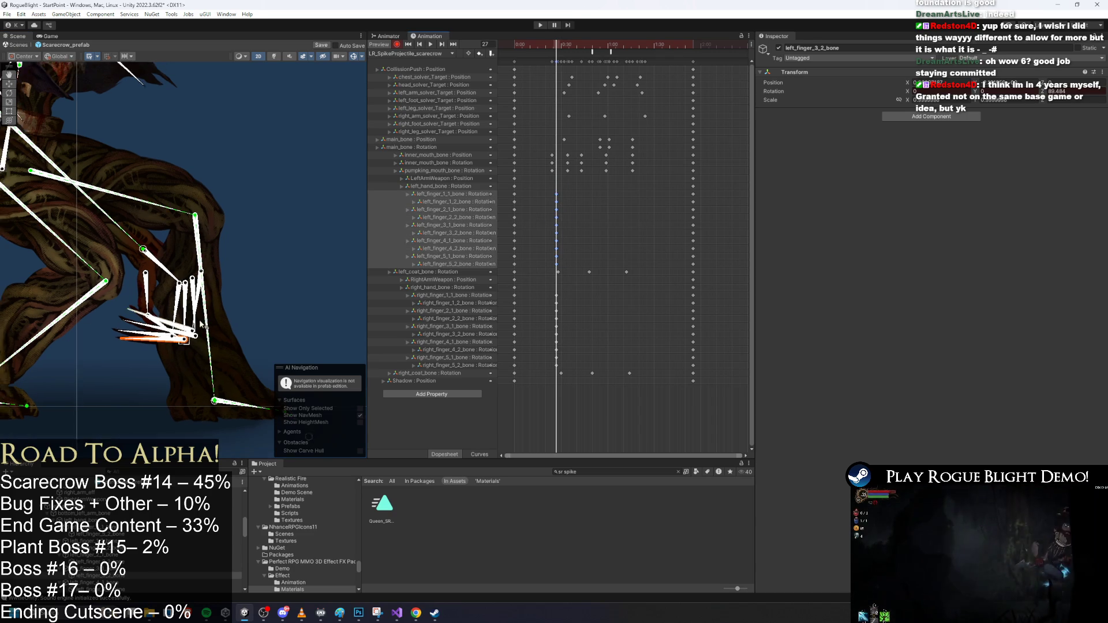
scroll(340, 267, down, 2)
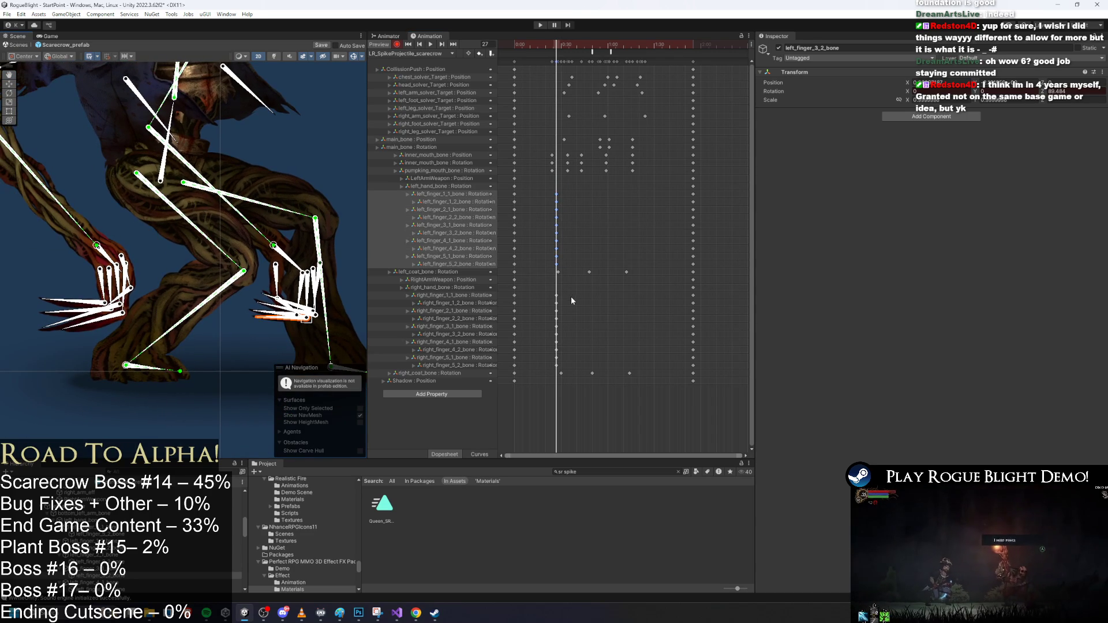
drag(532, 365, 532, 367)
drag(586, 46, 610, 46)
key(ctrl+v)
Check the pasted pose on right_finger 1_1, 2_1, 3_2, 4_1 and 5_1 bones
scroll(210, 212, up, 2)
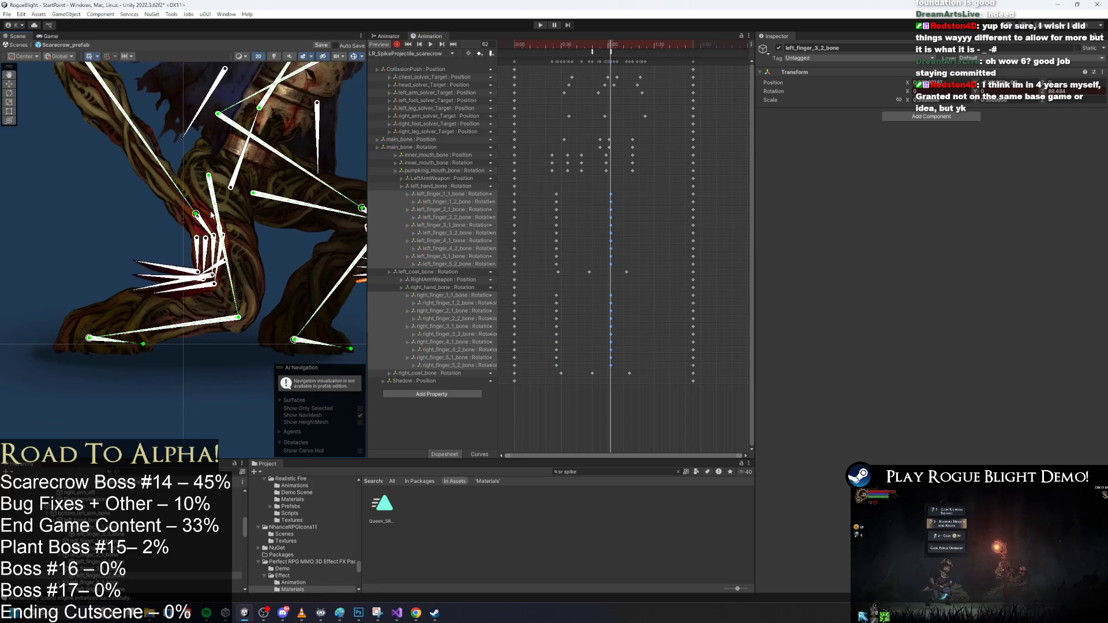
scroll(209, 212, up, 1)
click(193, 260)
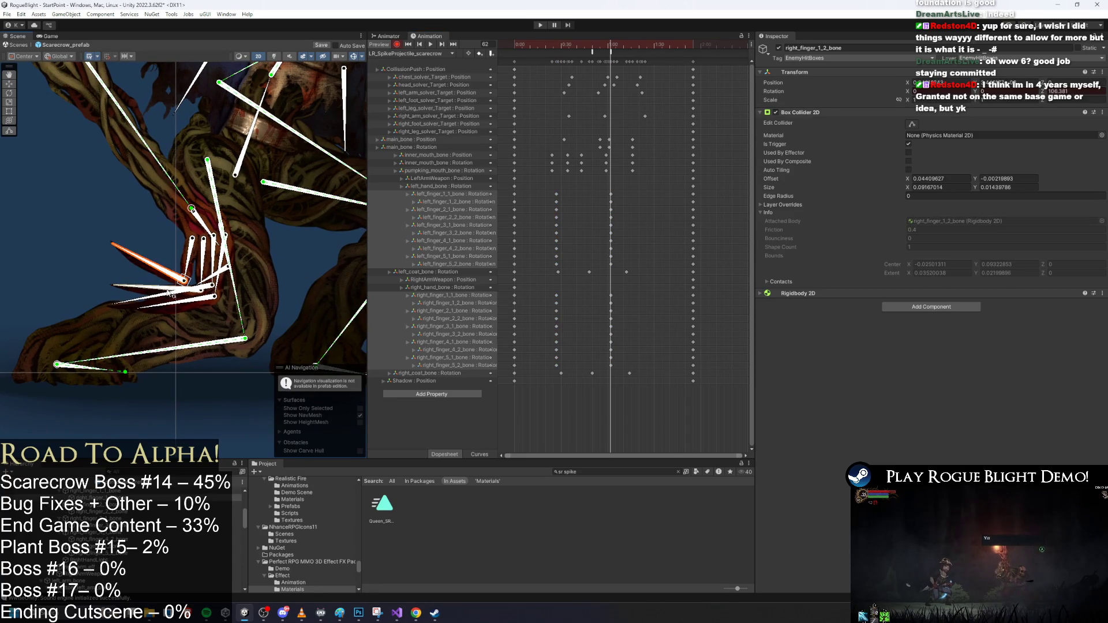
click(201, 276)
click(180, 281)
click(157, 294)
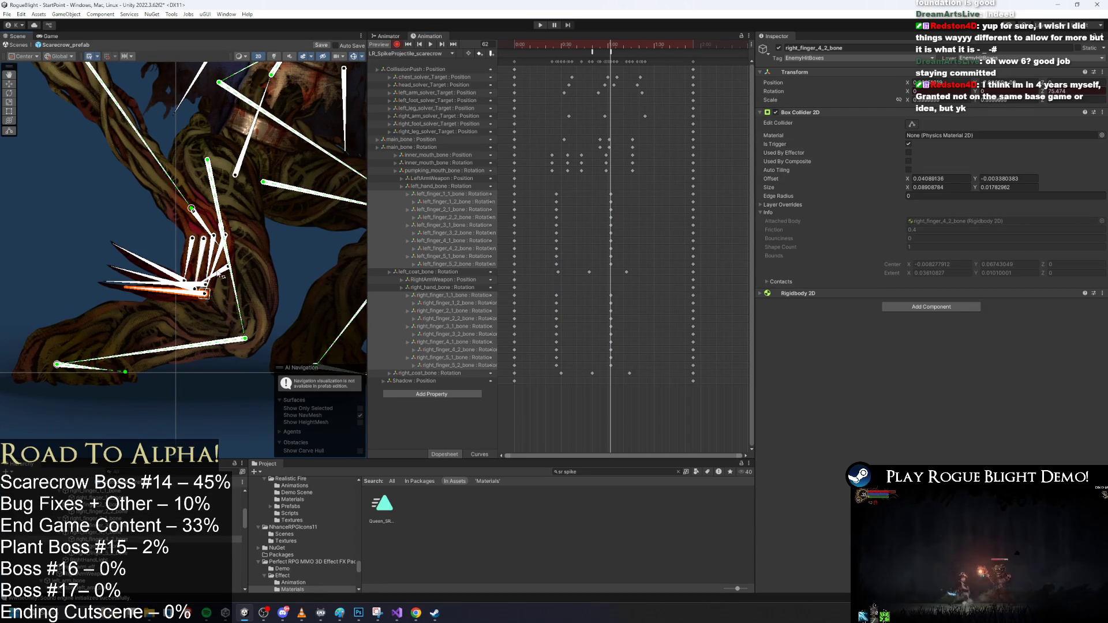
scroll(219, 277, up, 5)
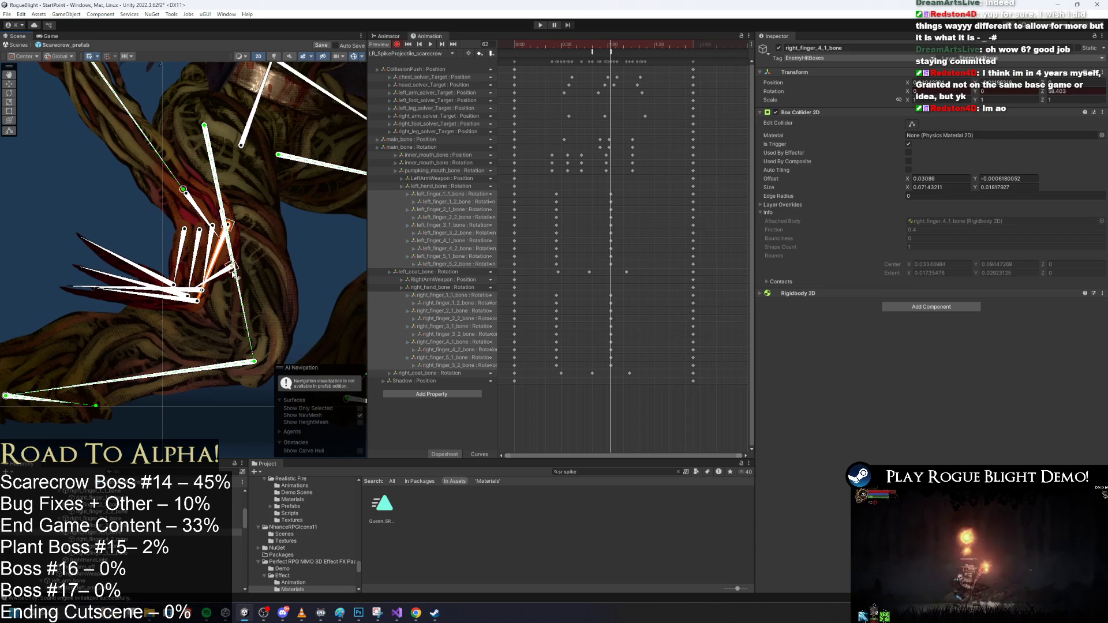
click(224, 254)
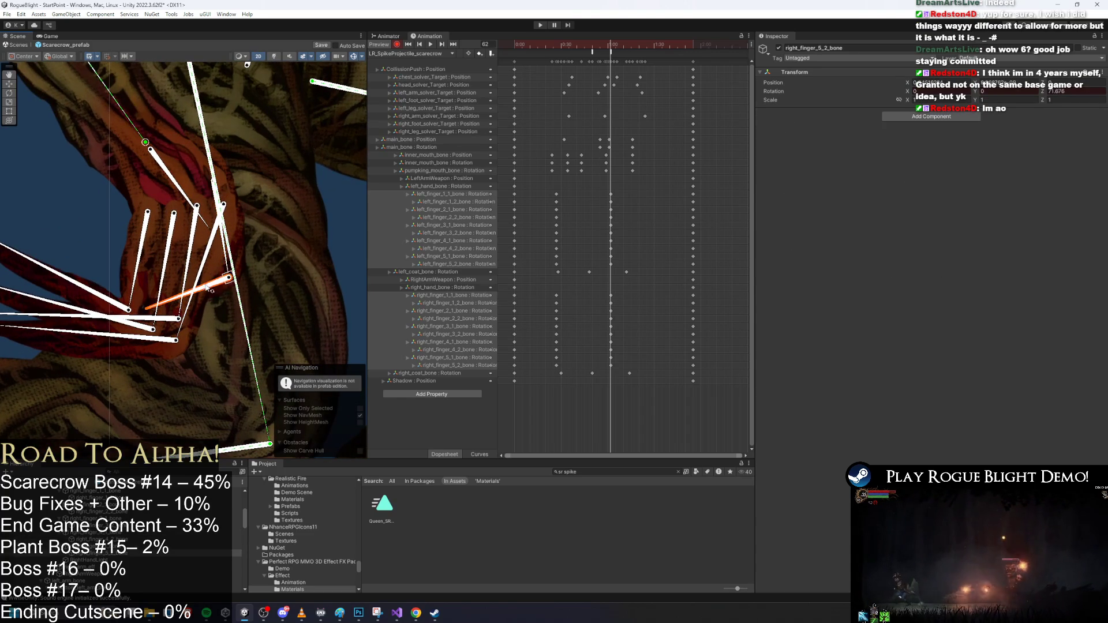
Check the pasted pose on left_finger 4_2, 3_1, 1_1, 2_1 and 5_1 bones
scroll(277, 259, down, 6)
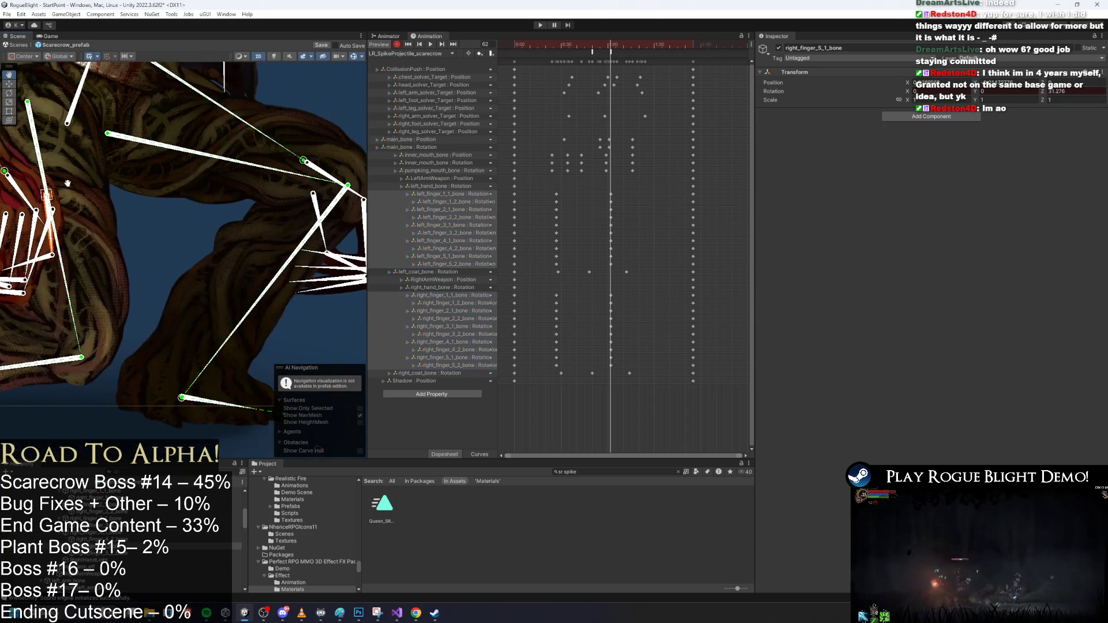
click(185, 287)
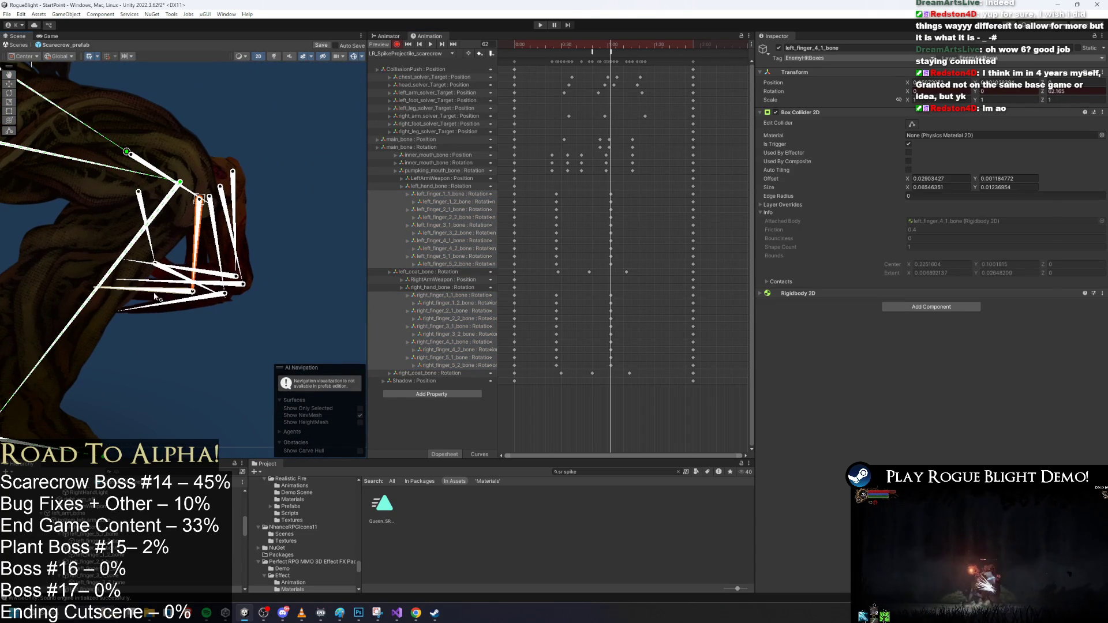
click(215, 254)
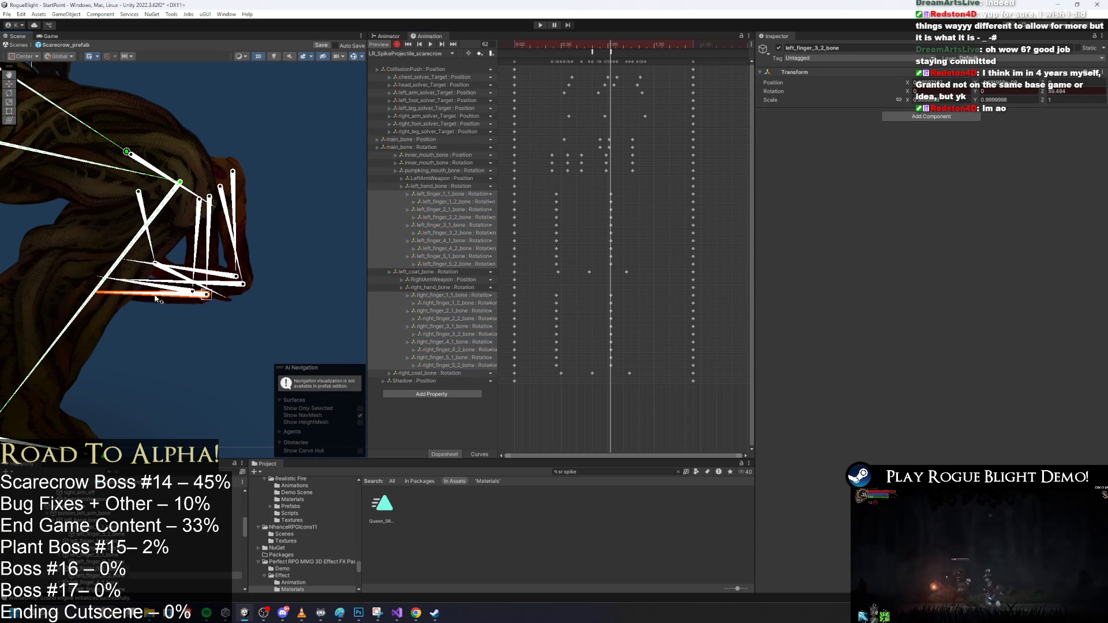
click(234, 218)
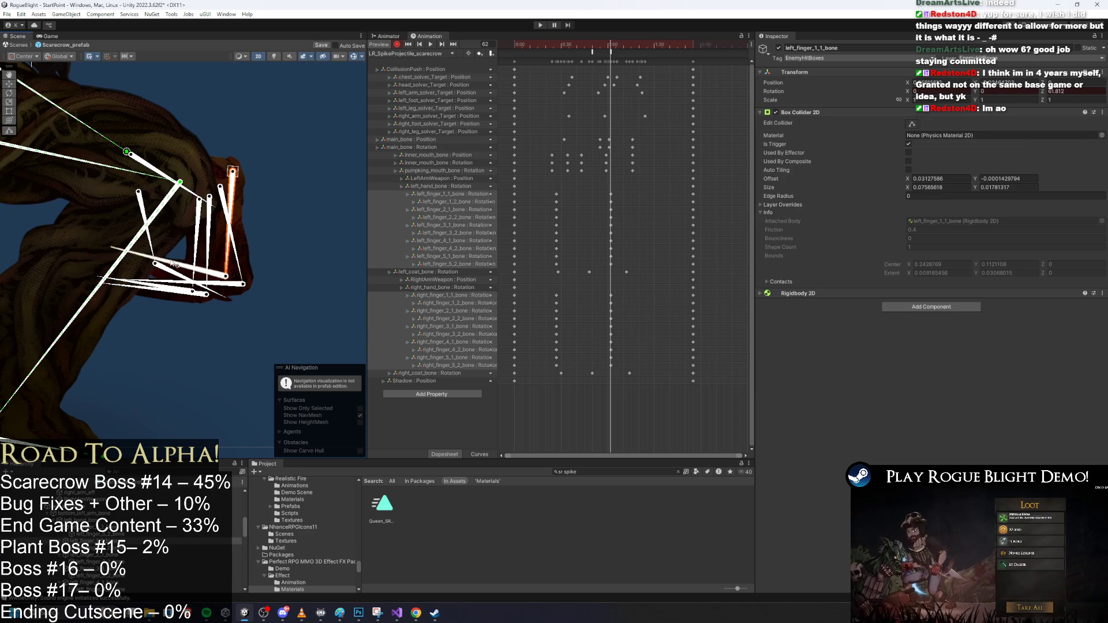
click(228, 258)
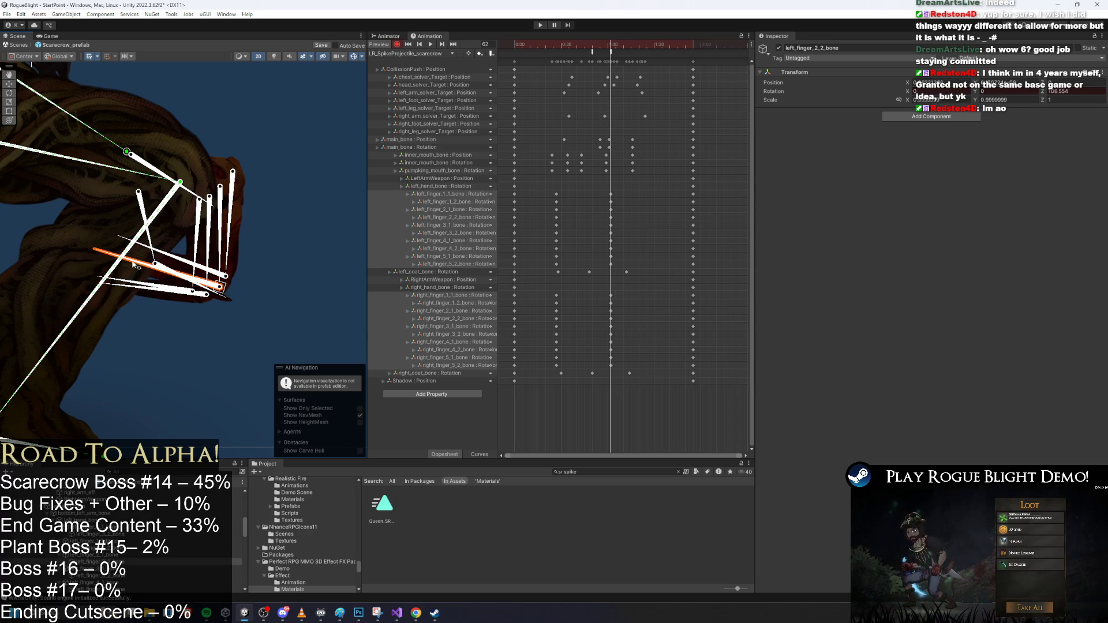
click(177, 266)
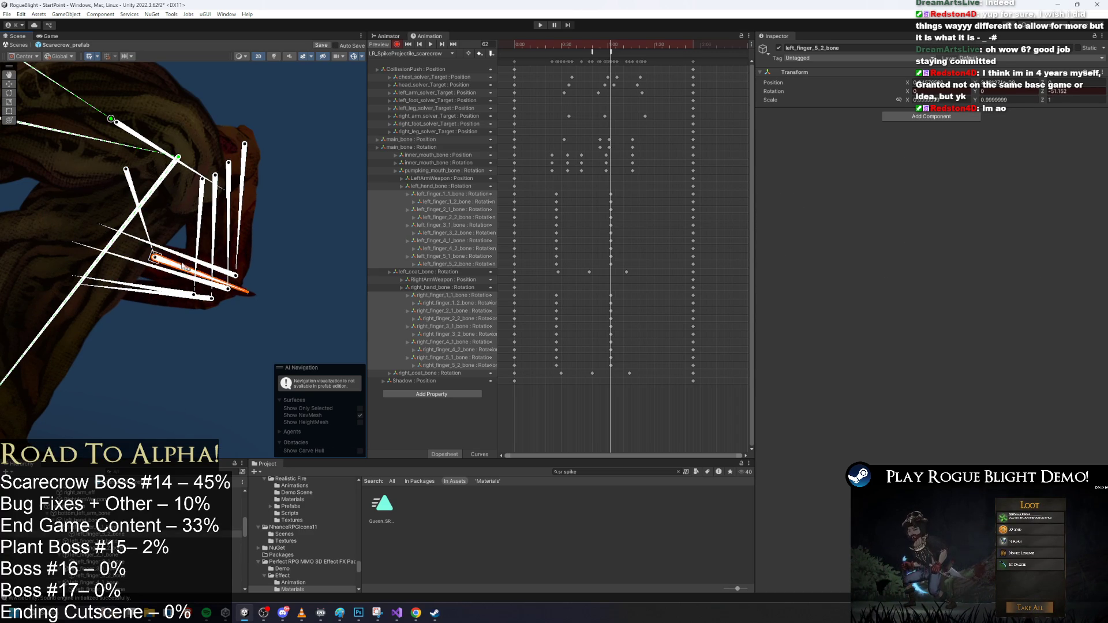
scroll(217, 205, down, 3)
Select the left- and right-hand finger bone keys and shift the right-hand finger keys slightly later
drag(539, 203, 631, 205)
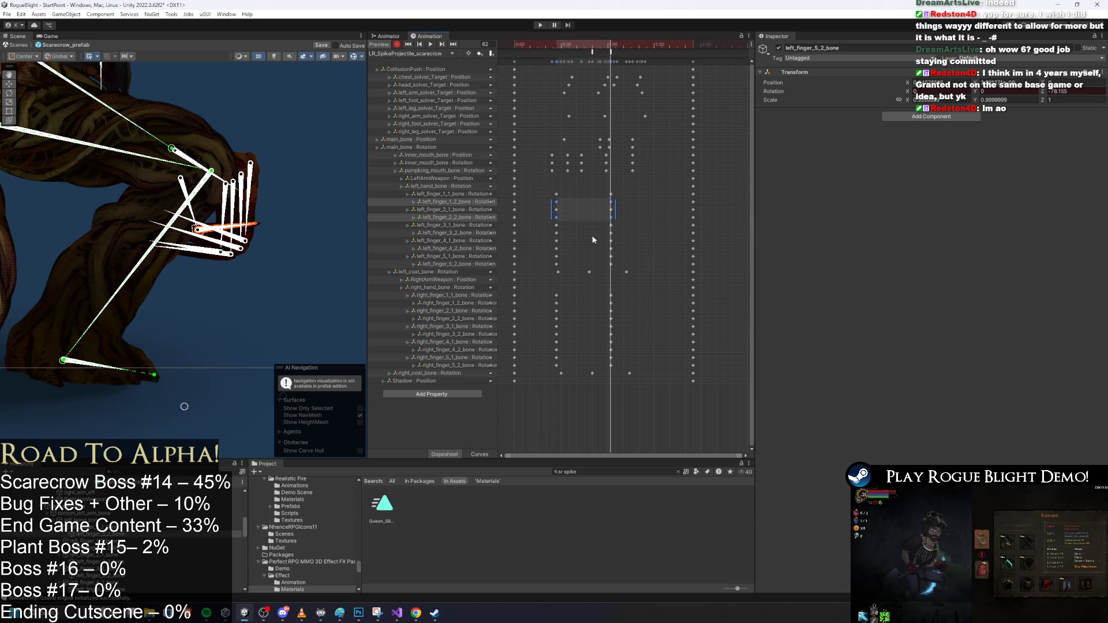
mouse_move(548, 231)
mouse_down()
mouse_move(619, 234)
mouse_move(617, 249)
mouse_up()
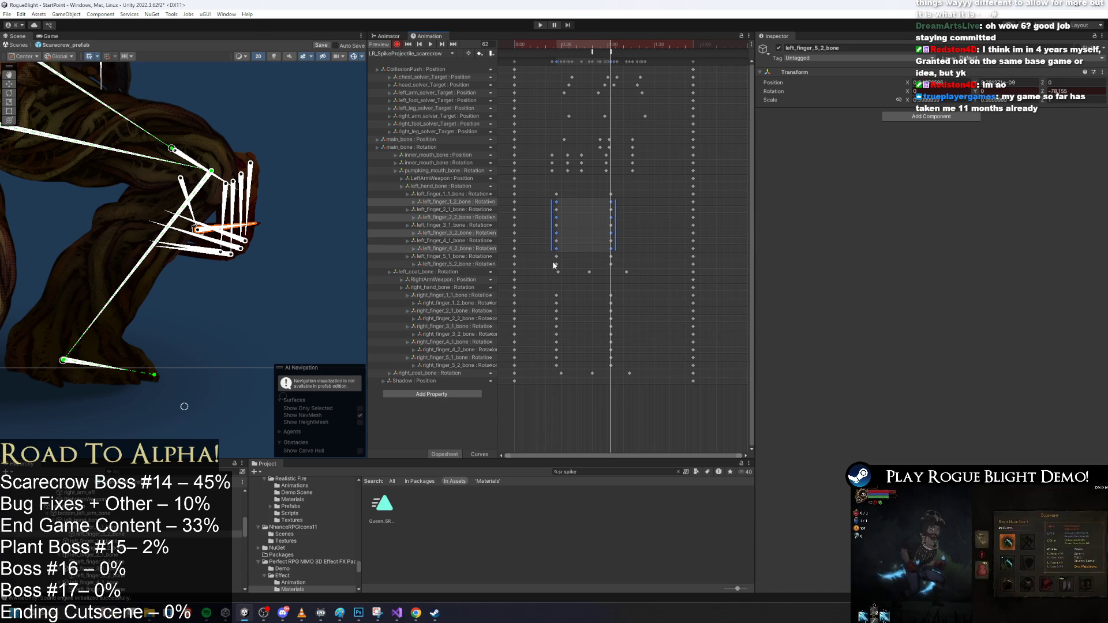
mouse_move(538, 301)
mouse_down()
mouse_move(612, 305)
mouse_move(634, 333)
mouse_up()
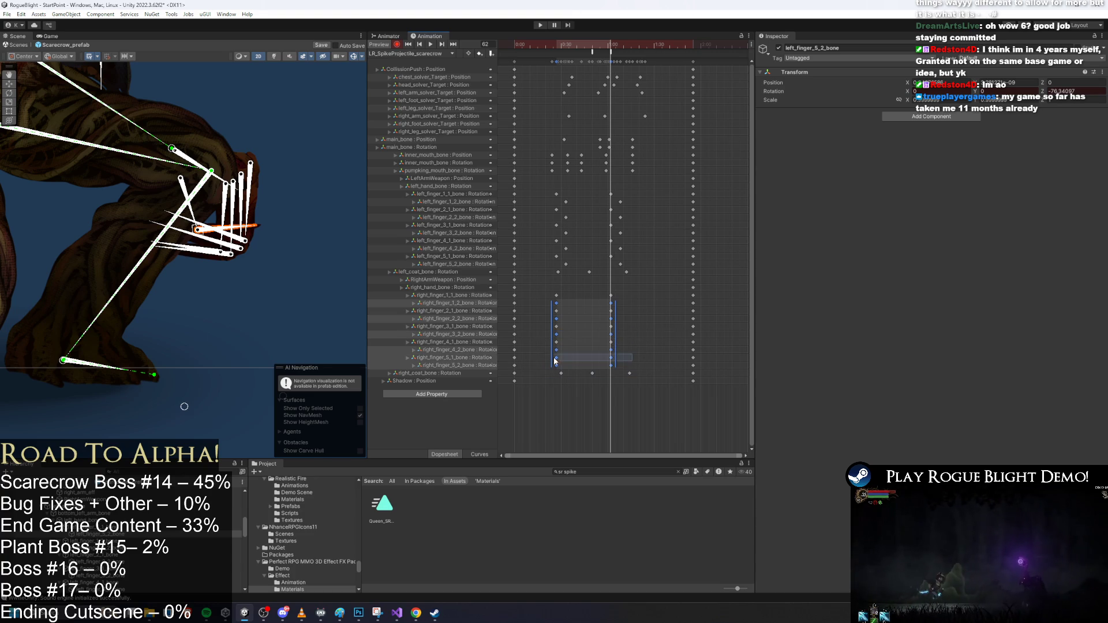
drag(556, 360, 558, 363)
mouse_move(636, 189)
mouse_down()
mouse_move(539, 245)
mouse_move(538, 258)
mouse_move(643, 365)
mouse_up()
drag(590, 337, 596, 337)
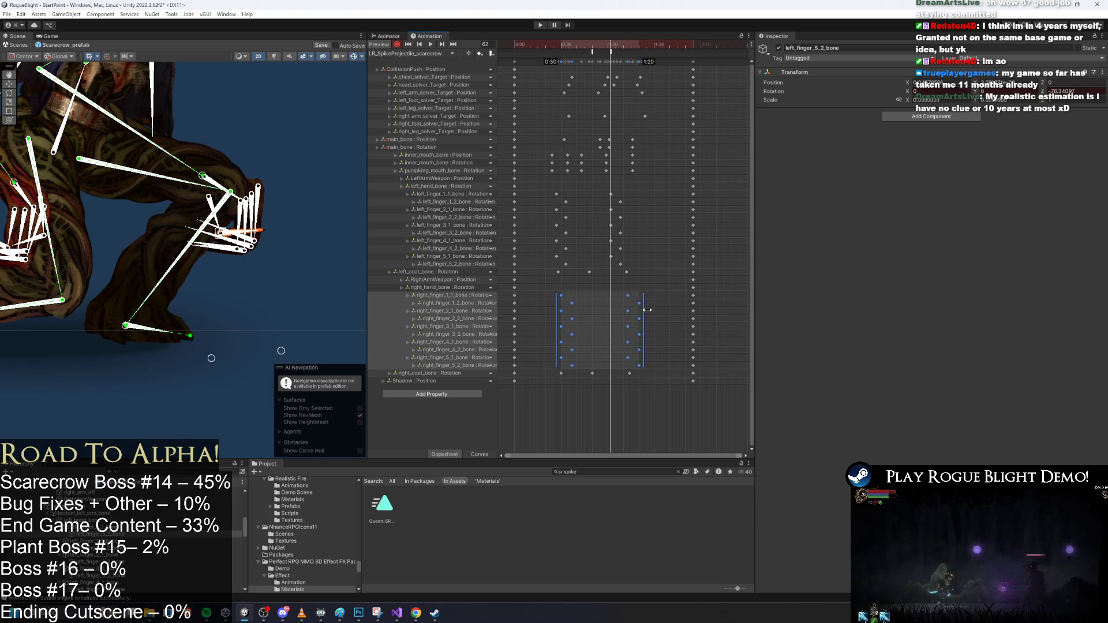
drag(536, 177, 634, 262)
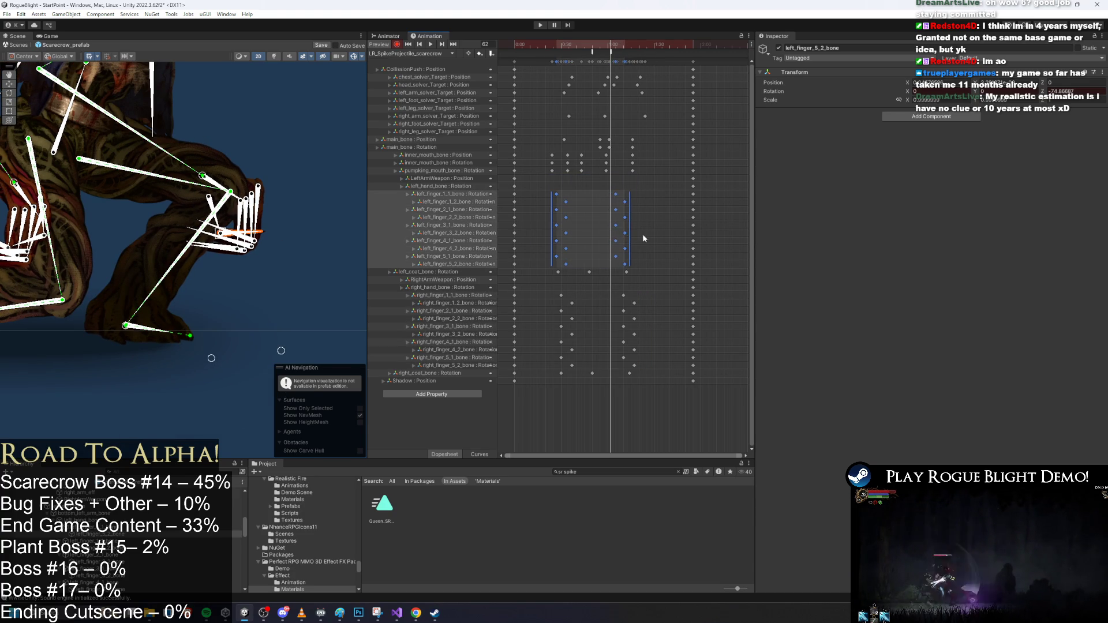
click(635, 236)
Preview the spike attack, then box-select the left_coat_bone through right_coat_bone keys
scroll(587, 203, down, 2)
scroll(359, 189, down, 2)
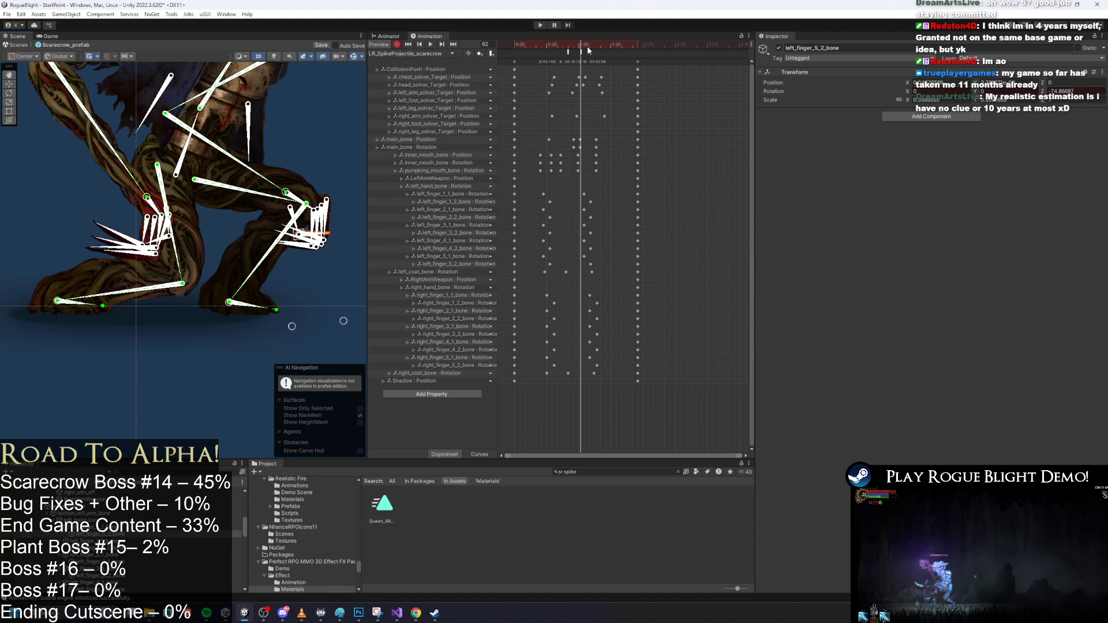
key(space)
click(213, 203)
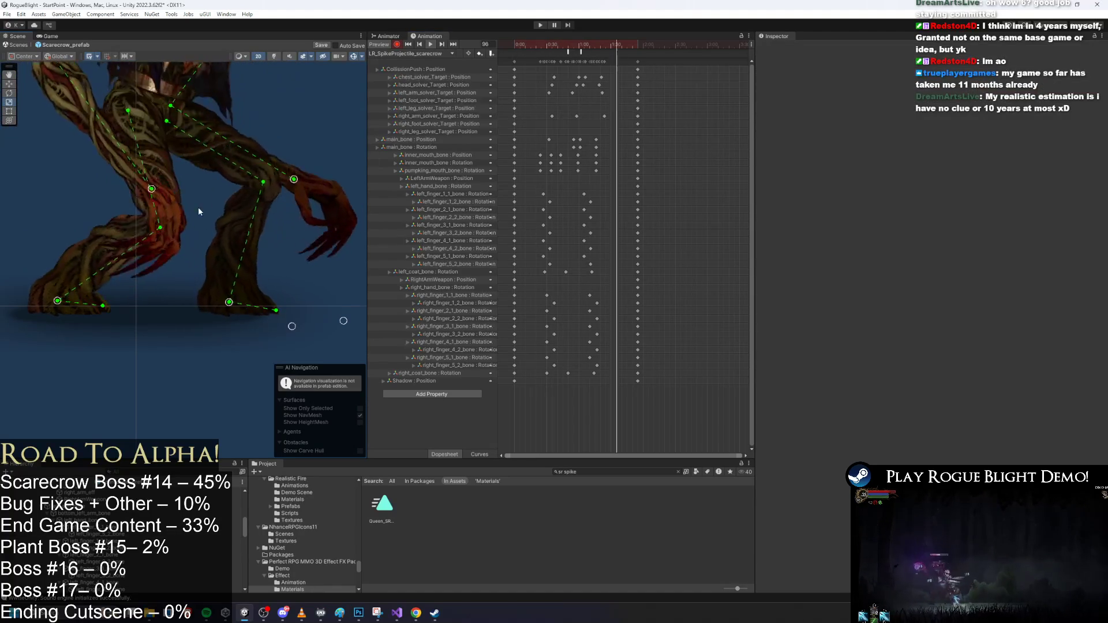
scroll(248, 231, down, 2)
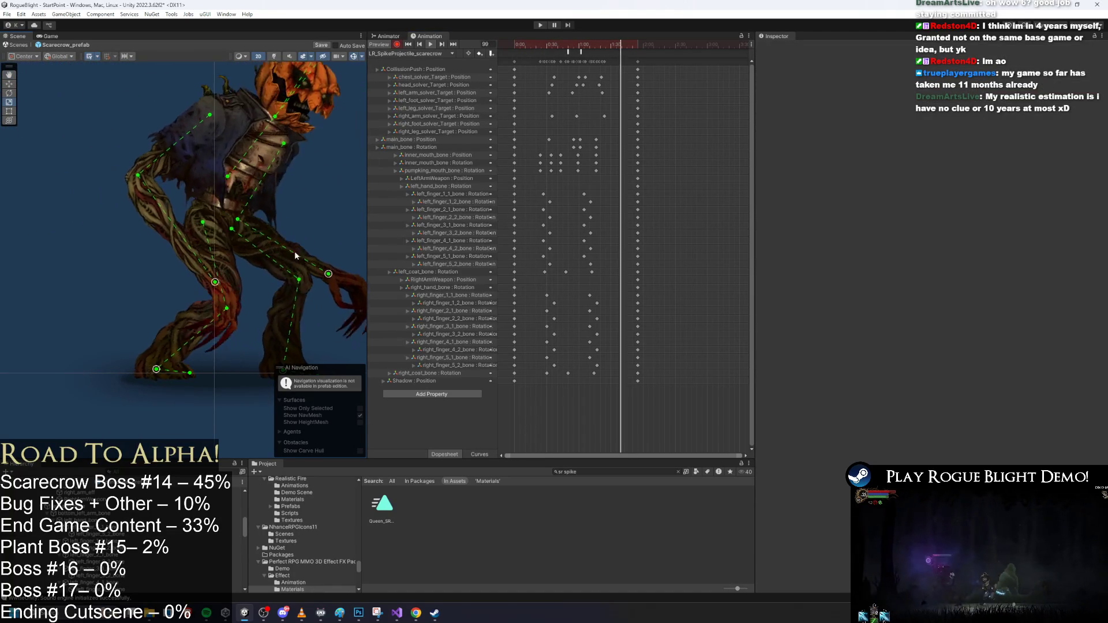
scroll(304, 247, down, 2)
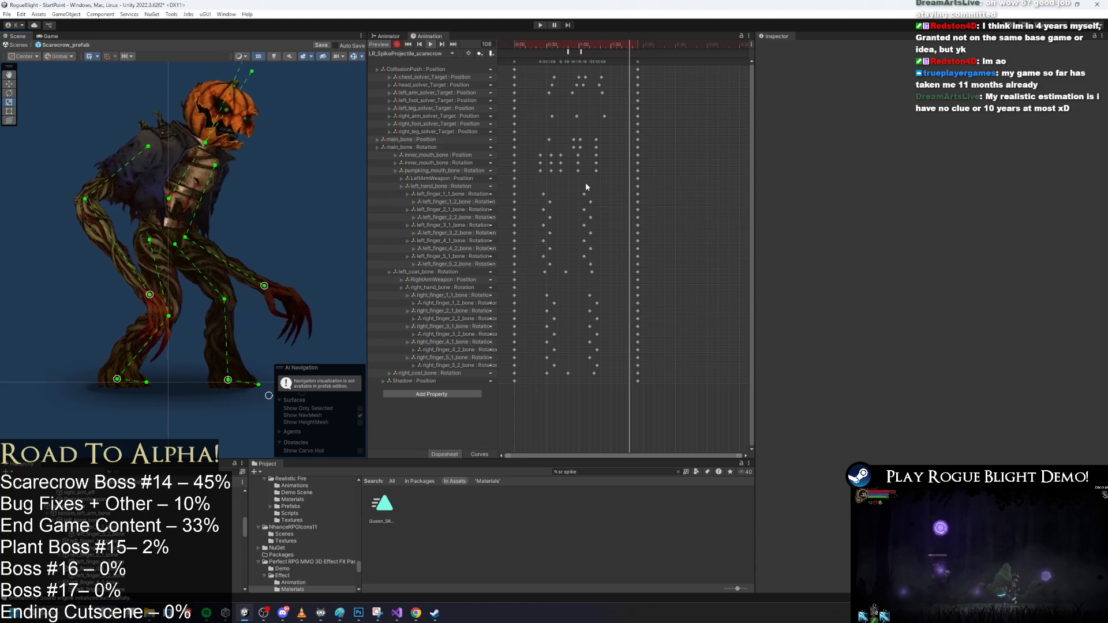
click(592, 271)
drag(539, 267, 600, 377)
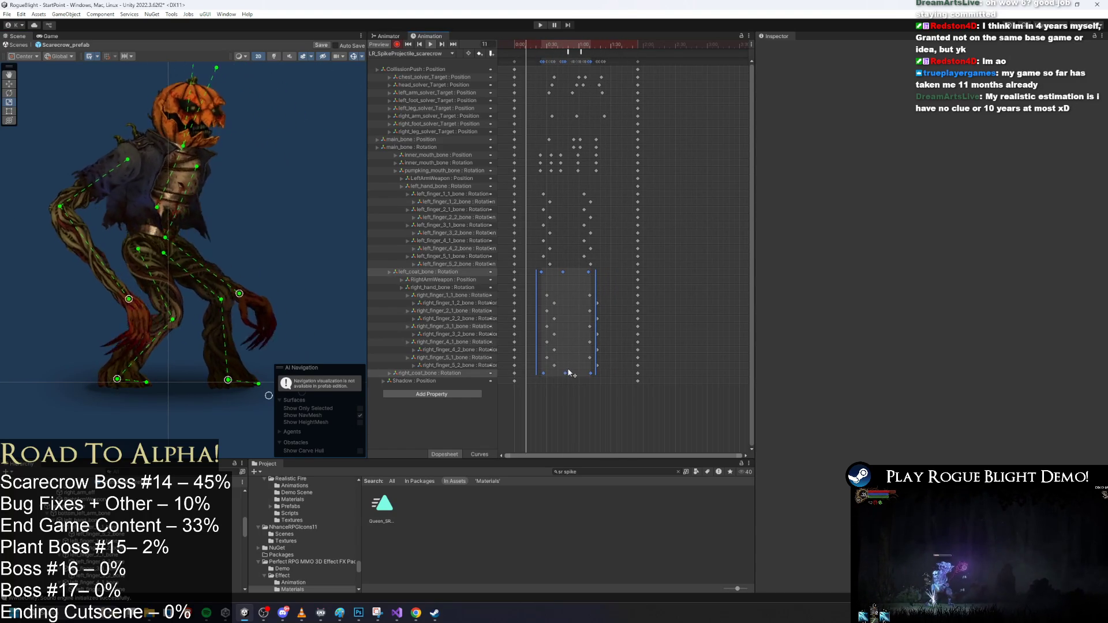
Compress the timing of the selected coat and finger keys and save the prefab
mouse_move(537, 323)
mouse_down()
mouse_move(602, 303)
mouse_move(575, 303)
mouse_up()
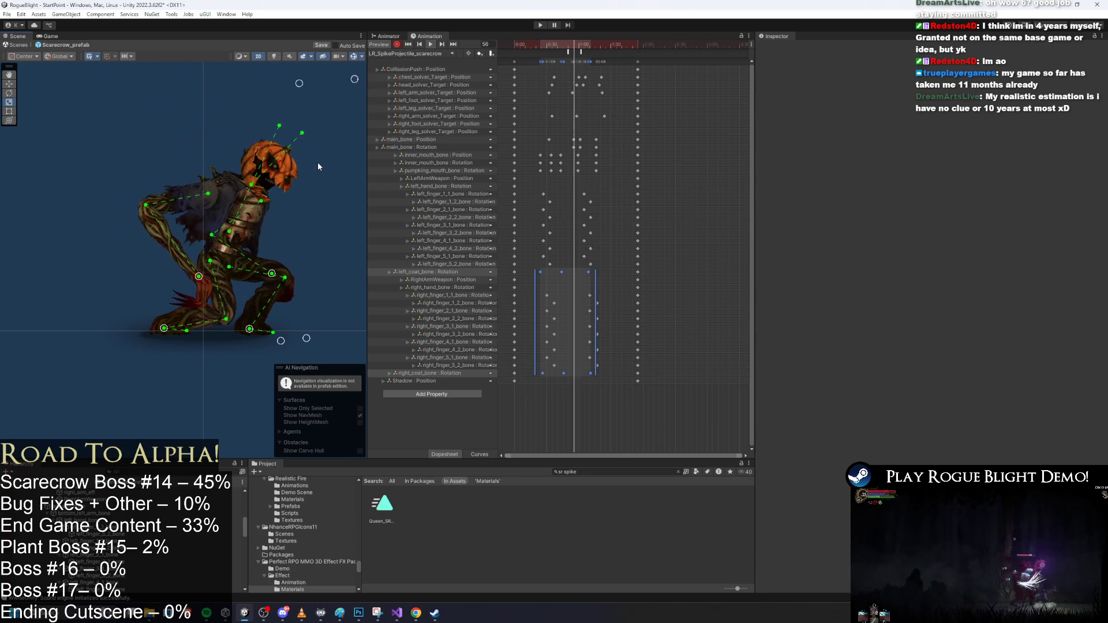
key(ctrl+s)
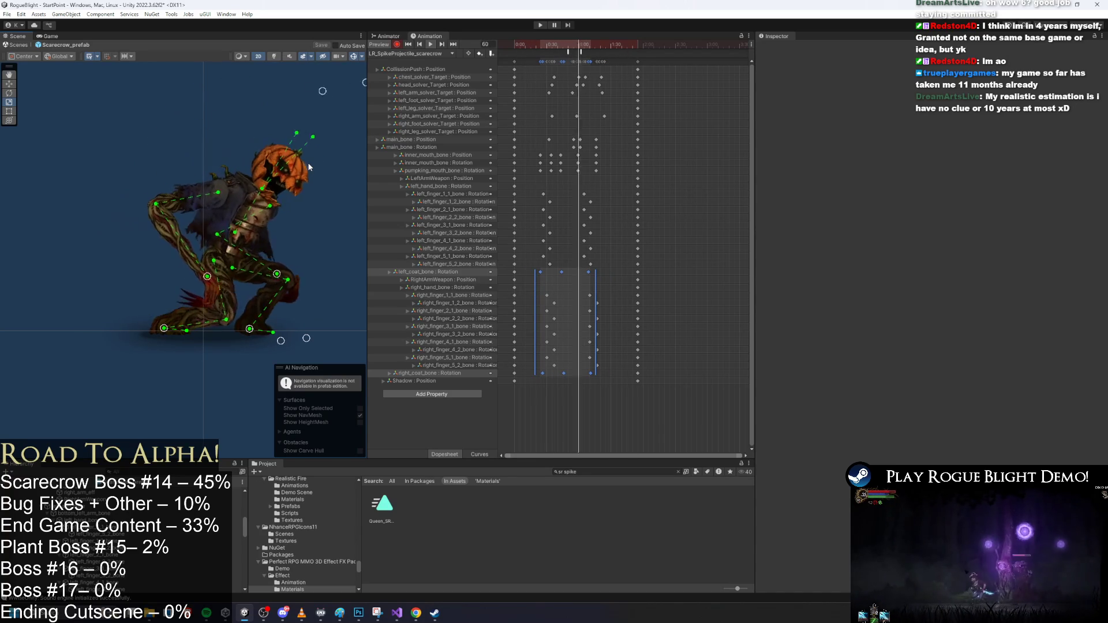
Scrub the preview to frame 63 and inspect the SpawnProjectile animation event
click(665, 102)
click(567, 44)
drag(567, 45, 582, 47)
click(582, 52)
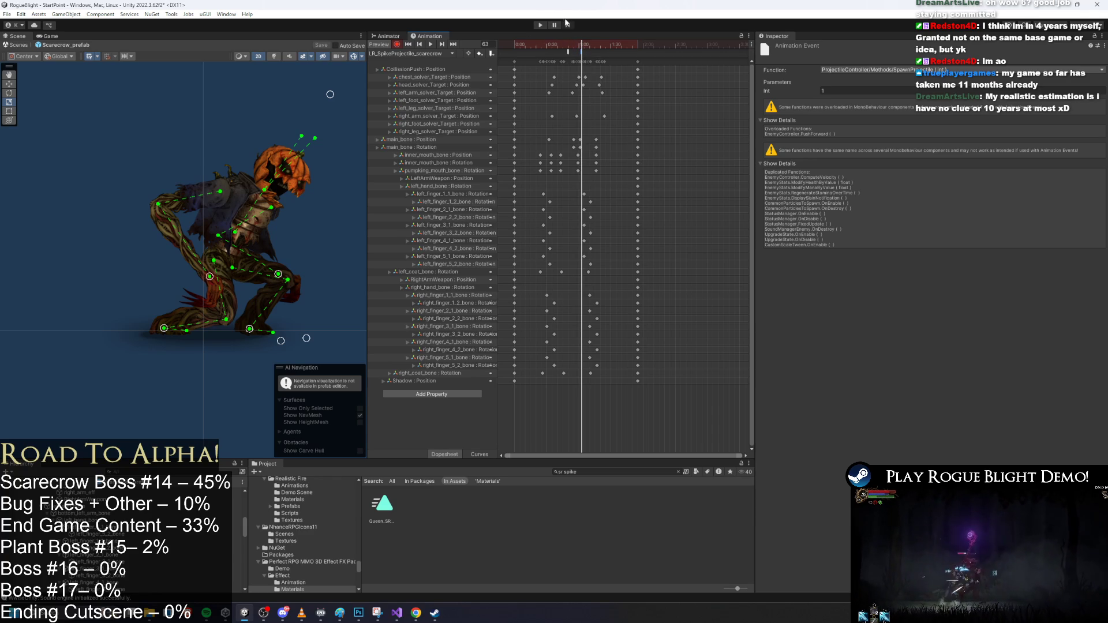
click(714, 77)
drag(582, 46, 569, 49)
click(568, 51)
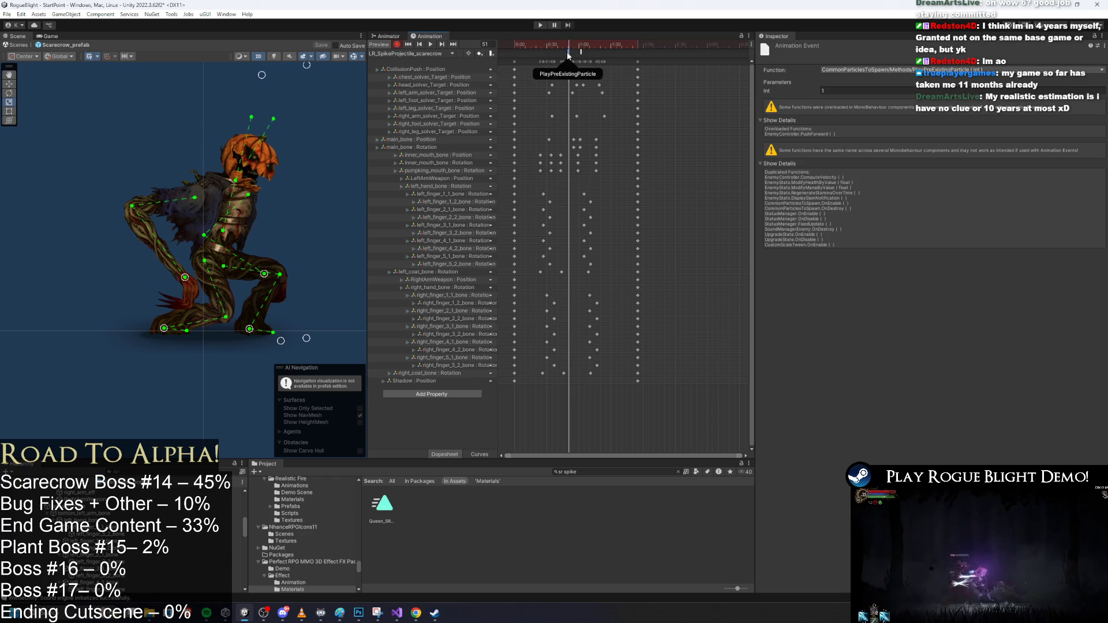
click(688, 102)
drag(559, 50, 596, 50)
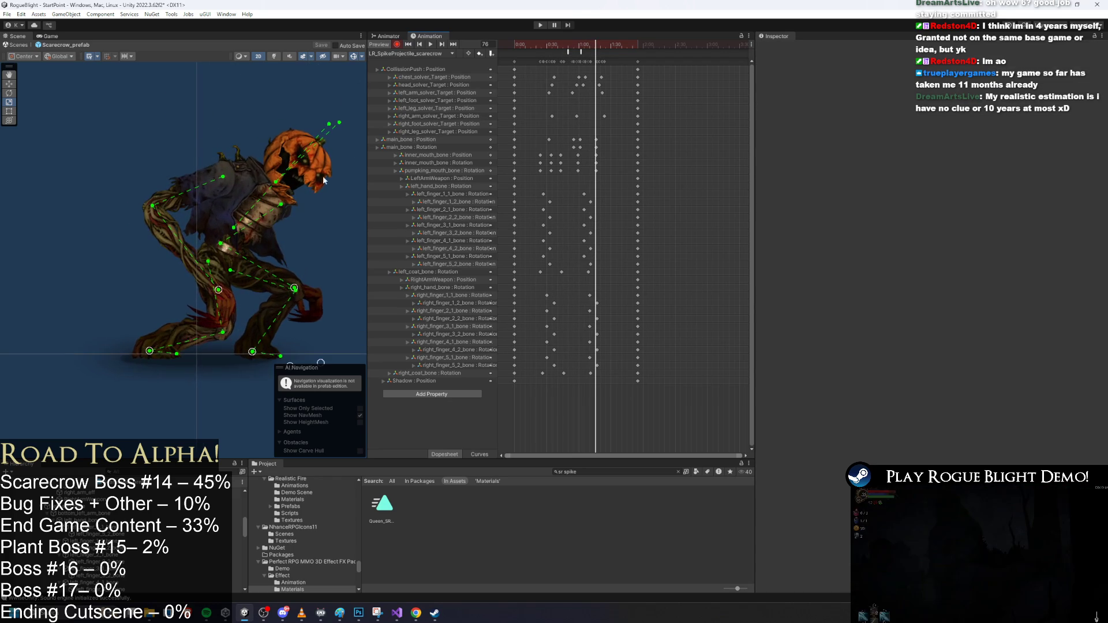
drag(334, 89, 247, 126)
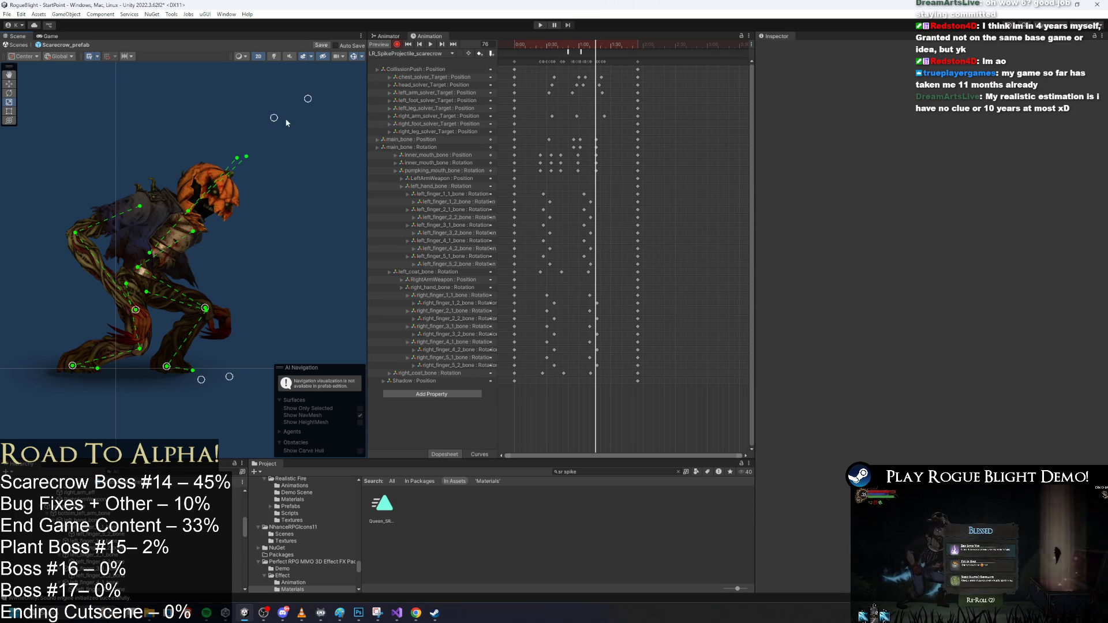
click(581, 47)
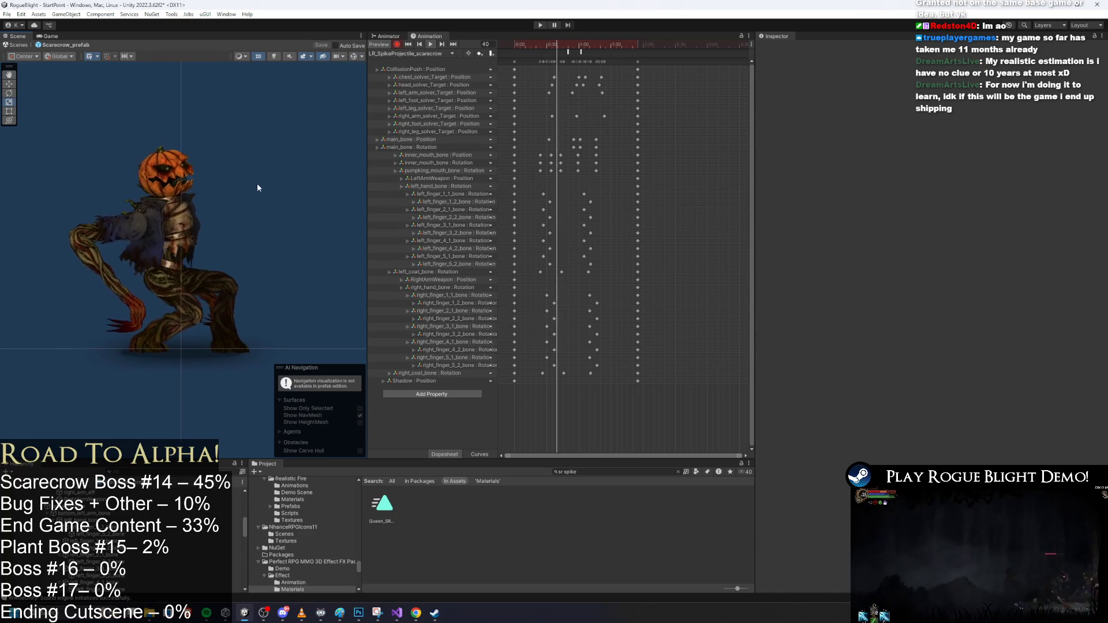
Widen the Scene view by dragging the Scene/Animation divider right
click(370, 202)
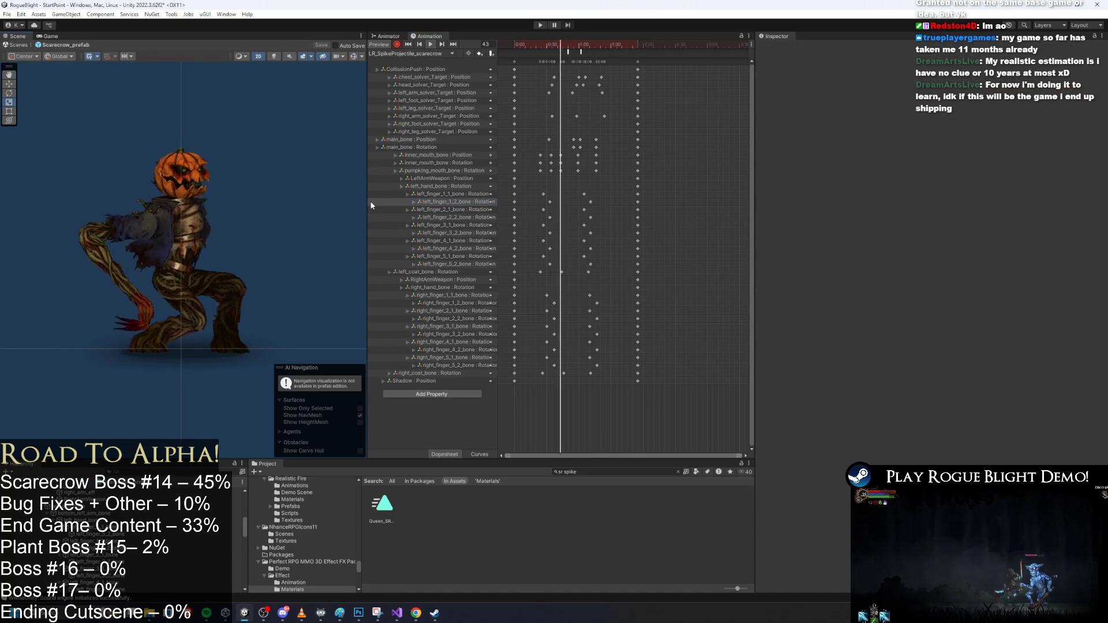
drag(368, 225, 466, 225)
click(313, 229)
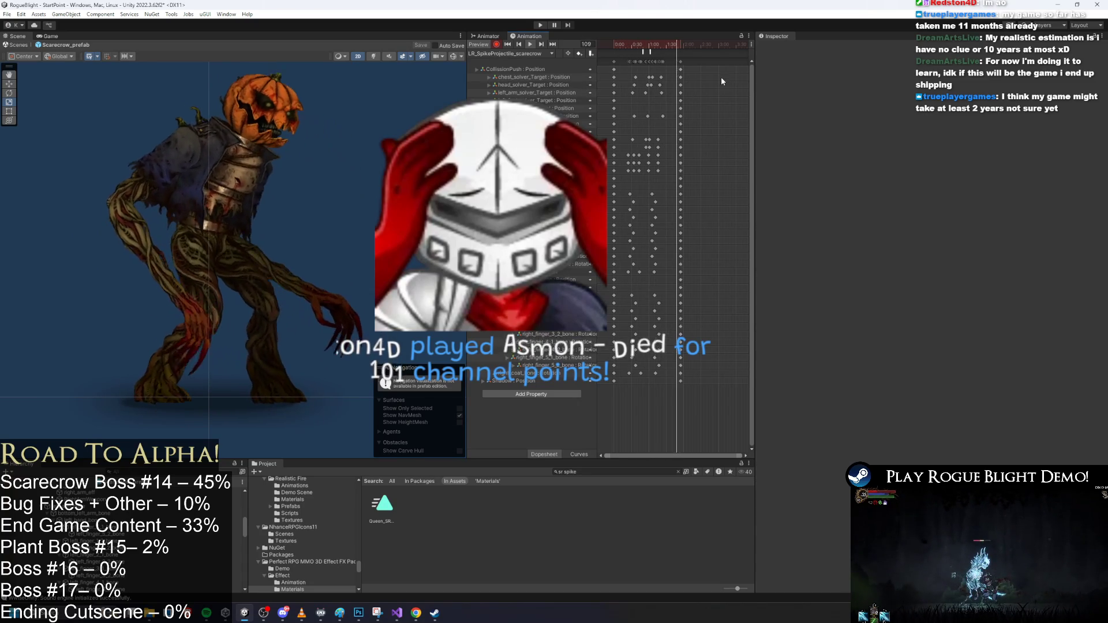
Try compressing all the clip's keyframes to shorten it, then undo the change
click(641, 46)
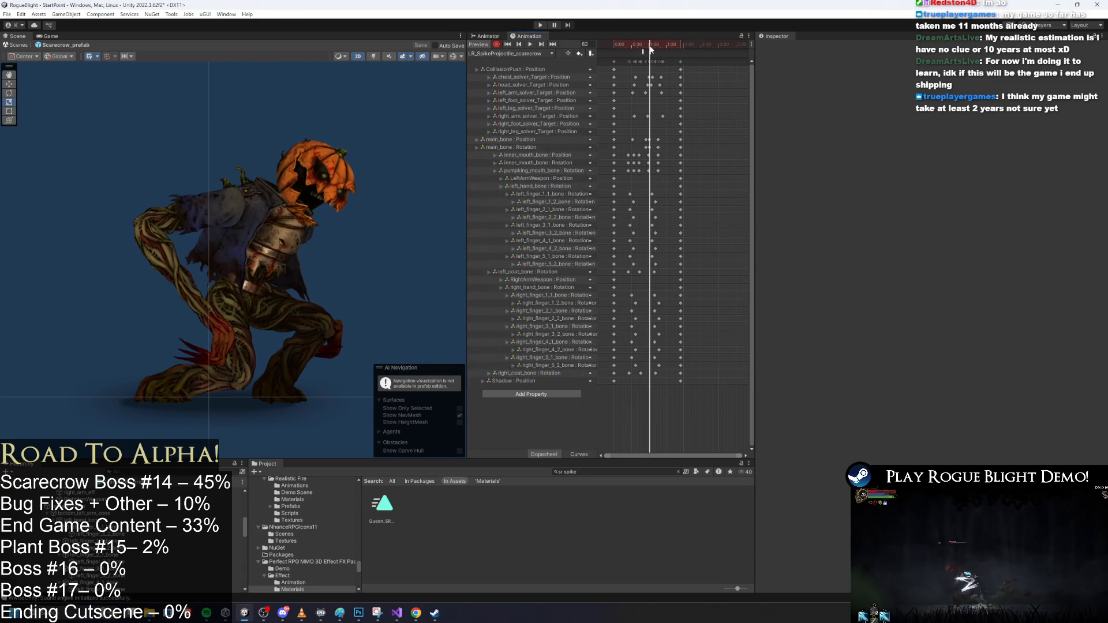
click(671, 68)
key(ctrl+a)
drag(686, 76, 677, 76)
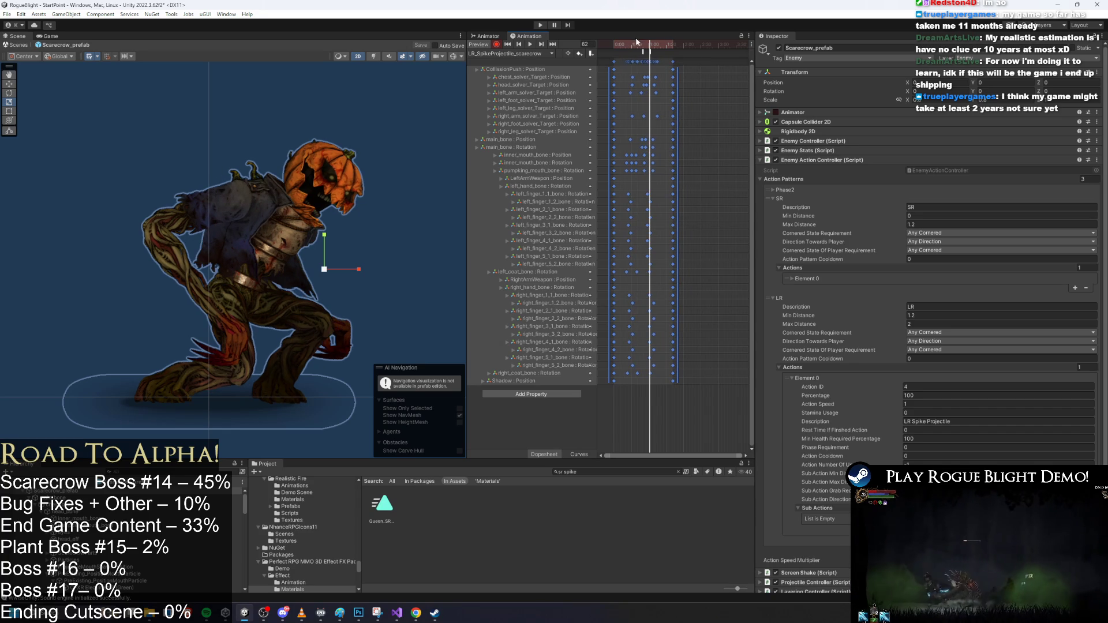
click(712, 68)
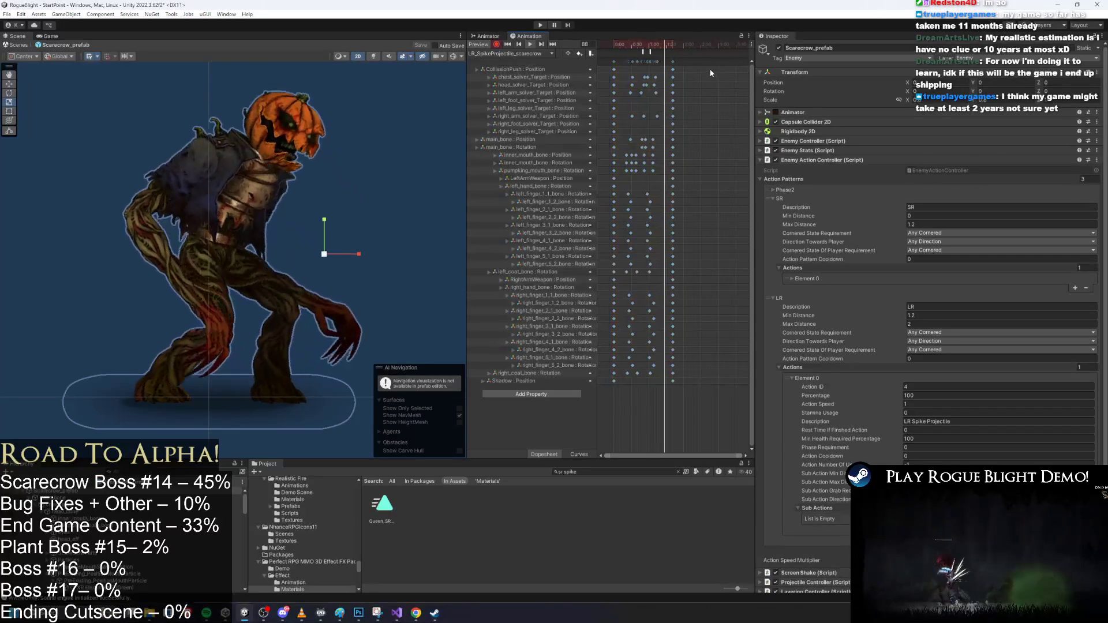
key(ctrl+z)
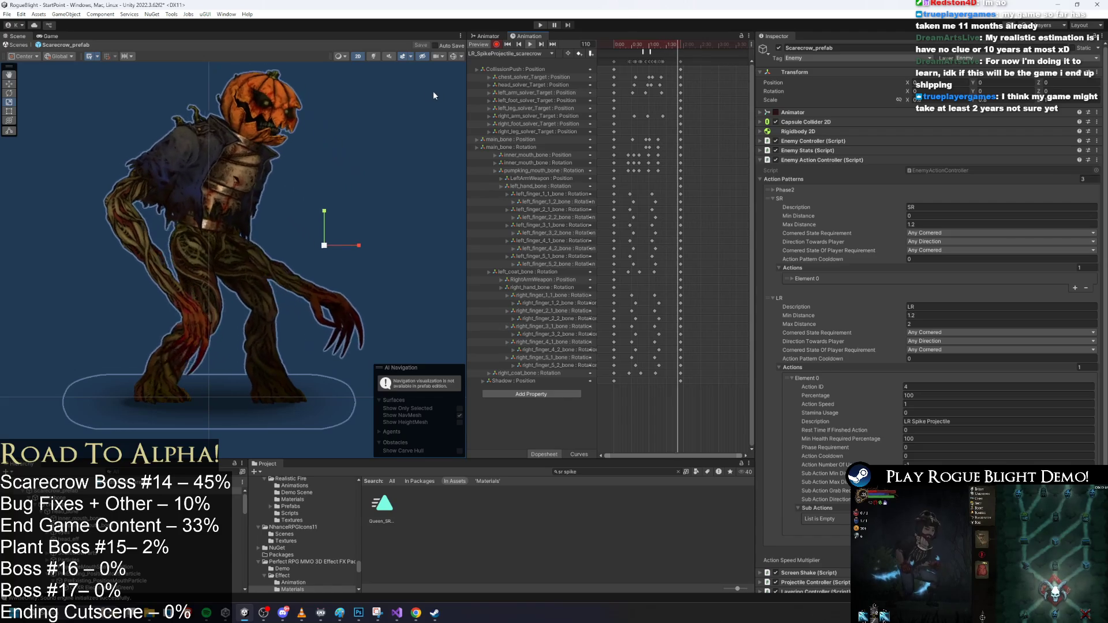
Scrub the preview from frame 52 to 68, then show the scarecrow's Animator state graph
click(434, 91)
drag(645, 50, 659, 52)
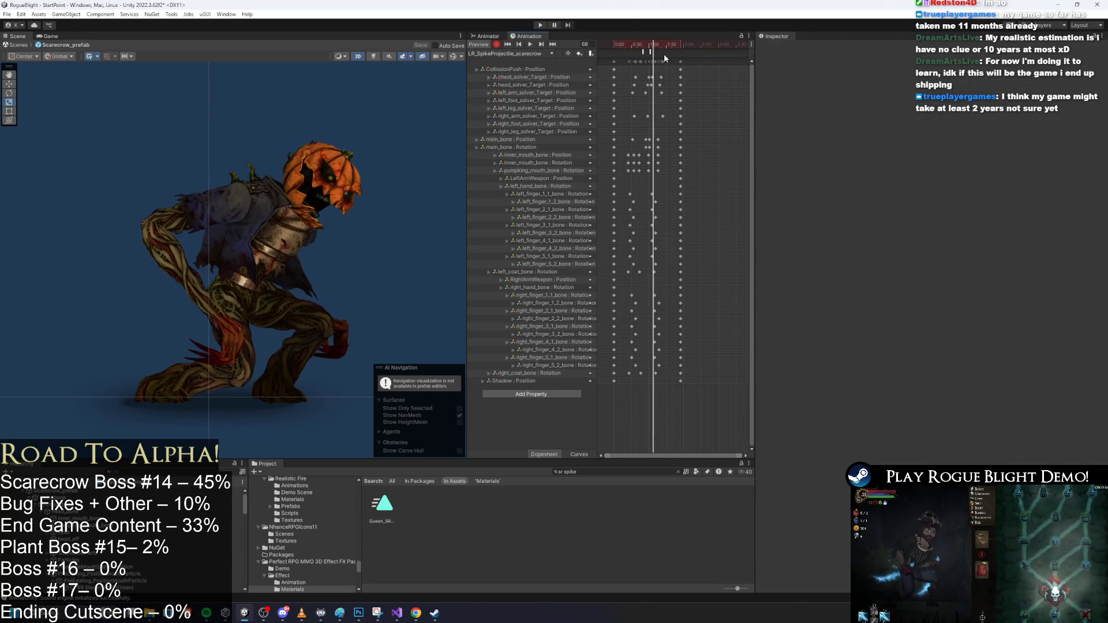
click(488, 37)
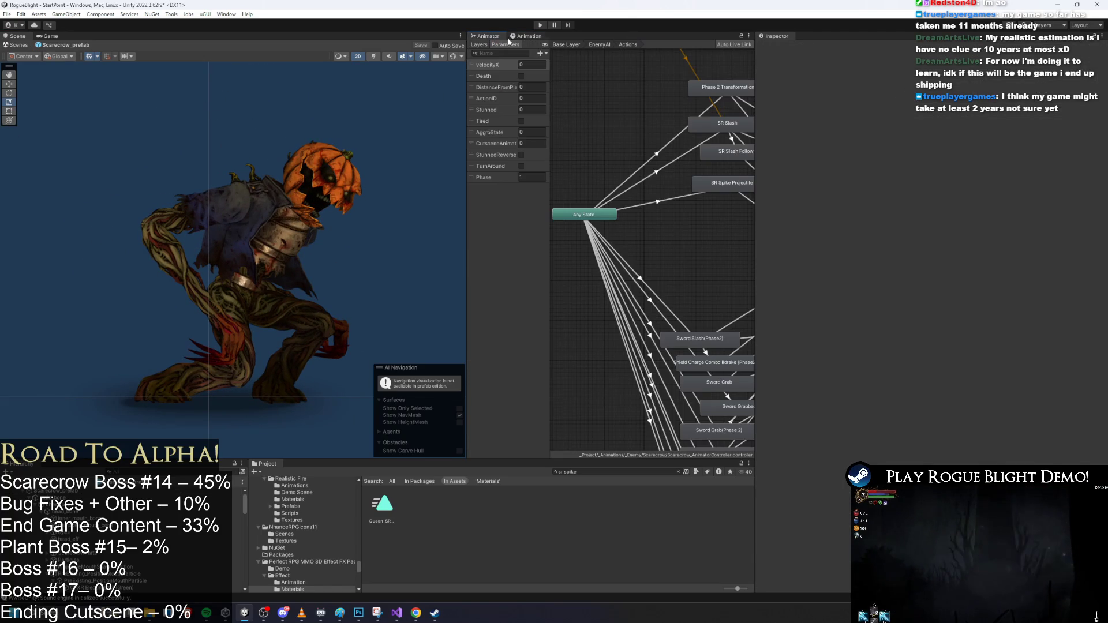
Enter Play mode and dismiss the prefab-mode modification warning to keep playing
click(540, 26)
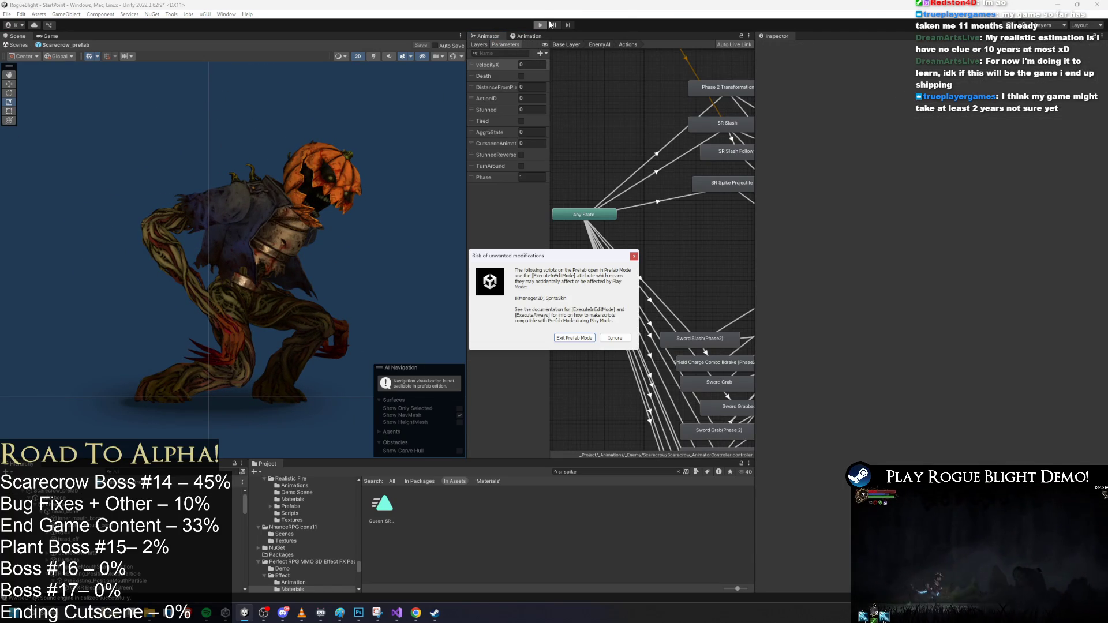
key(Return)
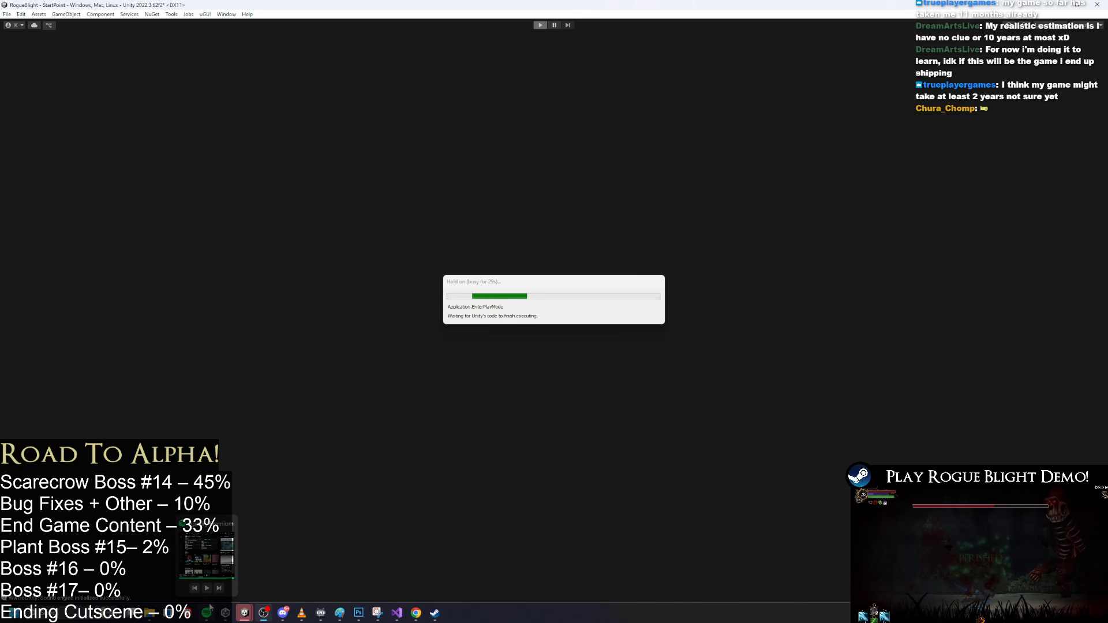
Let the boss play test run, then stop Play mode to return to editing
mouse_move(304, 605)
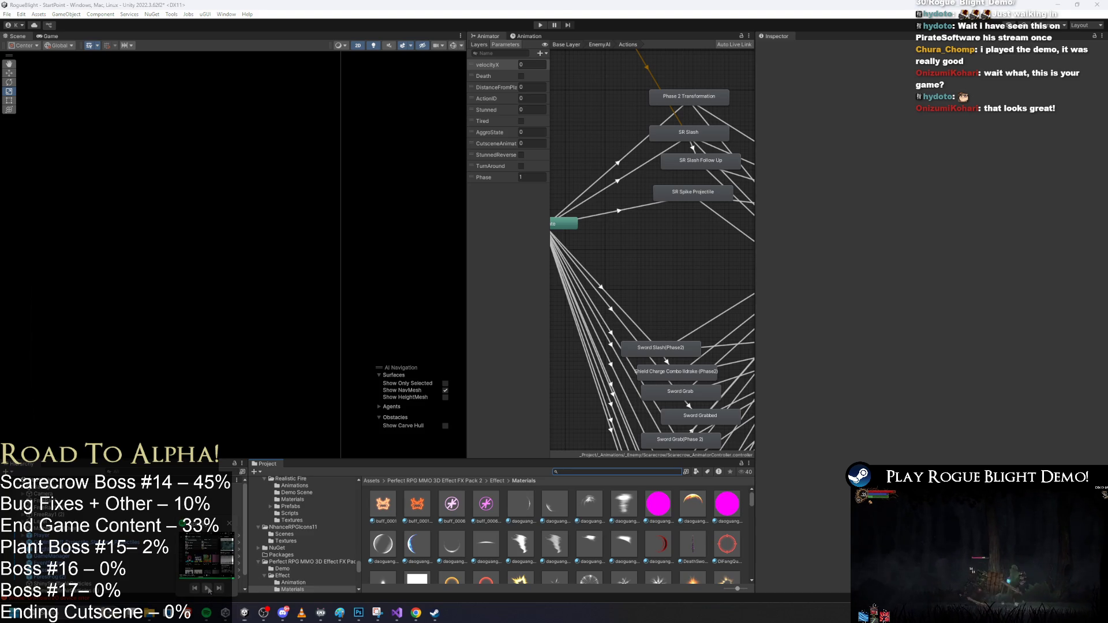
mouse_move(301, 611)
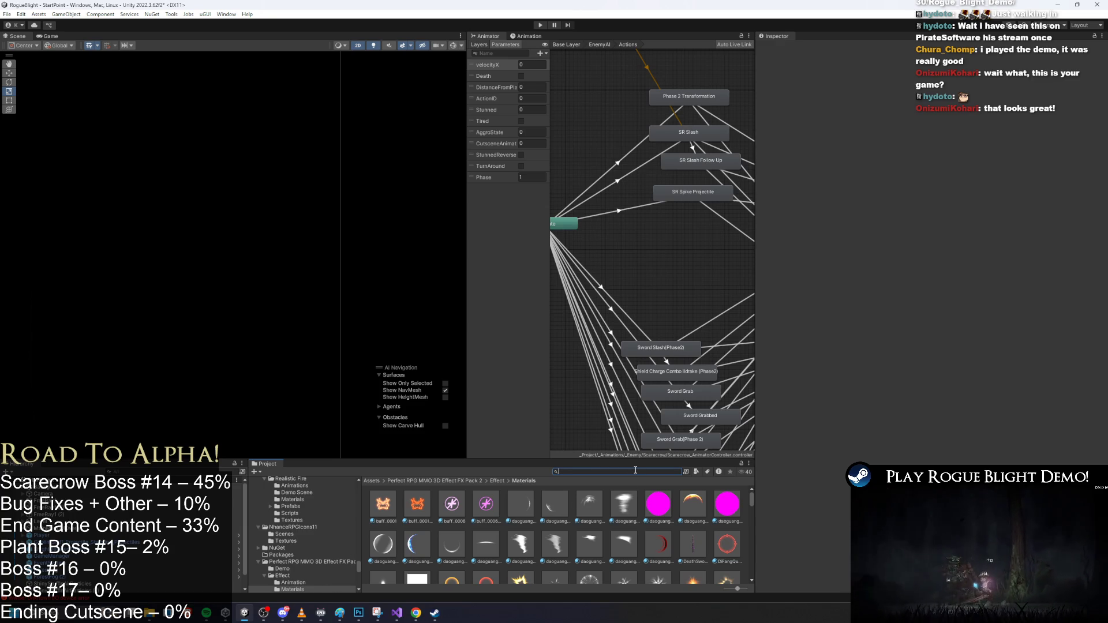
Search the Project for 'scarecrow prefab' and open the Scarecrow prefab
text(scarecrow prefa)
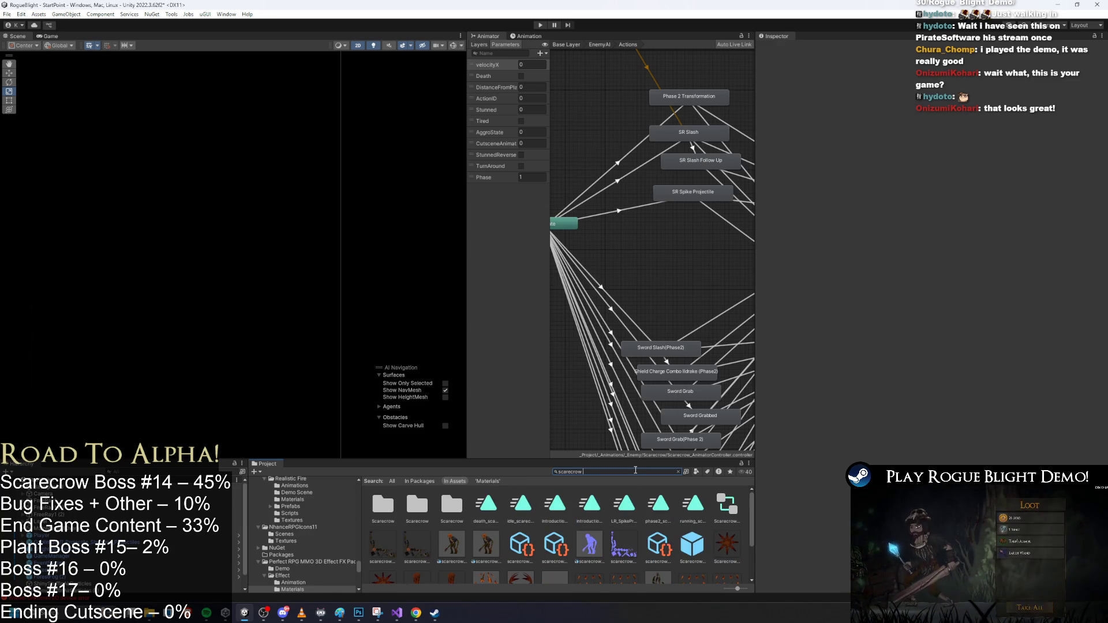
text(b)
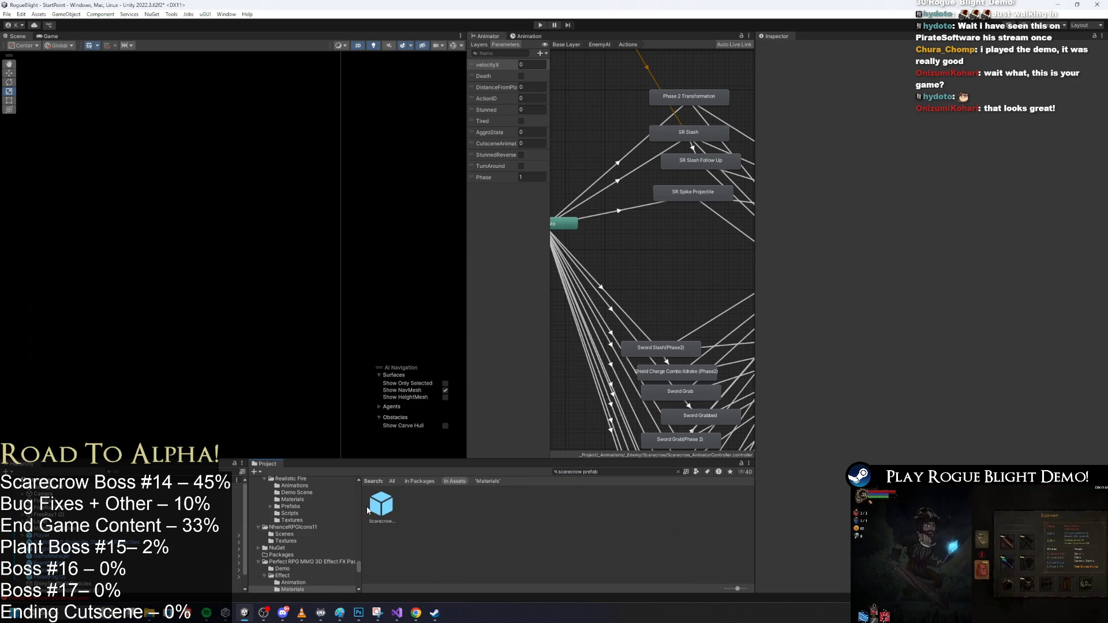
double_click(380, 506)
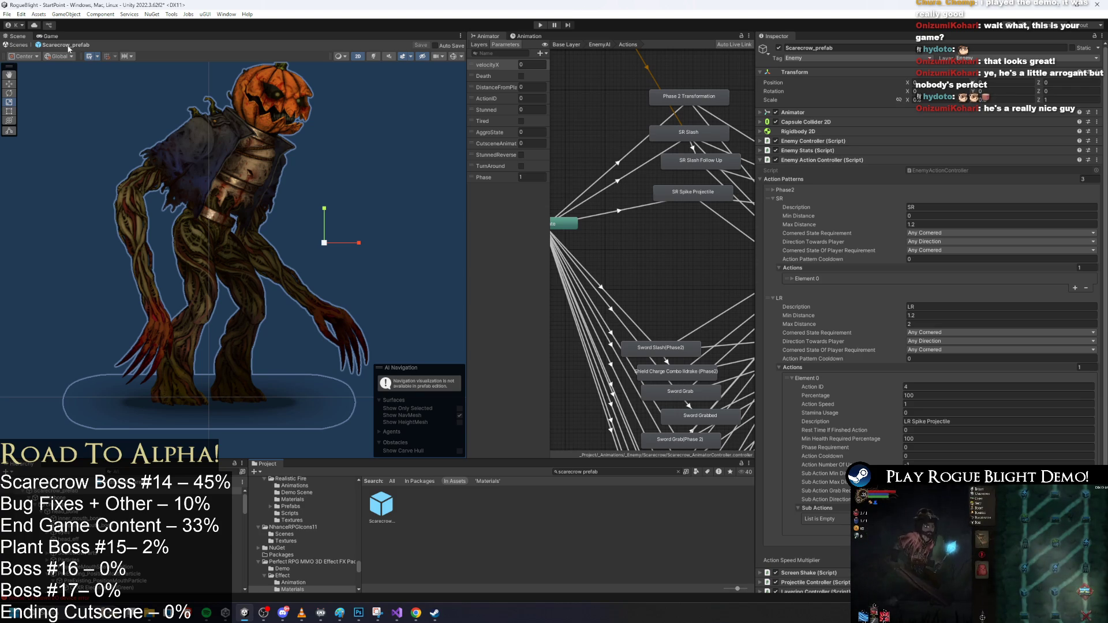
scroll(242, 144, down, 2)
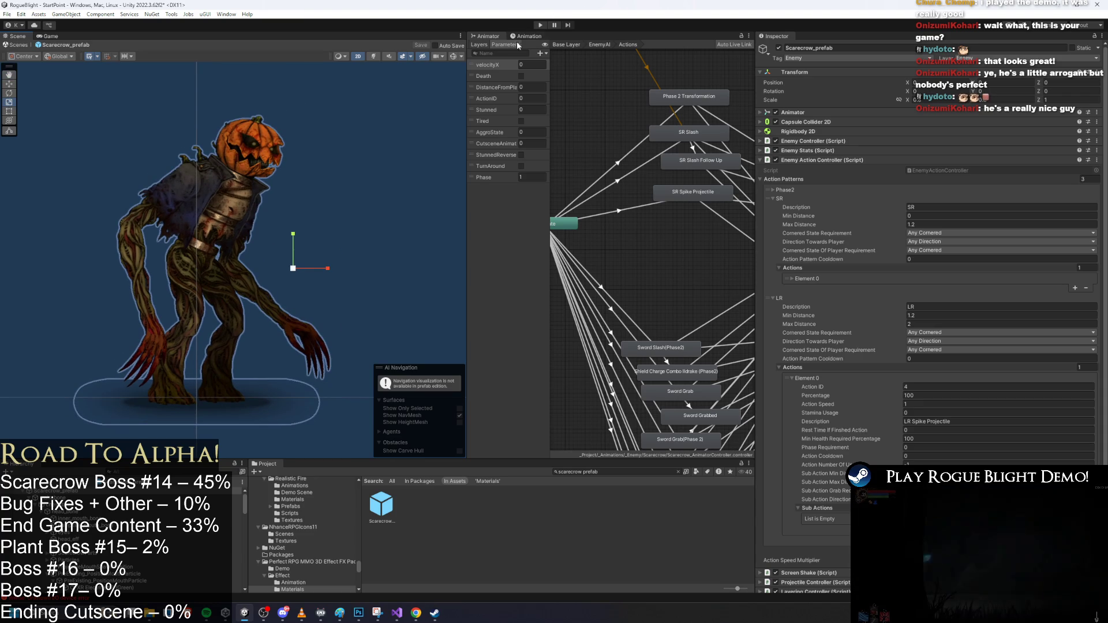
Switch the Animation window to LR_SpikeProjectile_scarecrow and preview it, stopping at frame 31
click(541, 37)
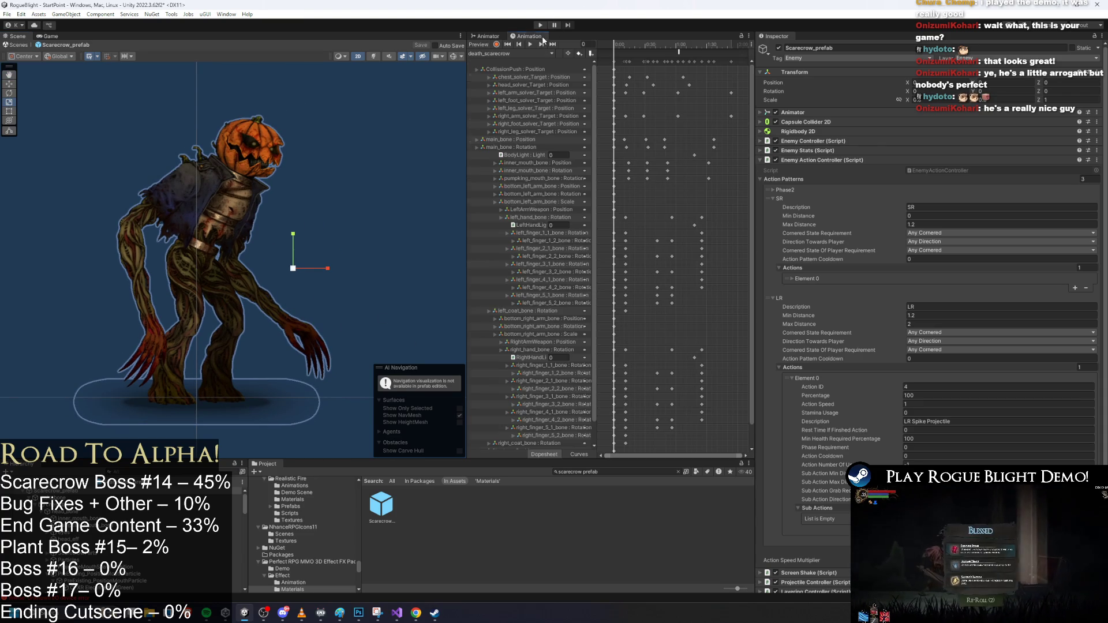
click(510, 52)
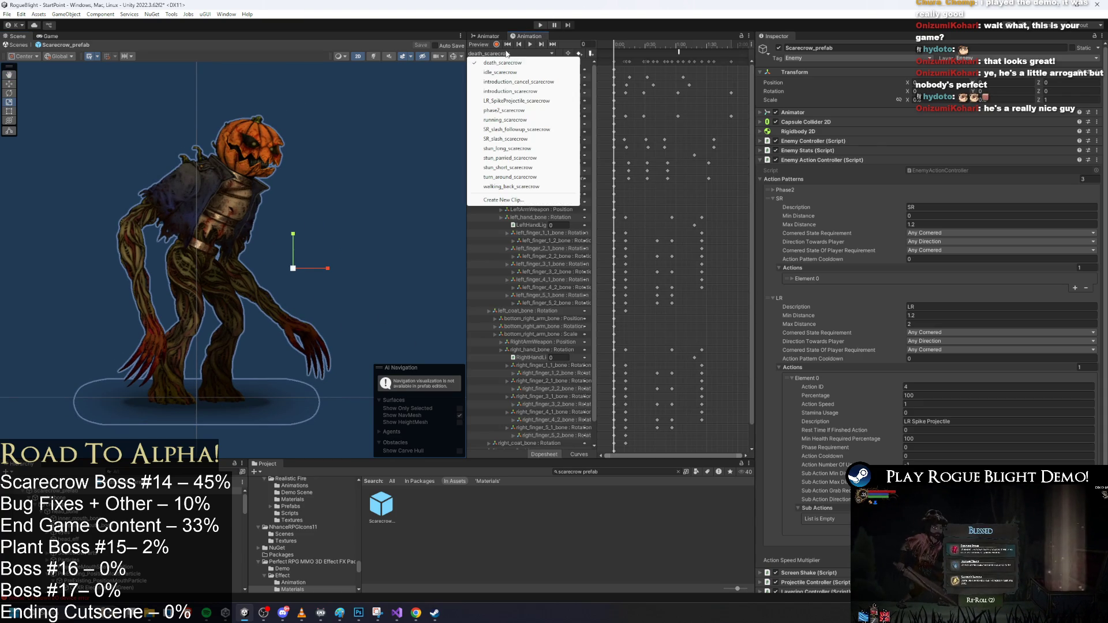
click(535, 101)
click(530, 45)
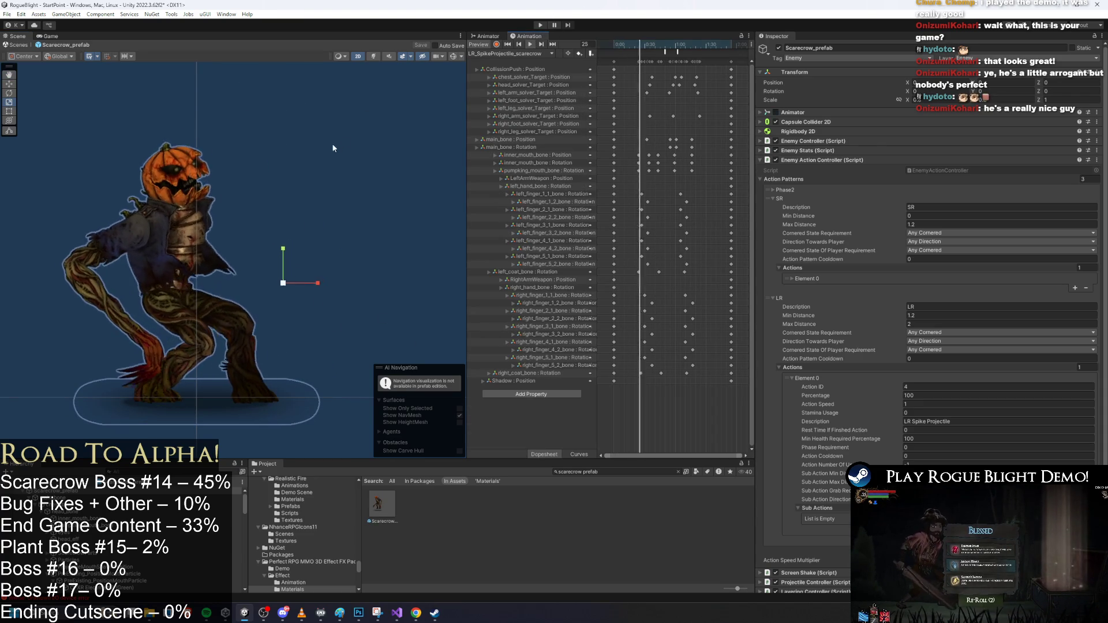
click(449, 140)
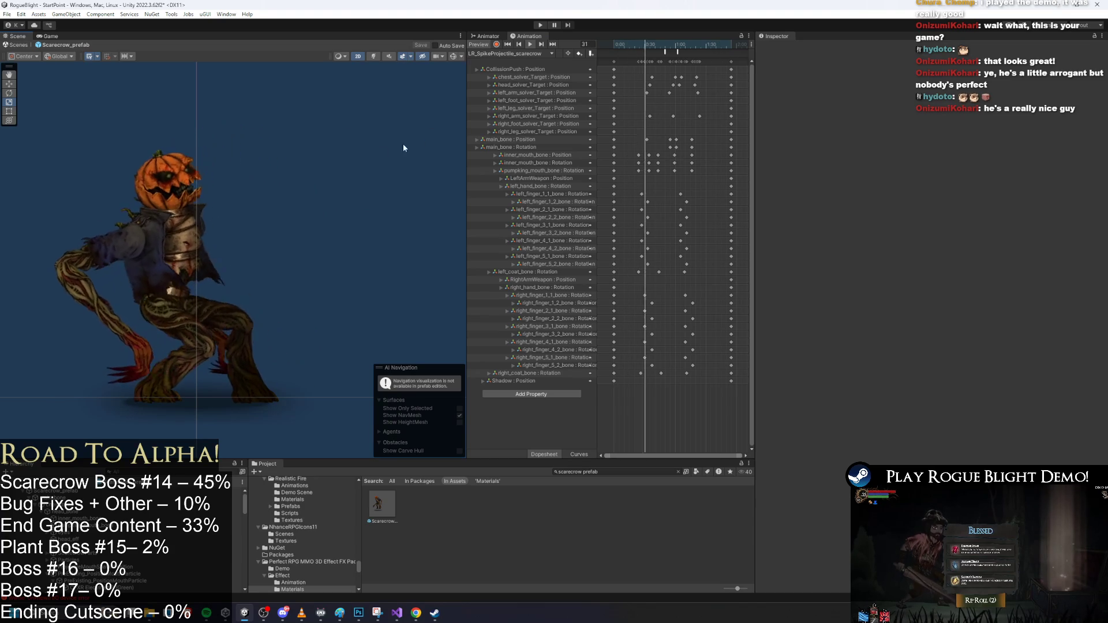
click(644, 48)
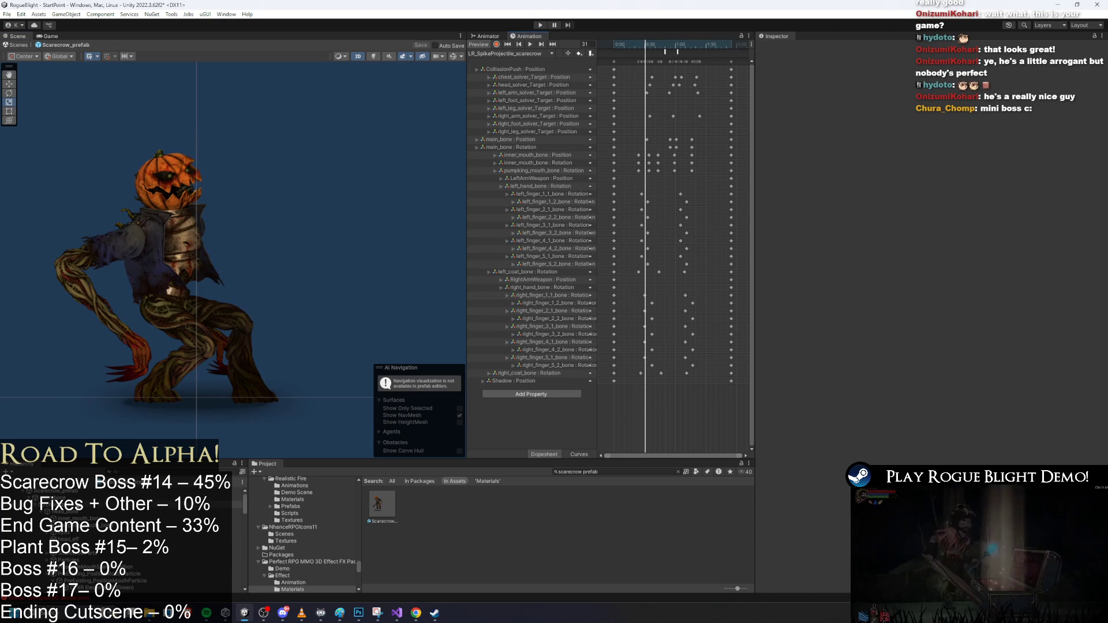
Select the Scarecrow_prefab root, briefly checking the sprites child, to show its components
click(237, 492)
click(99, 503)
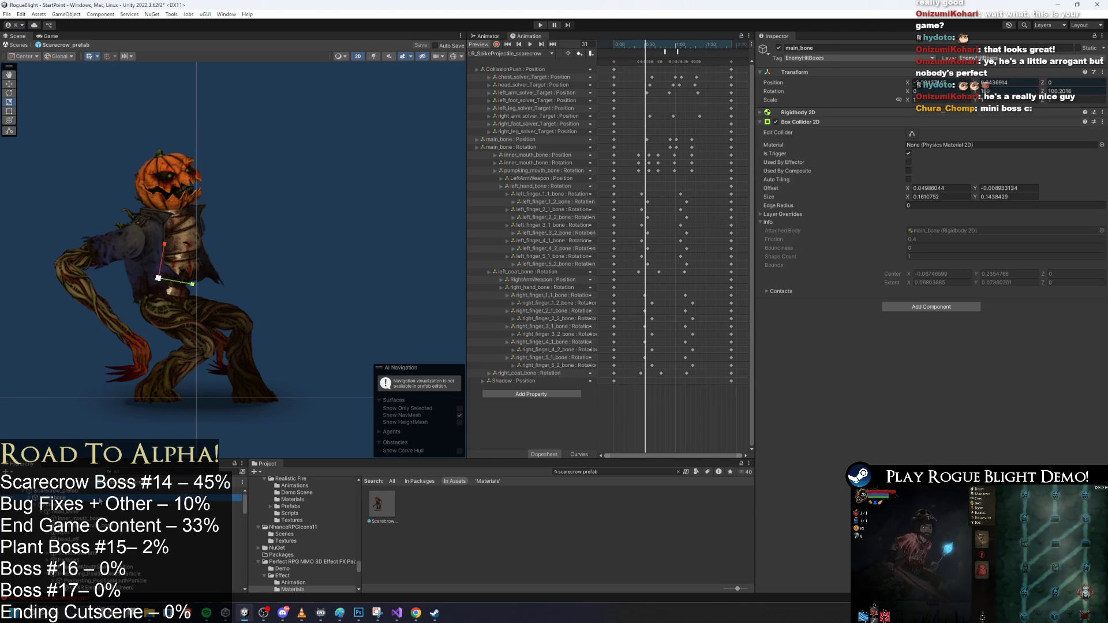
click(100, 491)
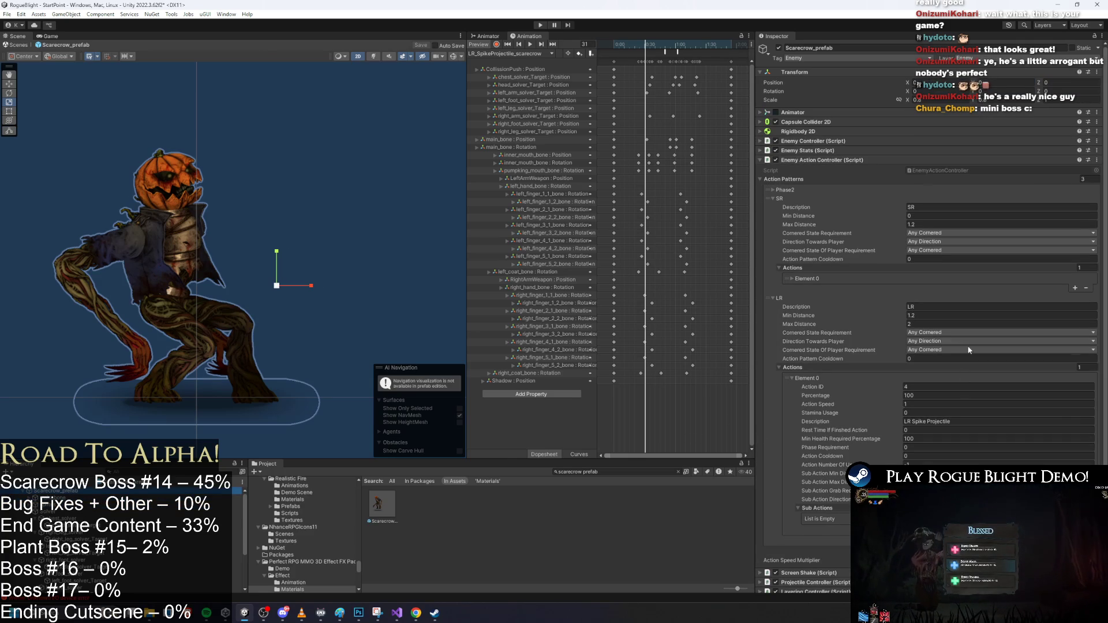
Collapse the SR and LR action patterns and expand Projectile Controller to its Movement Information
scroll(875, 274, down, 4)
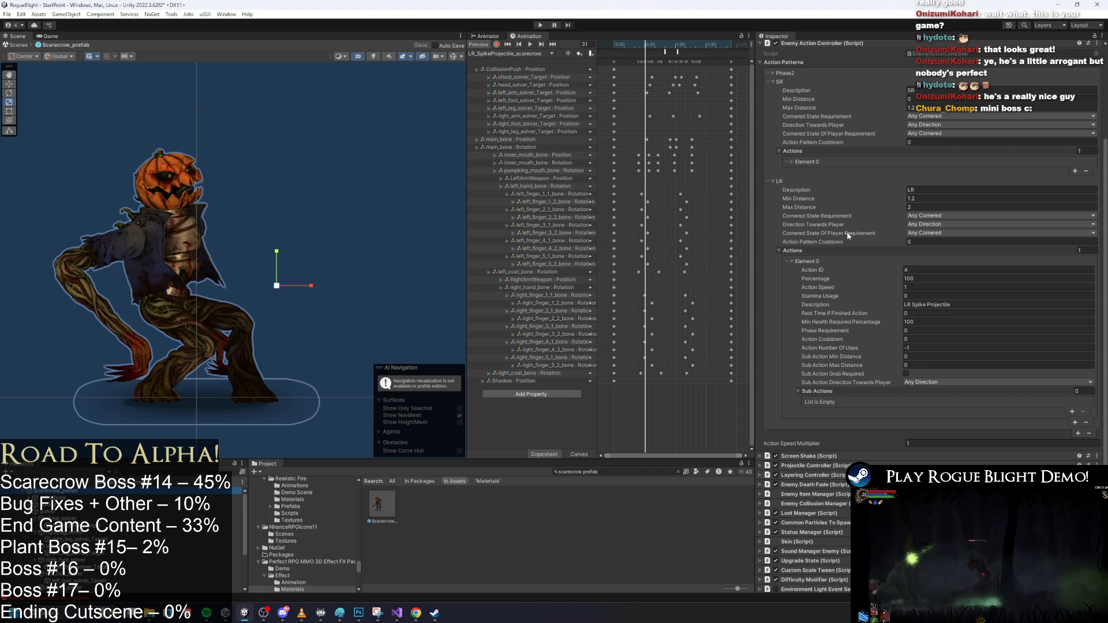
scroll(805, 157, up, 2)
click(790, 129)
click(791, 135)
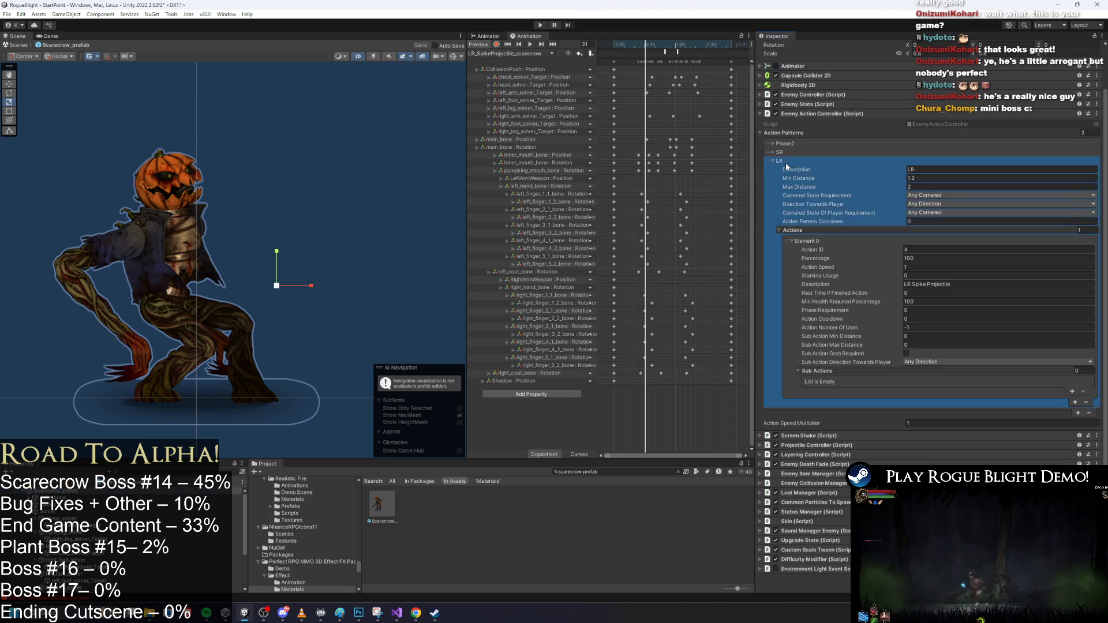
scroll(784, 164, up, 3)
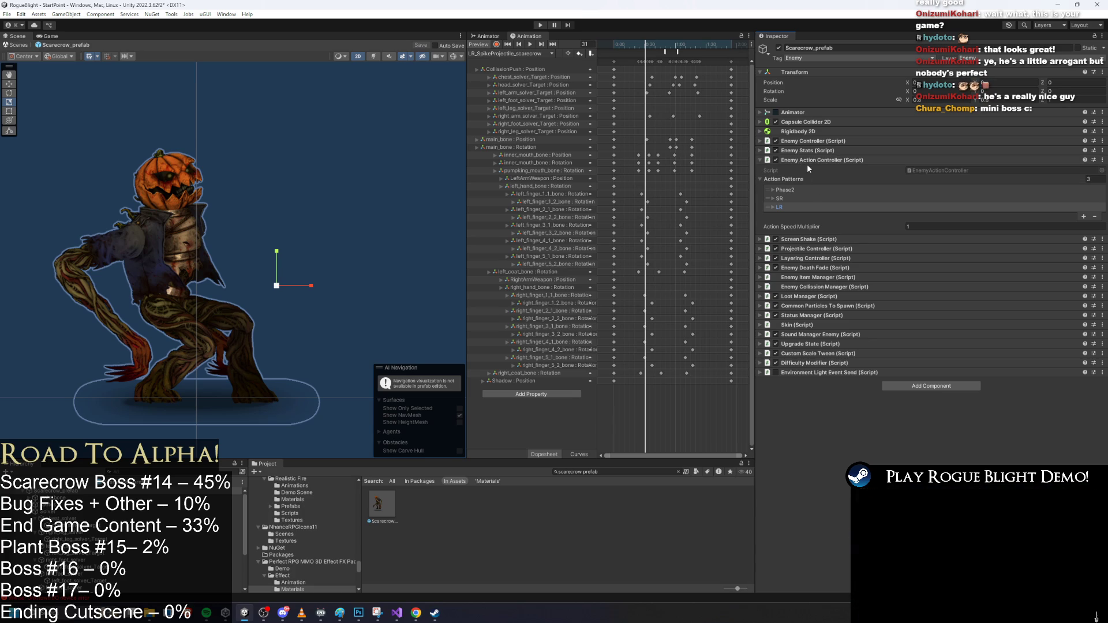
click(795, 203)
click(795, 203)
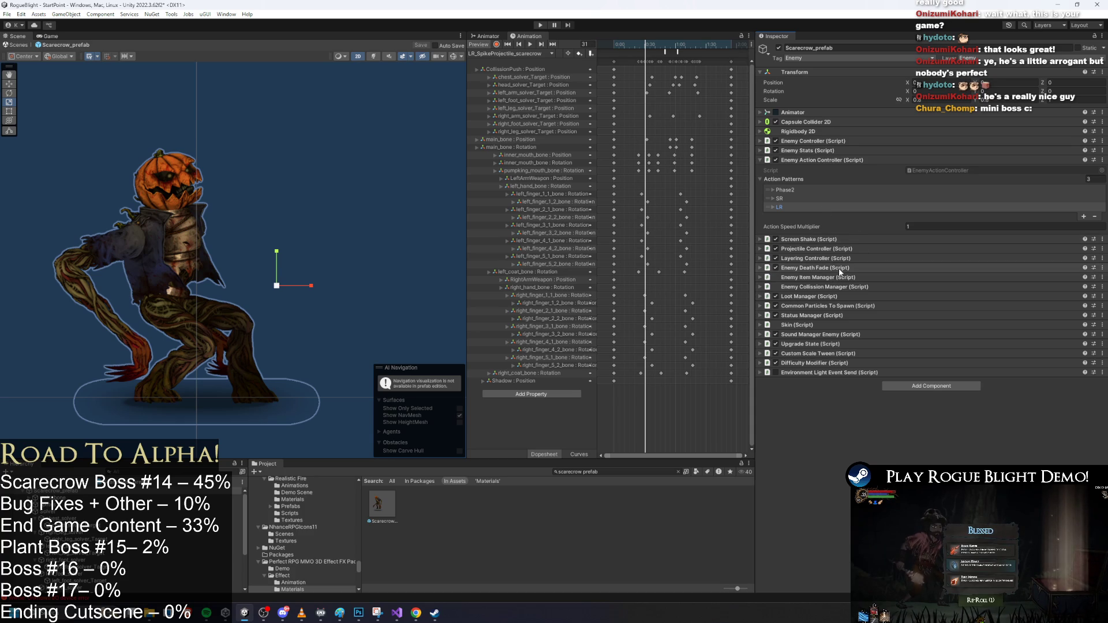
click(839, 249)
scroll(923, 277, down, 5)
scroll(934, 287, down, 10)
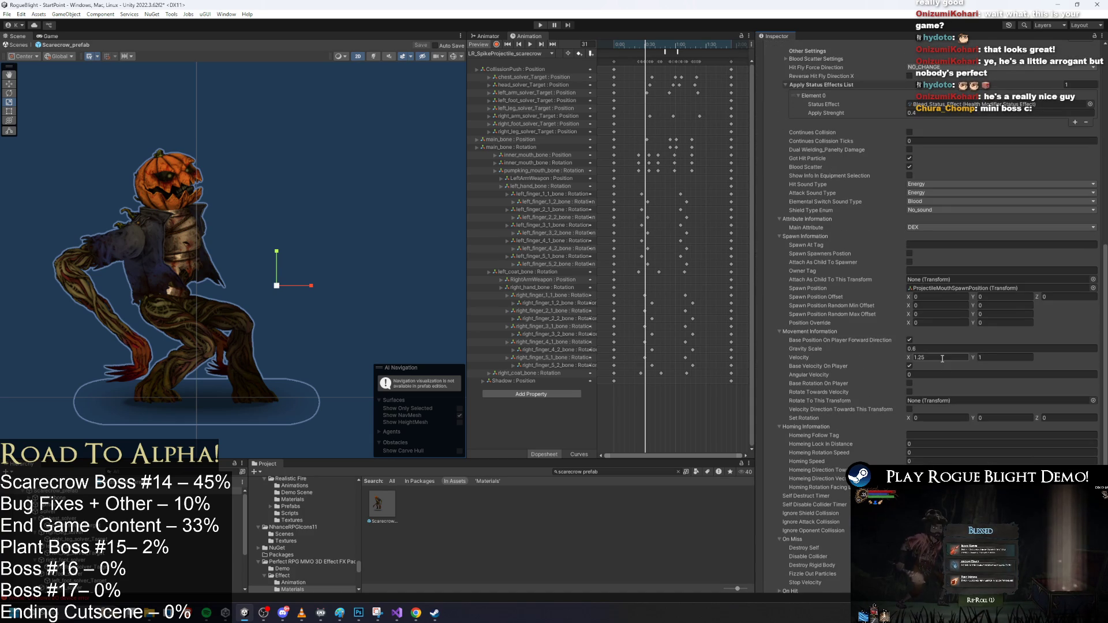
Set projectile Gravity Scale to 0.45 and Velocity Y to 0, then run the game
click(1008, 358)
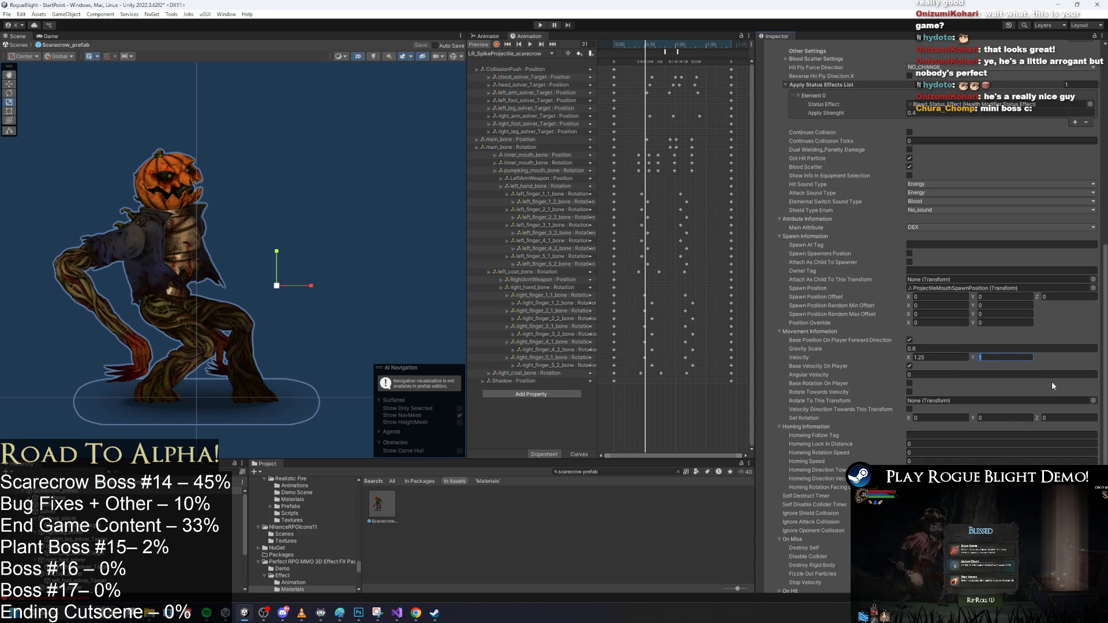
click(918, 348)
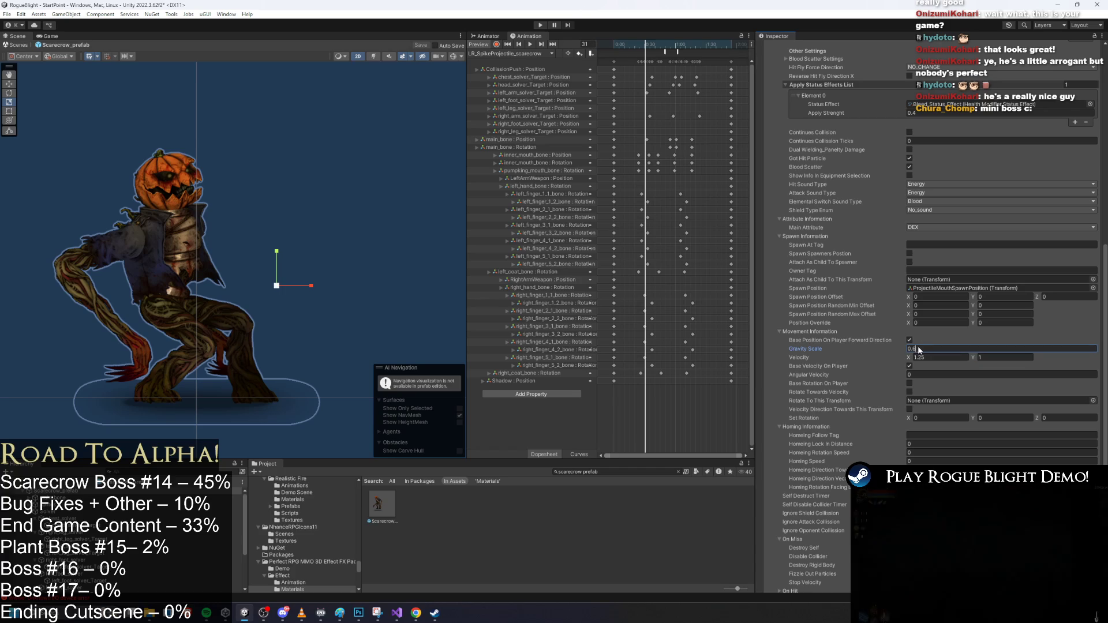
text(45)
click(1010, 355)
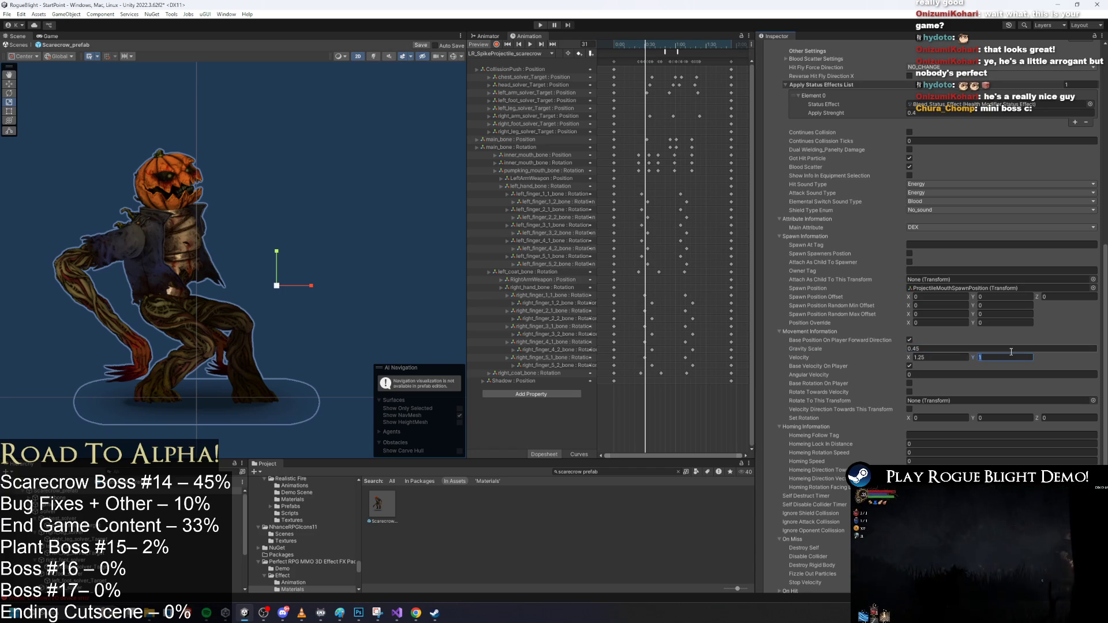
text(0)
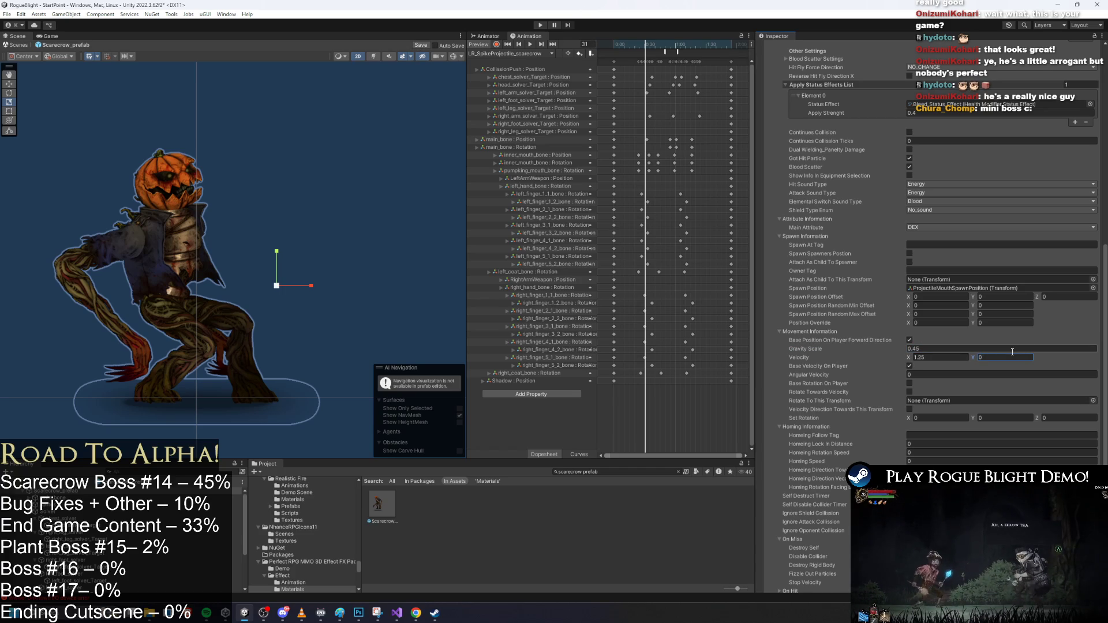
click(542, 25)
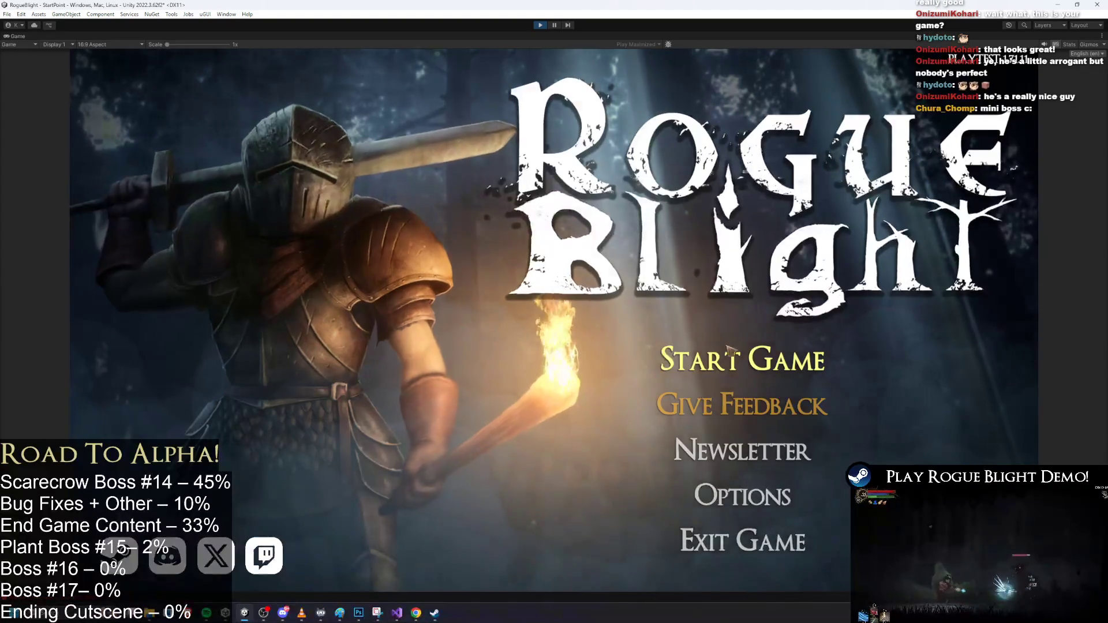
Start a new game in the first save slot, approach the scarecrow boss and attack it
click(728, 349)
click(759, 301)
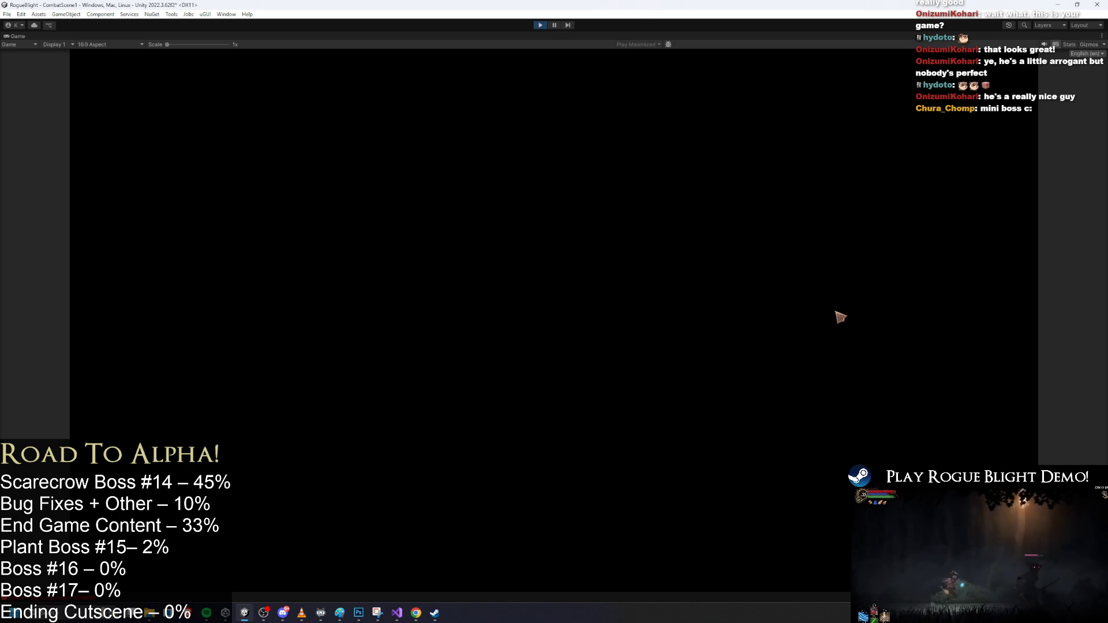
key(d)
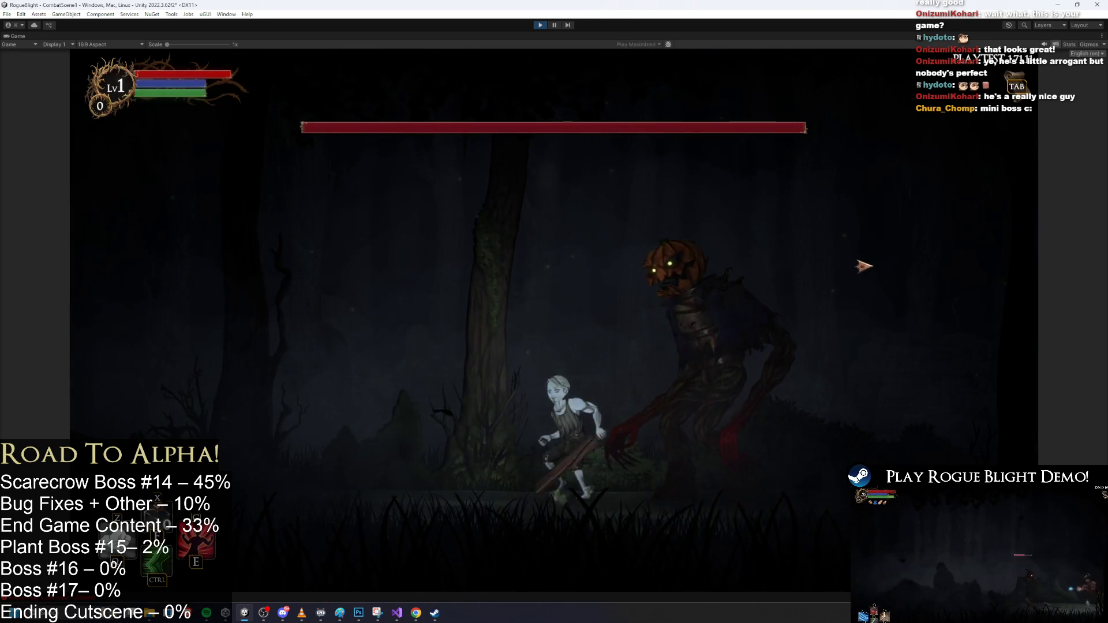
key(a)
key(d)
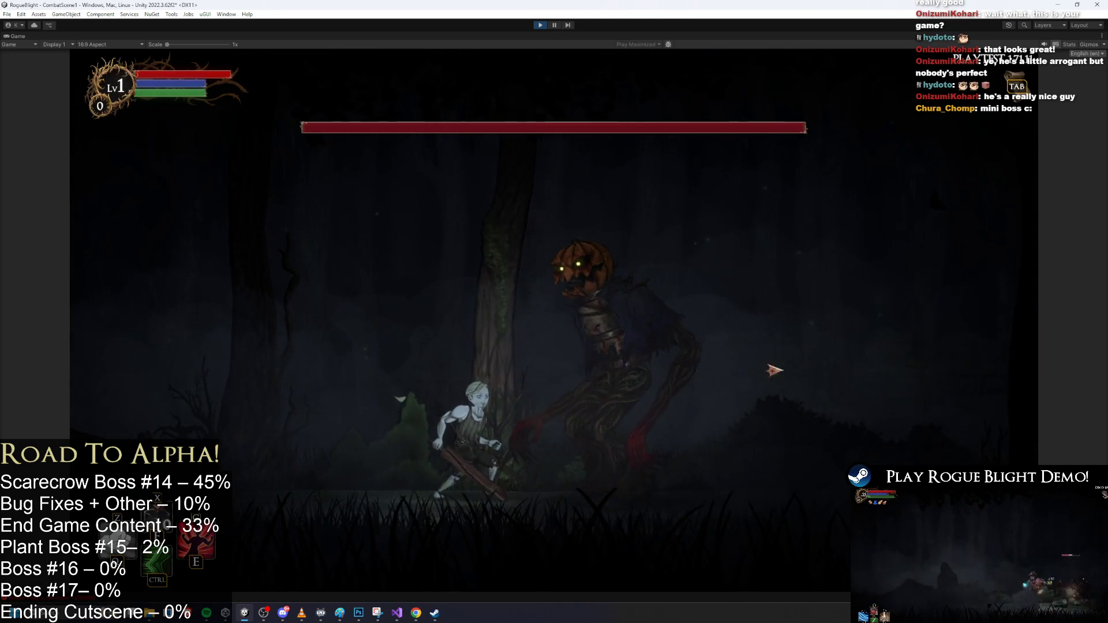
click(841, 362)
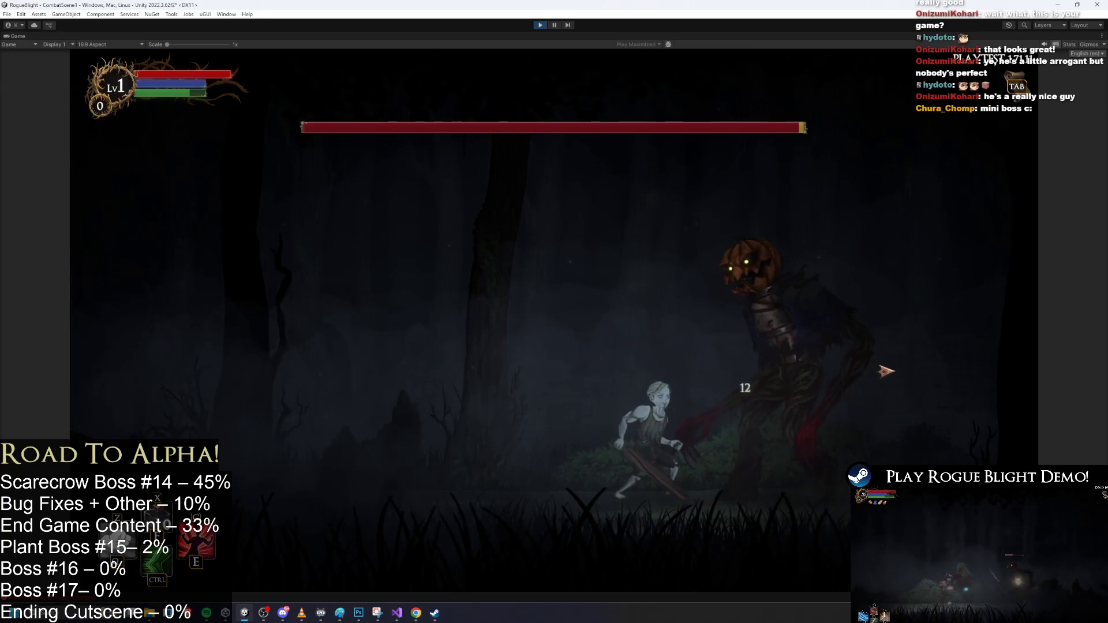
Retreat left with jumps, then run back and strike the scarecrow boss again
key(a)
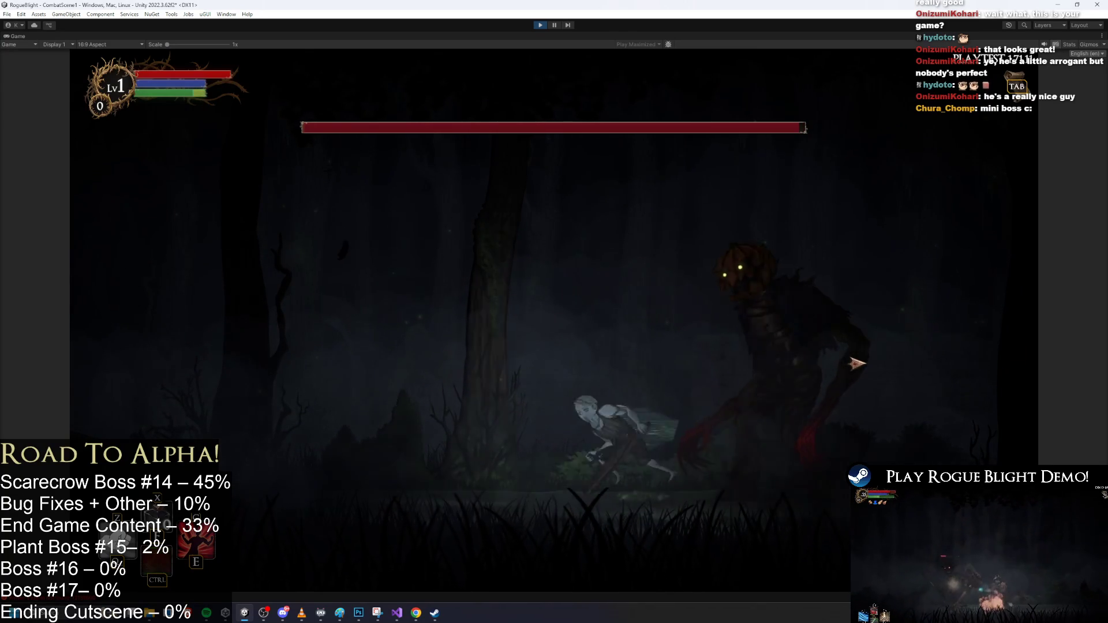
key(space)
key(a)
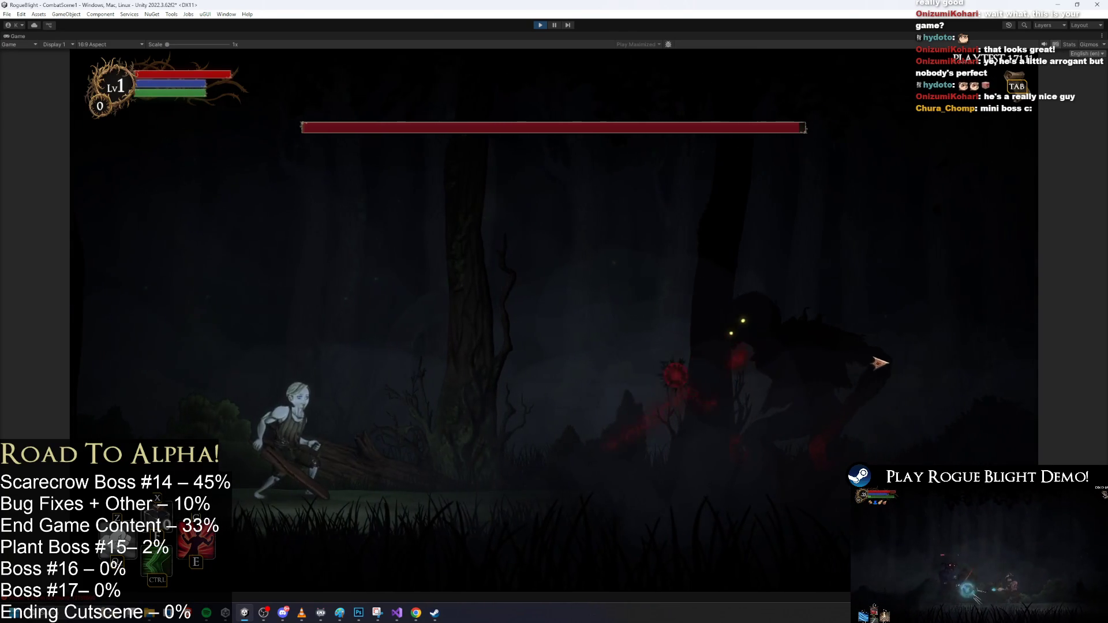
key(space)
key(a)
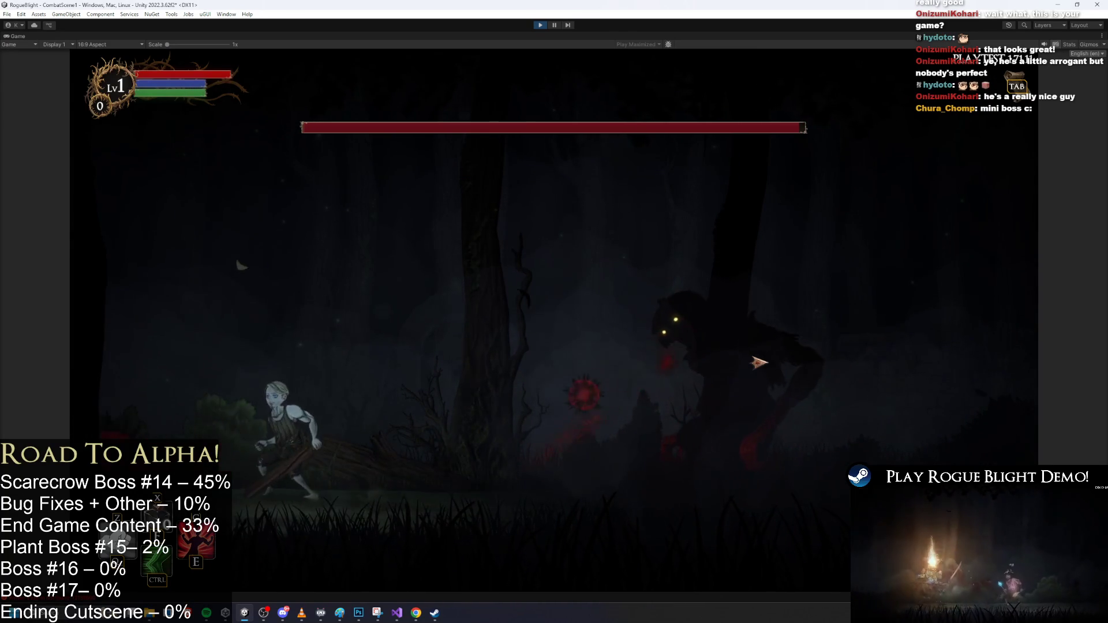
key(space)
key(d)
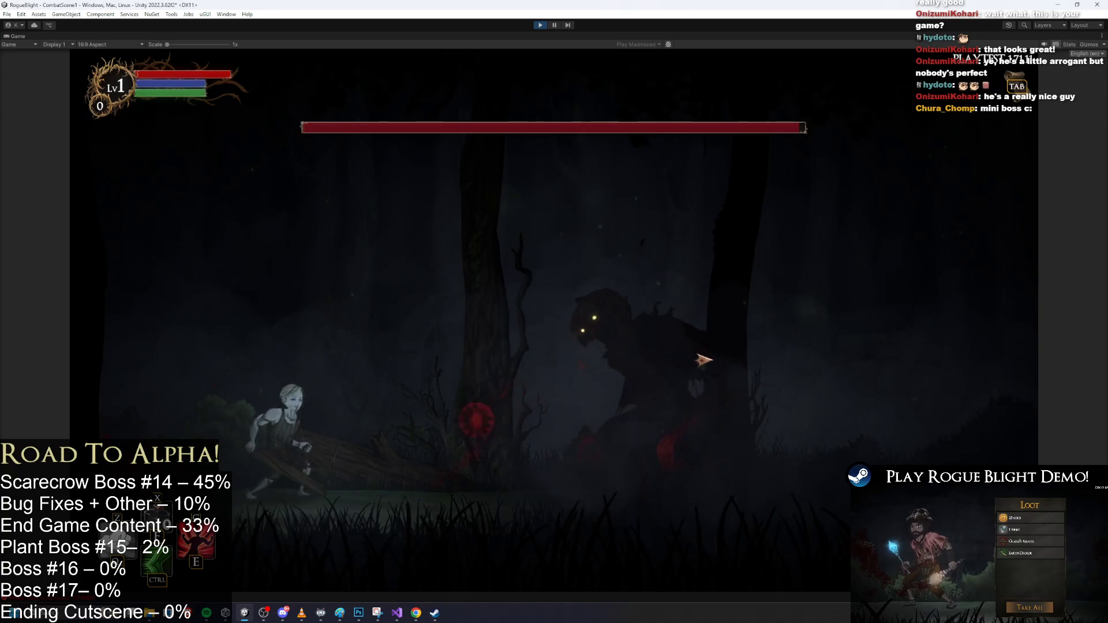
key(space)
key(d)
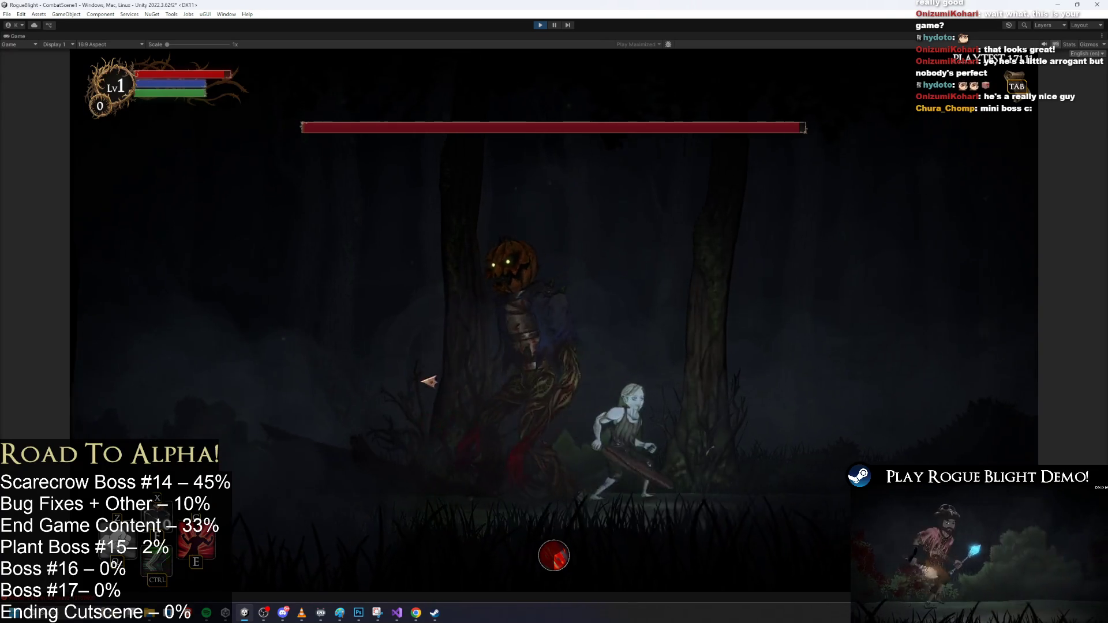
click(600, 383)
Keep dodging the boss's spike projectiles by running and jumping left and right
key(d)
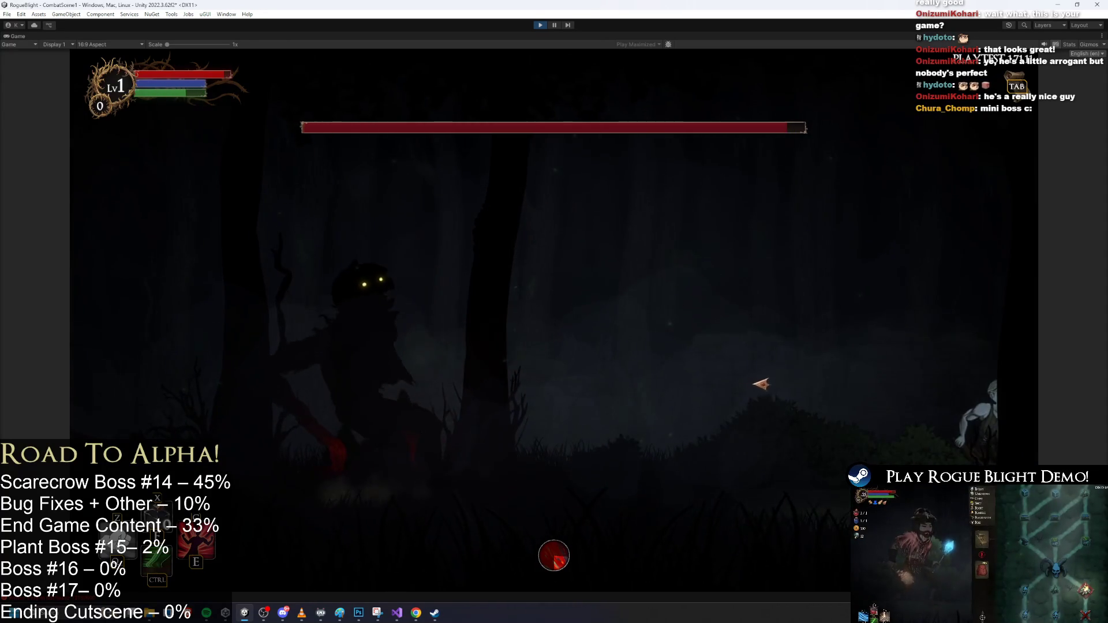
key(a)
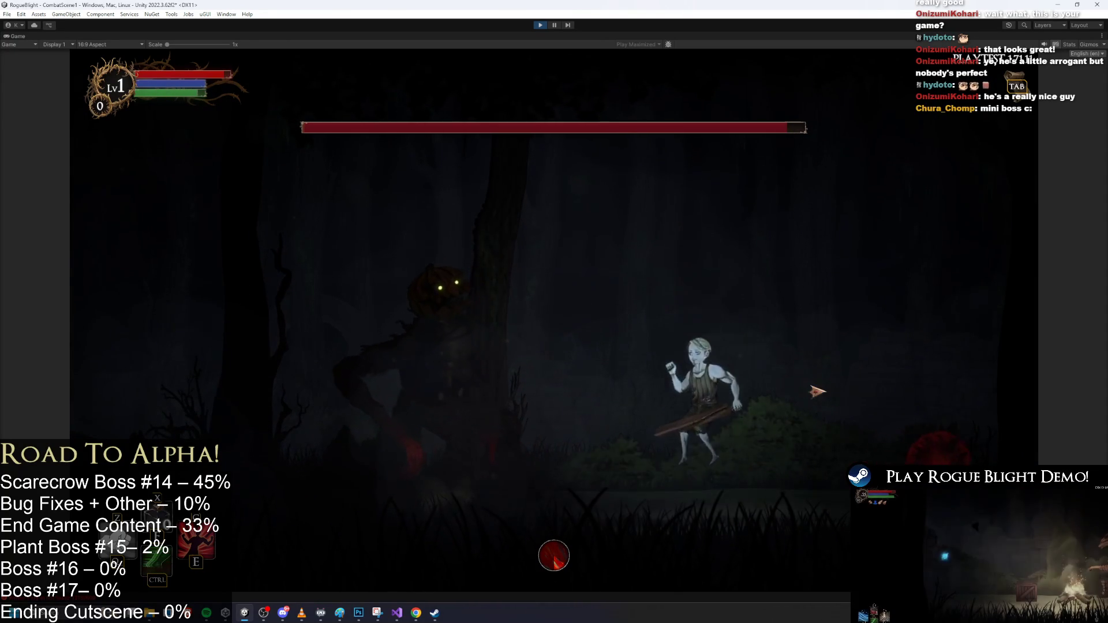
key(d)
key(space)
key(a)
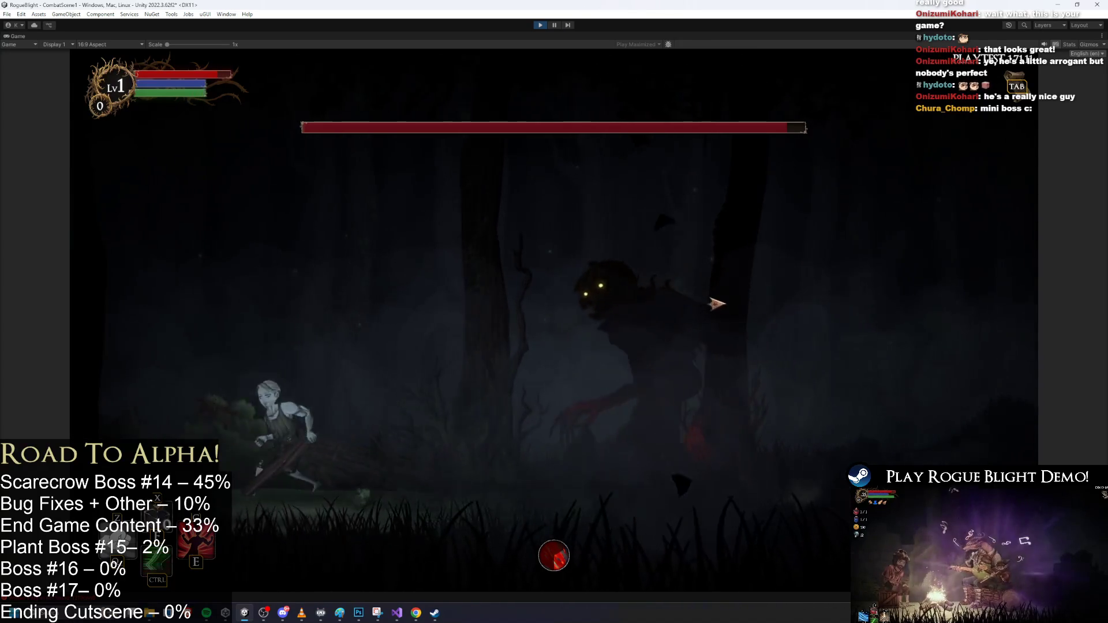
key(d)
key(a)
key(d)
key(space)
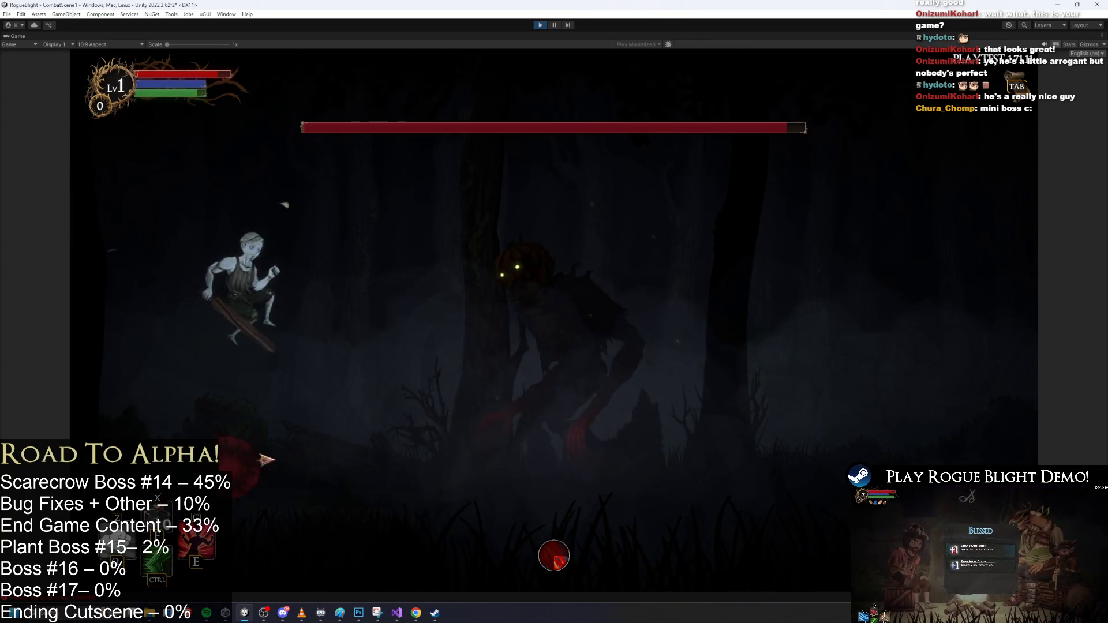
key(d)
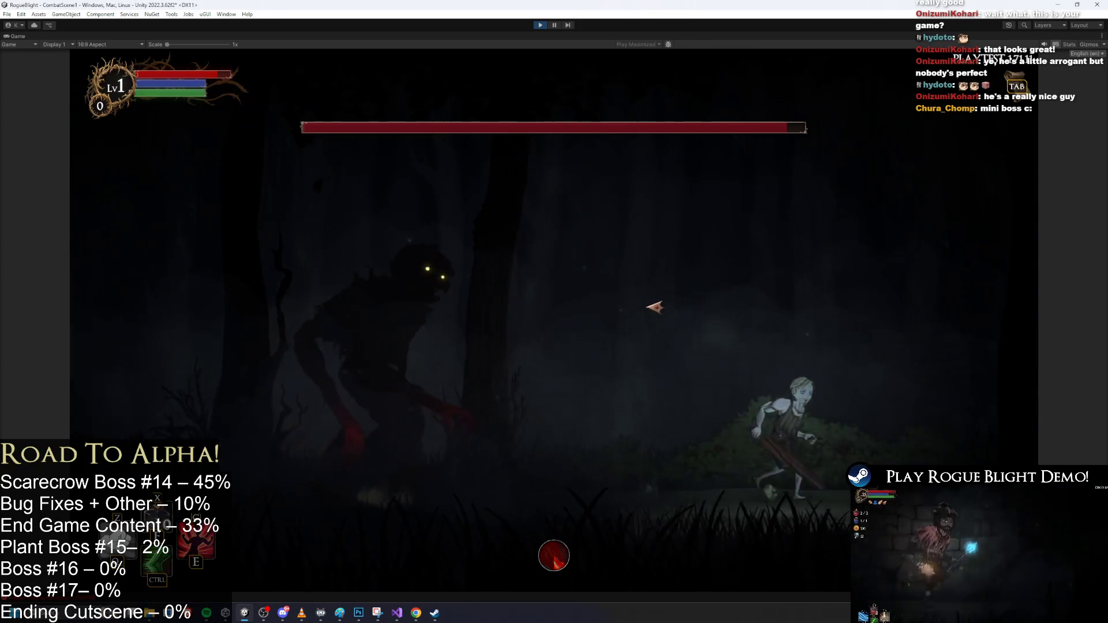
key(a)
key(space)
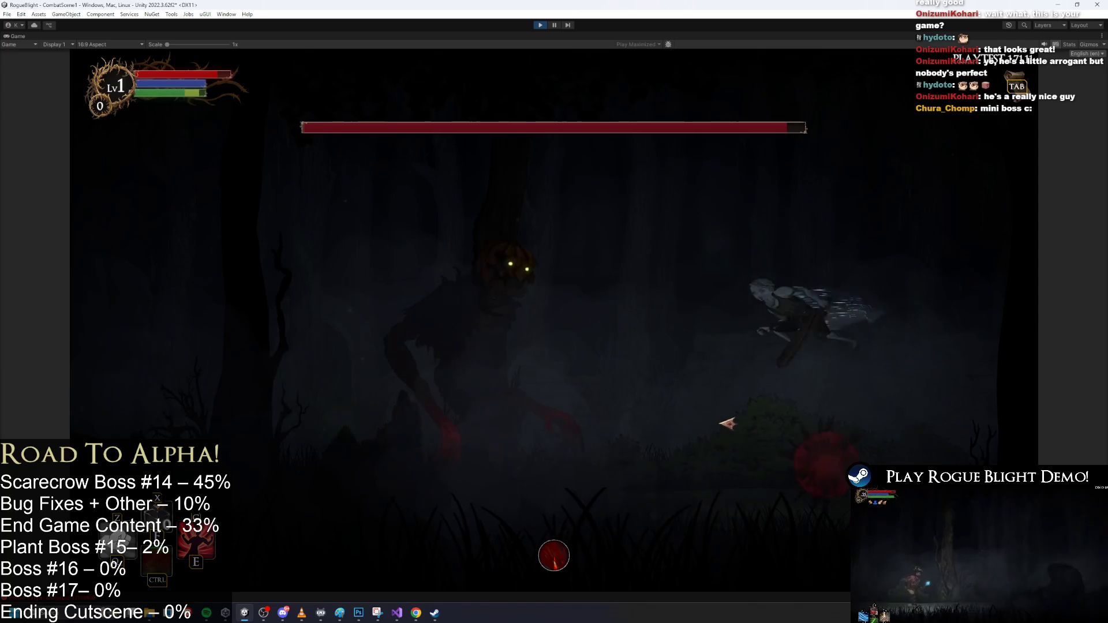
key(d)
key(a)
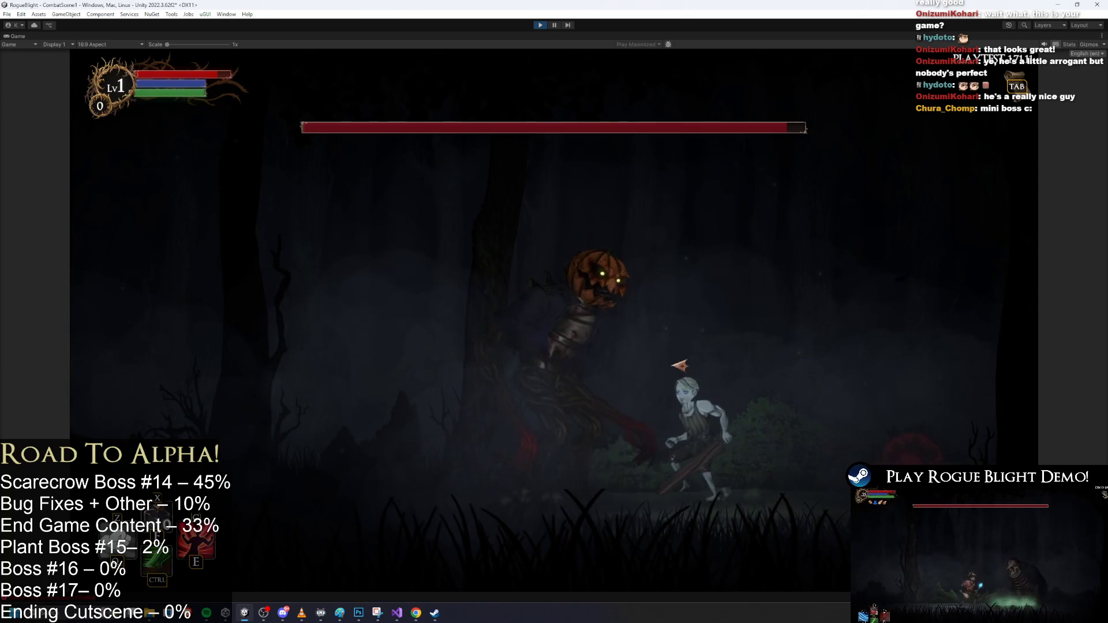
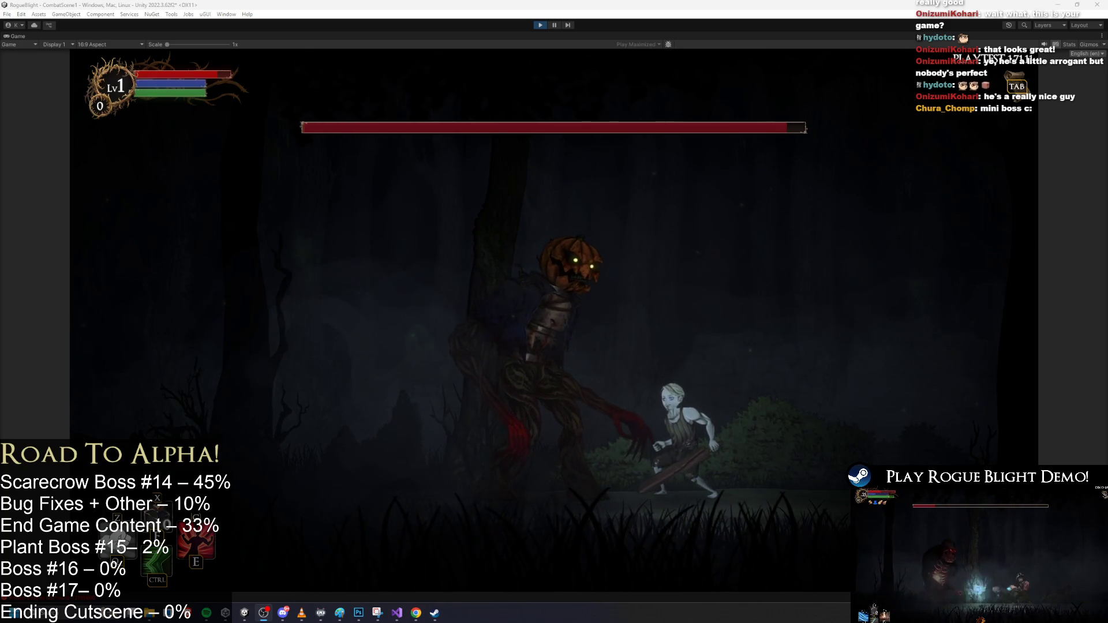
Attack the scarecrow boss and run left and back right, then exit Play mode with Ctrl+P
key(x)
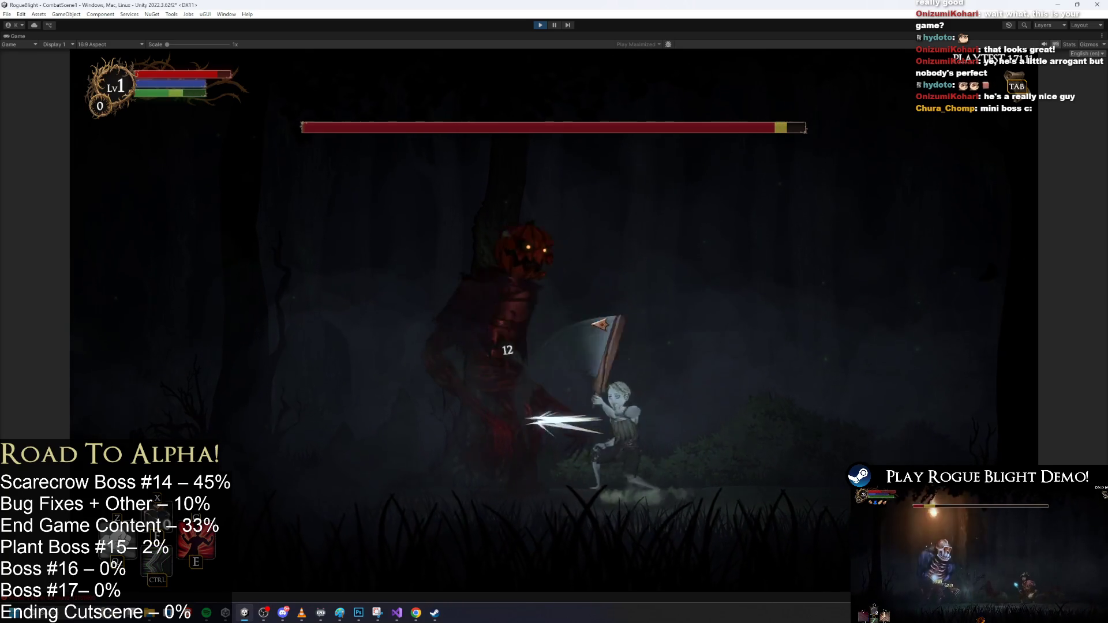
key(a)
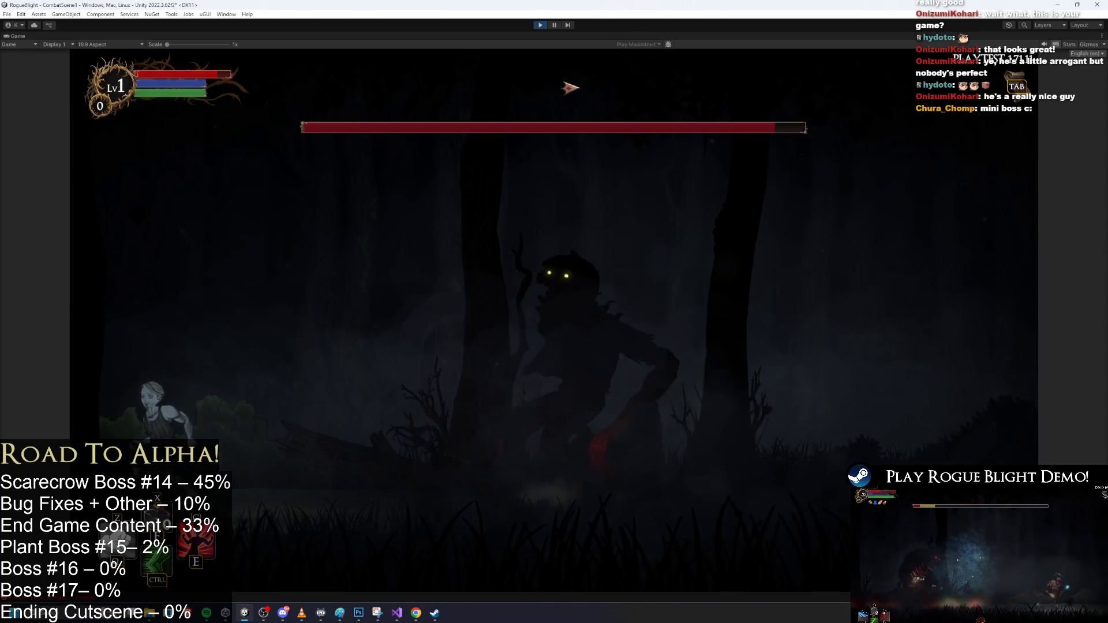
key(d)
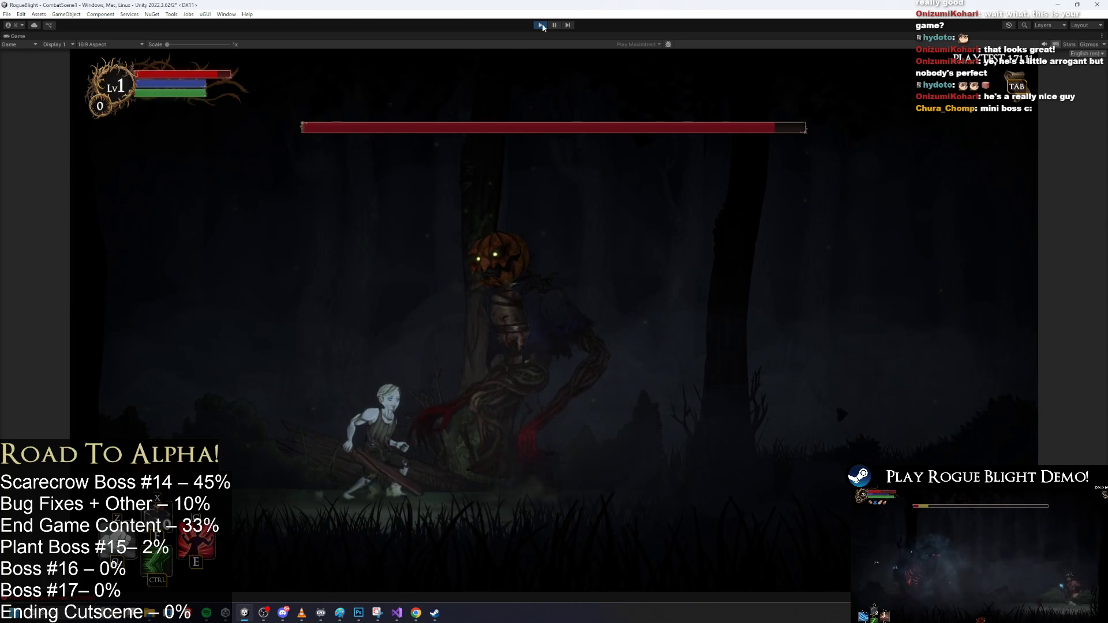
key(ctrl+p)
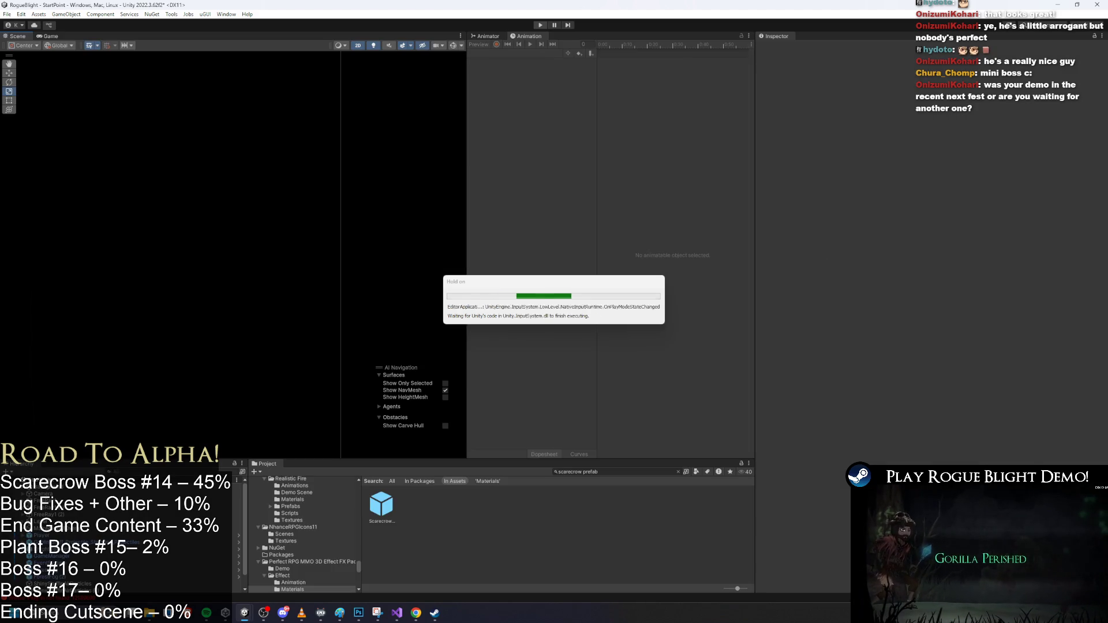
Open Scarecrow_prefab and inspect its Spike Spawner Thrown and PoisonCloud projectile entries
double_click(382, 505)
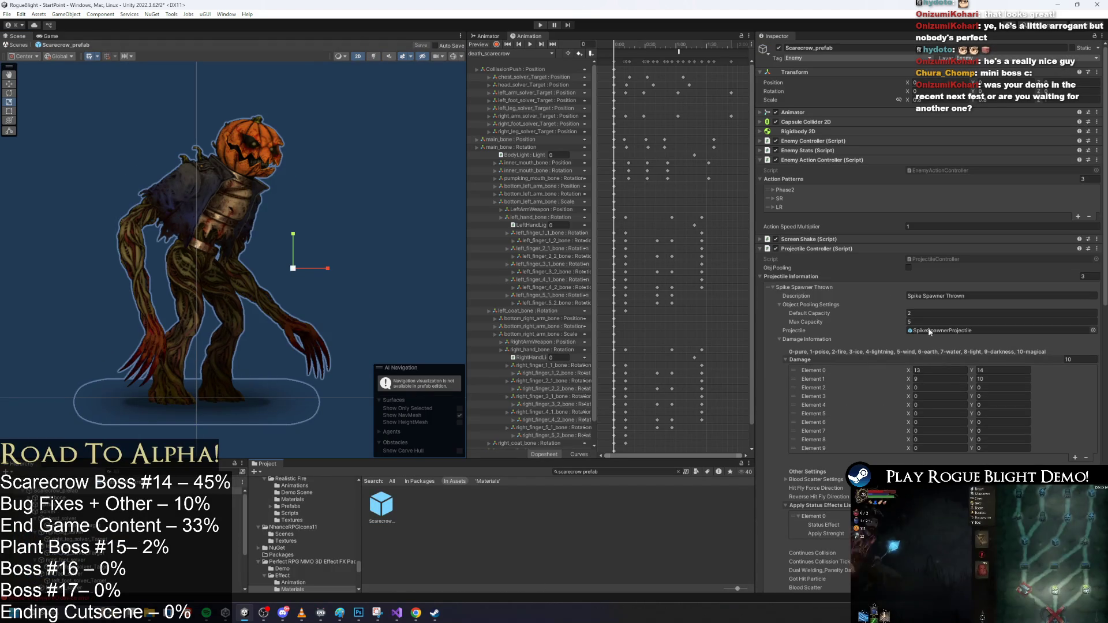
click(822, 286)
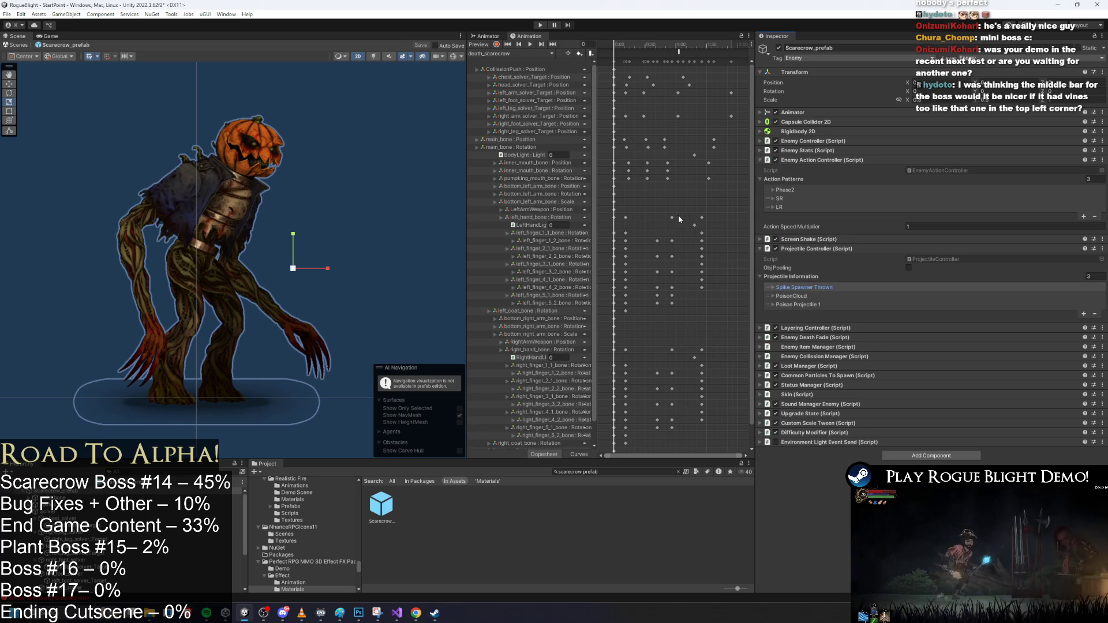
scroll(661, 213, down, 2)
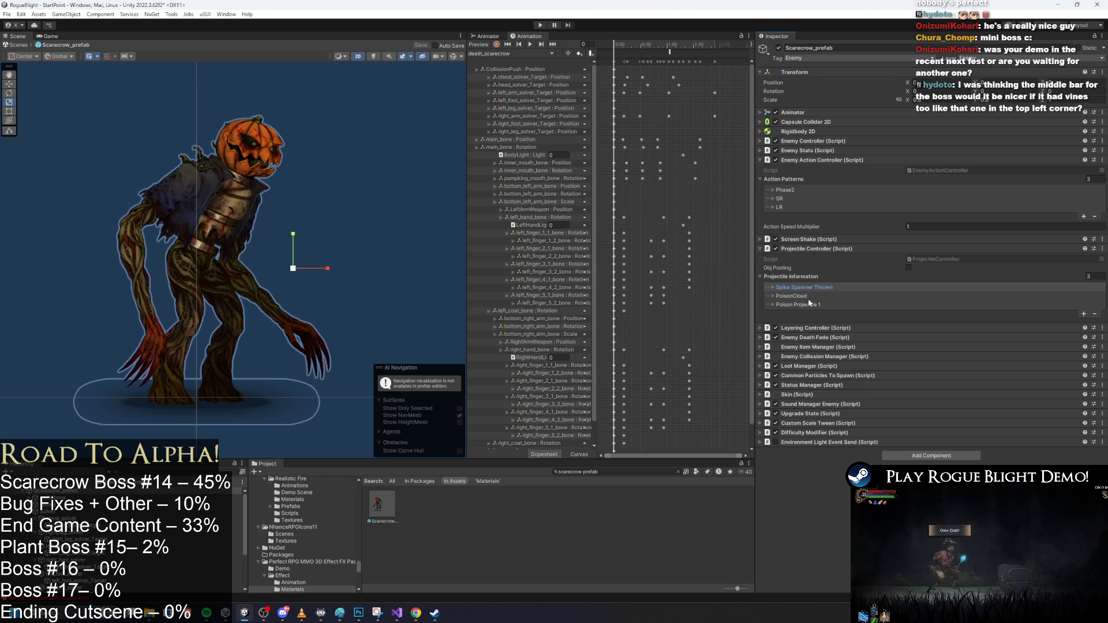
click(822, 296)
click(825, 298)
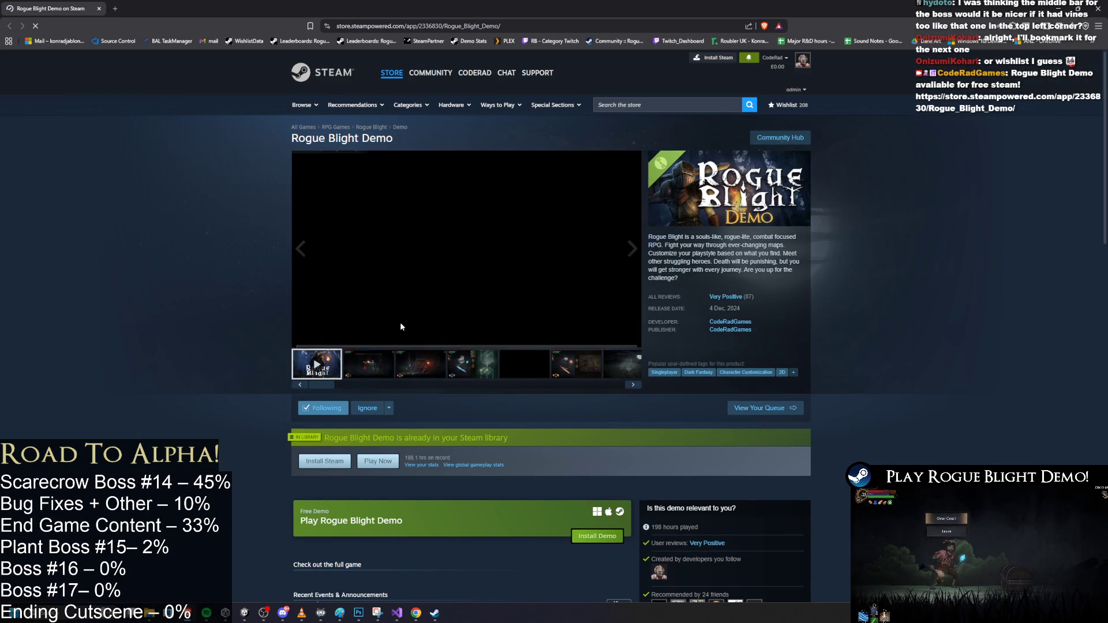
Browse the Rogue Blight Demo screenshots, including the equipment, inventory and moonlit castle shots
click(411, 365)
scroll(614, 351, down, 3)
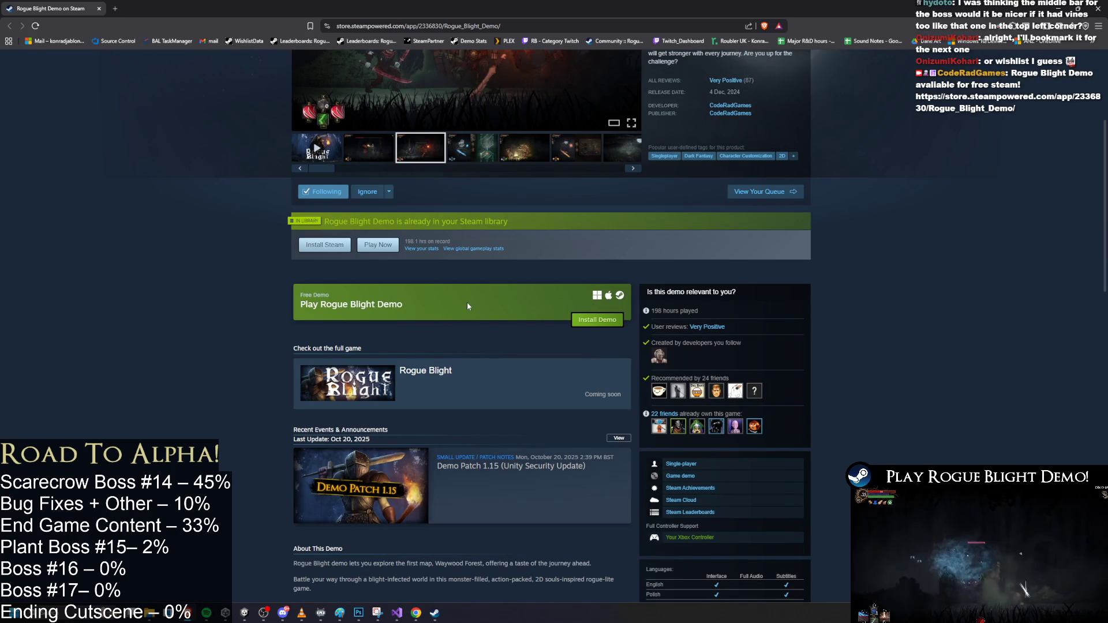
scroll(462, 306, down, 3)
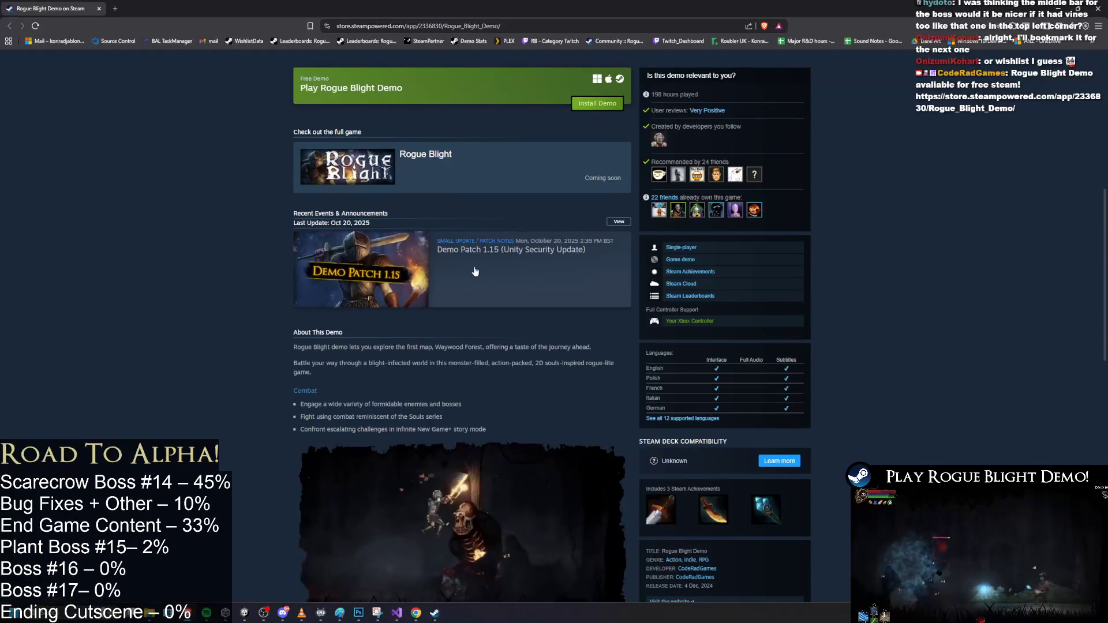
scroll(530, 266, up, 3)
scroll(566, 278, up, 3)
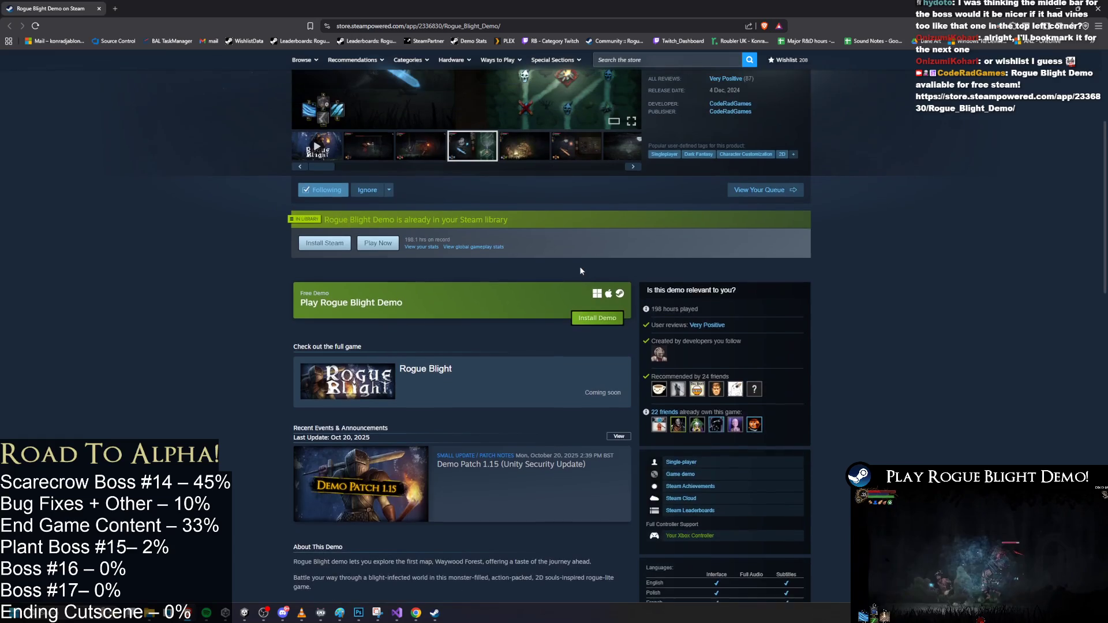
click(523, 328)
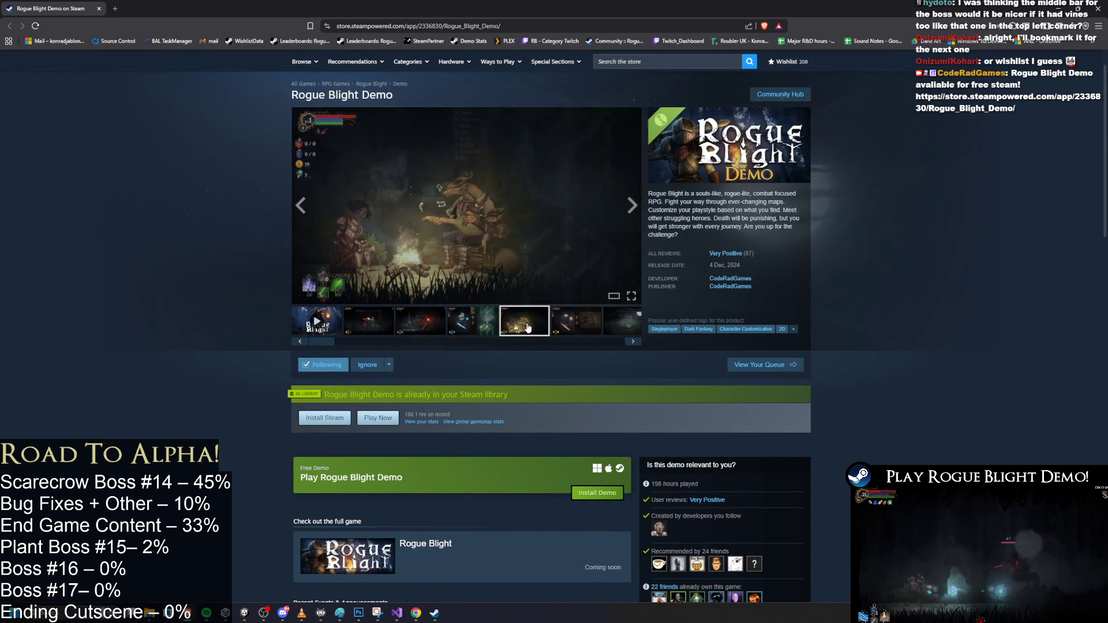
click(555, 320)
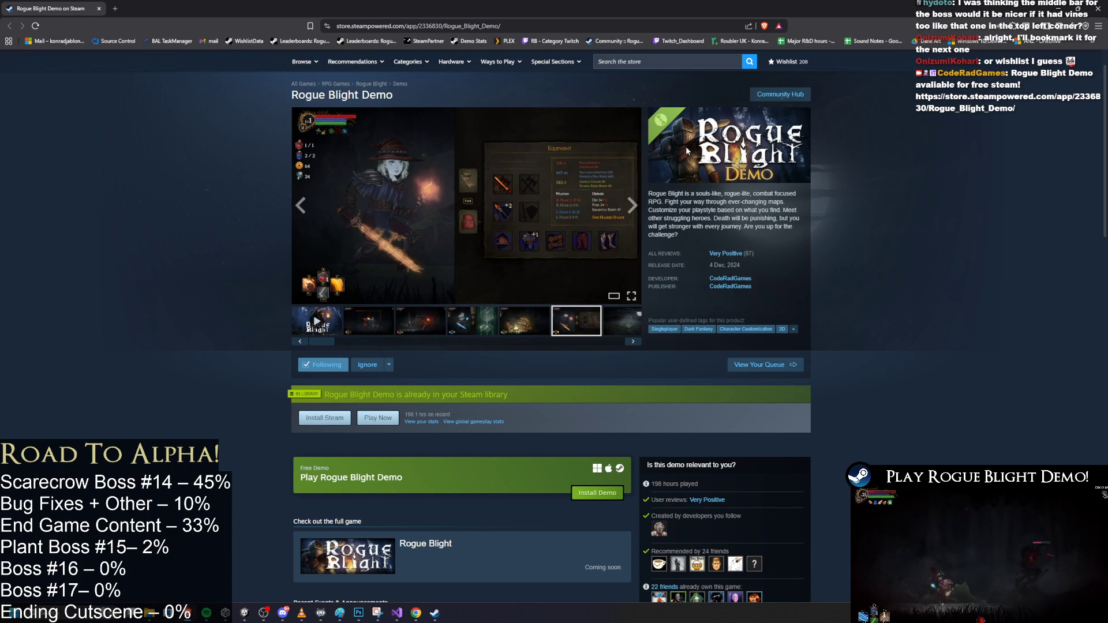
mouse_move(590, 342)
mouse_down()
mouse_move(500, 343)
mouse_move(620, 355)
mouse_up()
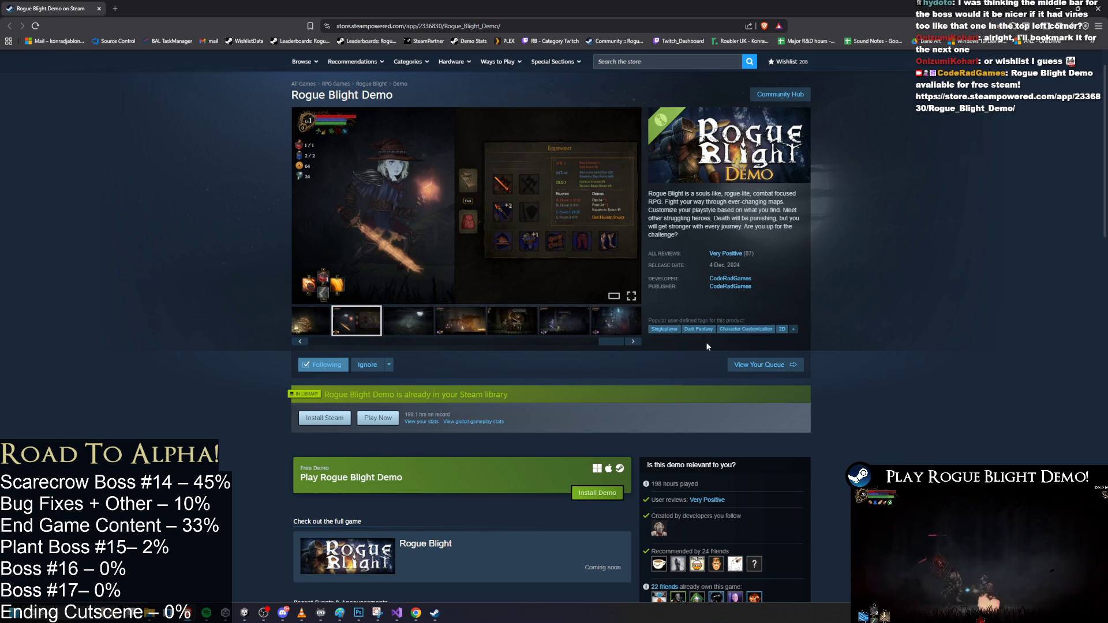
click(617, 324)
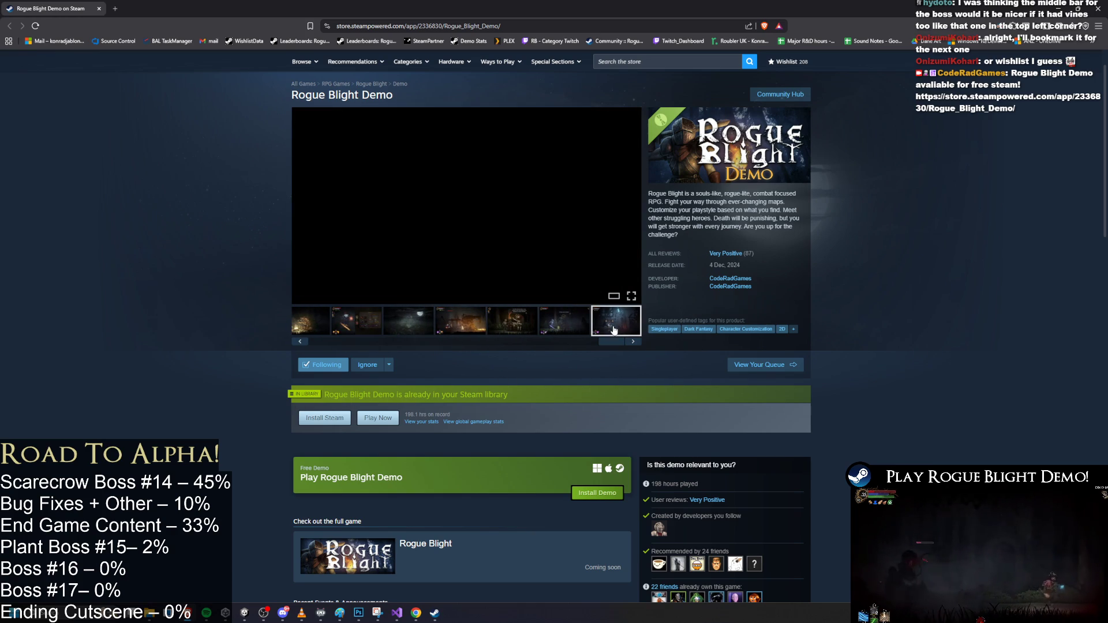
click(567, 321)
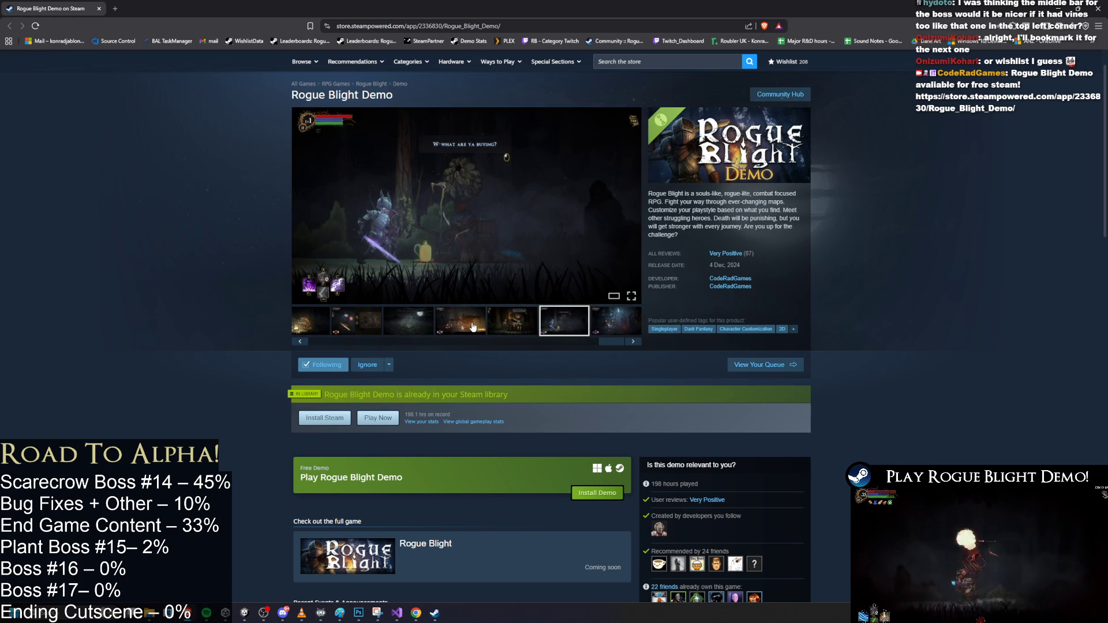
click(356, 326)
scroll(434, 357, up, 1)
drag(433, 383, 314, 385)
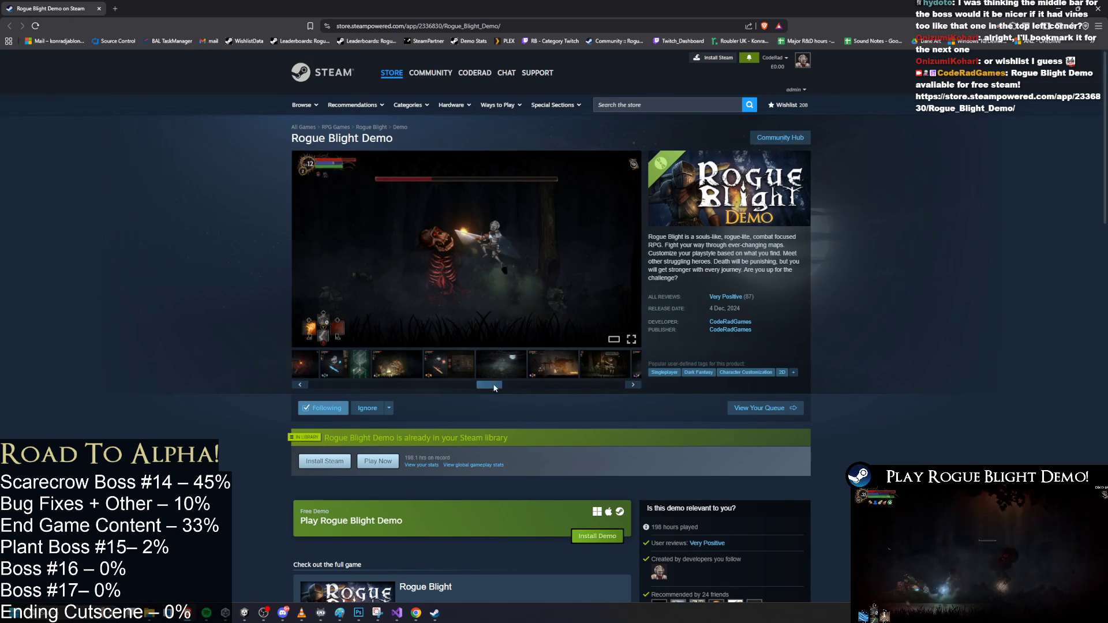
Visit and reload the CodeRadGames developer page, then return to the Unity editor
click(729, 322)
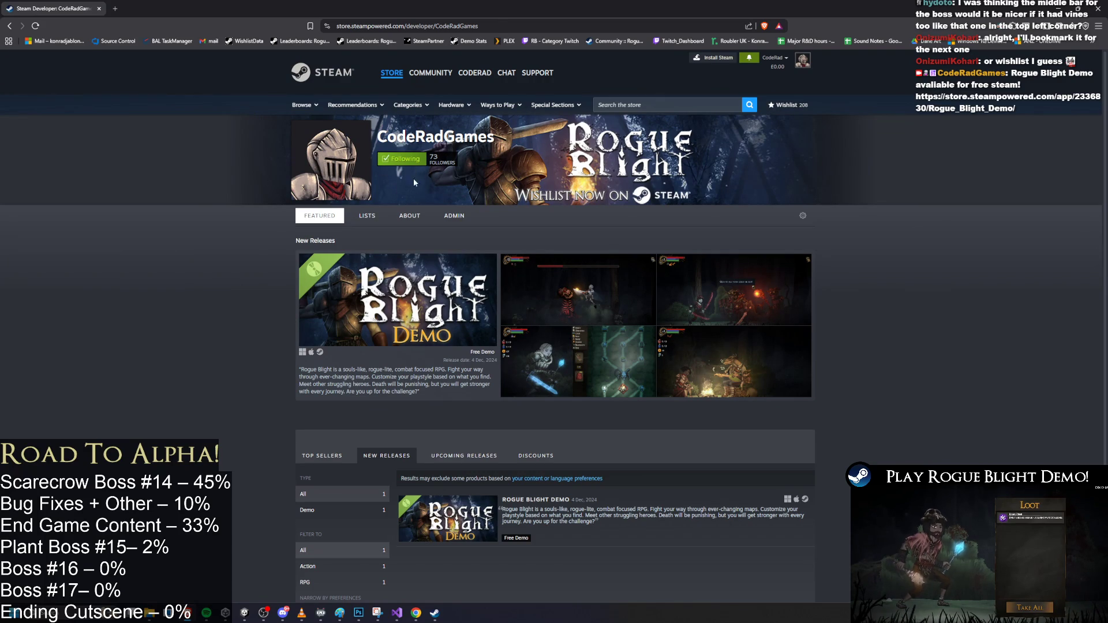
click(412, 193)
click(640, 300)
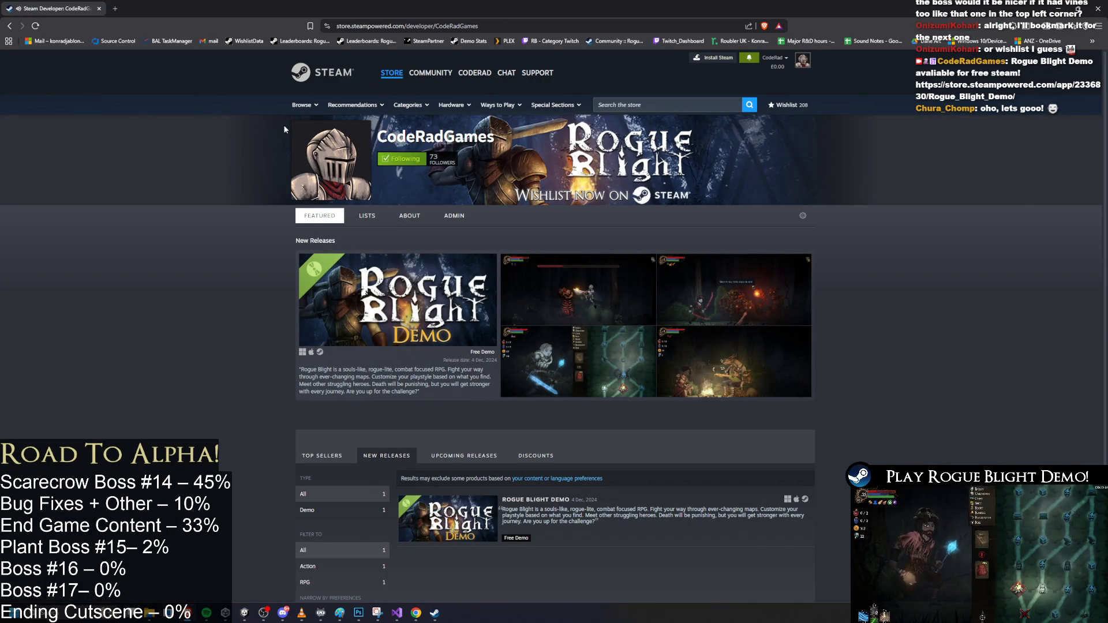
key(alt+Tab)
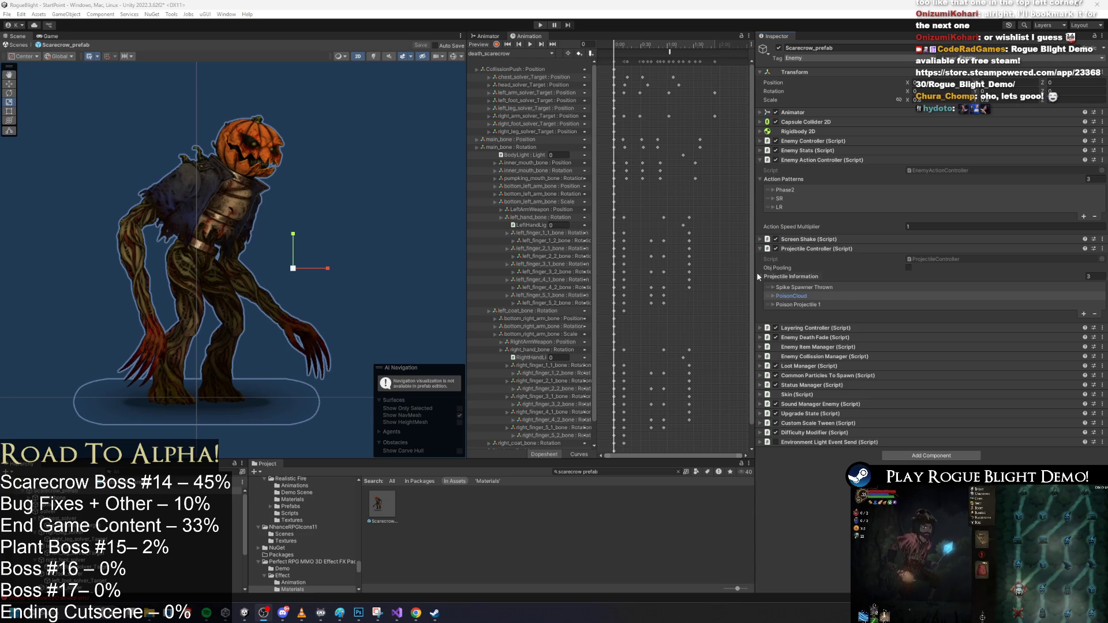
Check the PoisonCloud, Spike Spawner Thrown and Poison Projectile 1 projectile entries
click(815, 297)
click(815, 294)
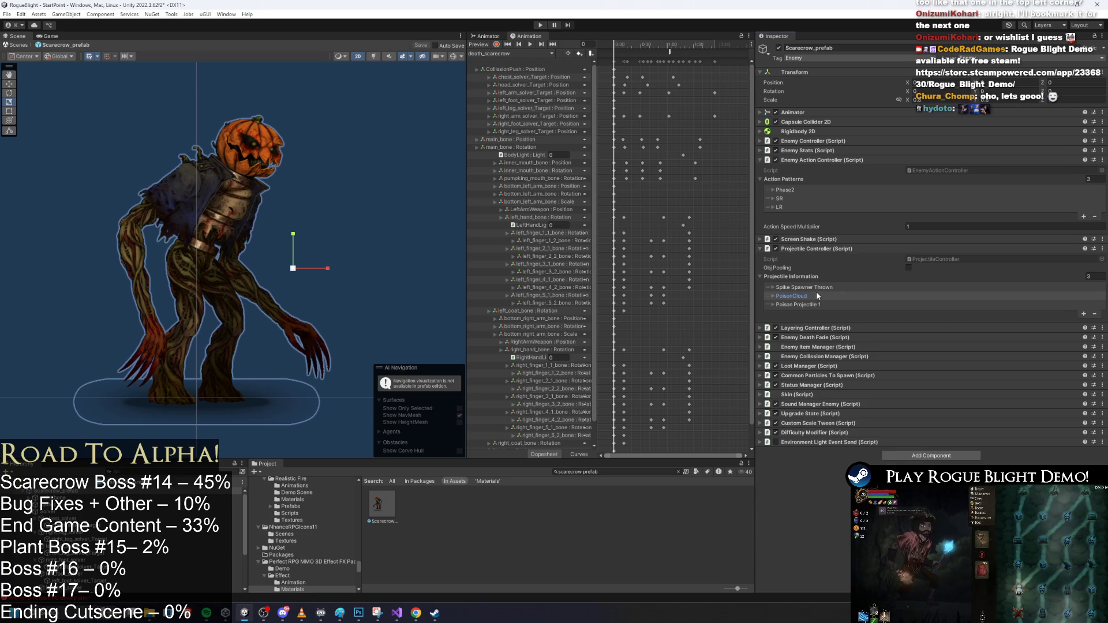
click(814, 292)
click(816, 293)
click(819, 286)
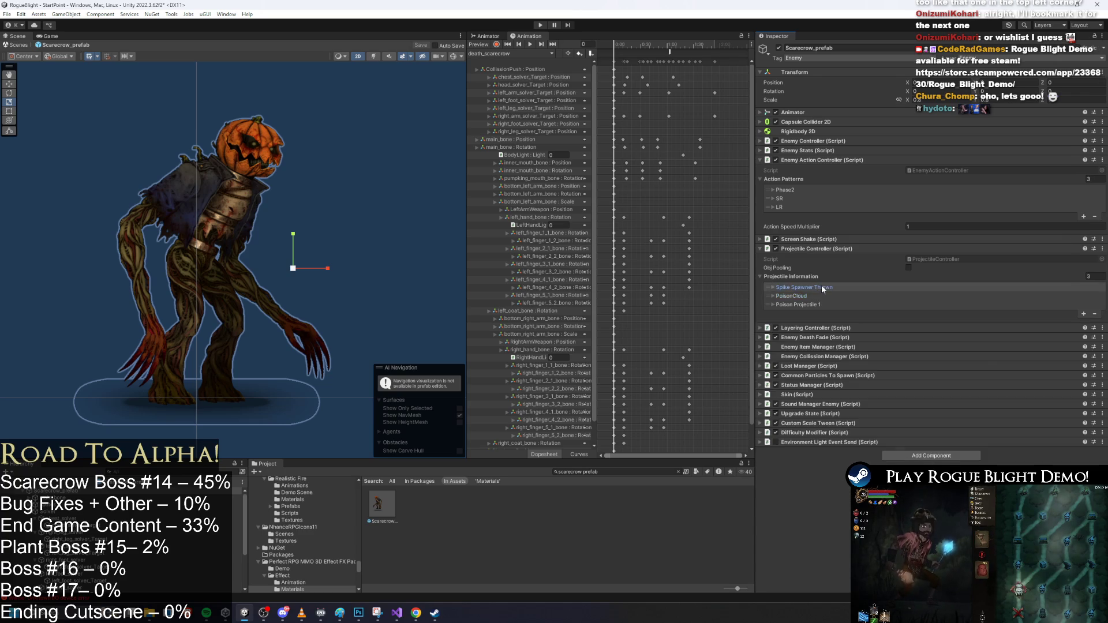
click(821, 286)
click(802, 304)
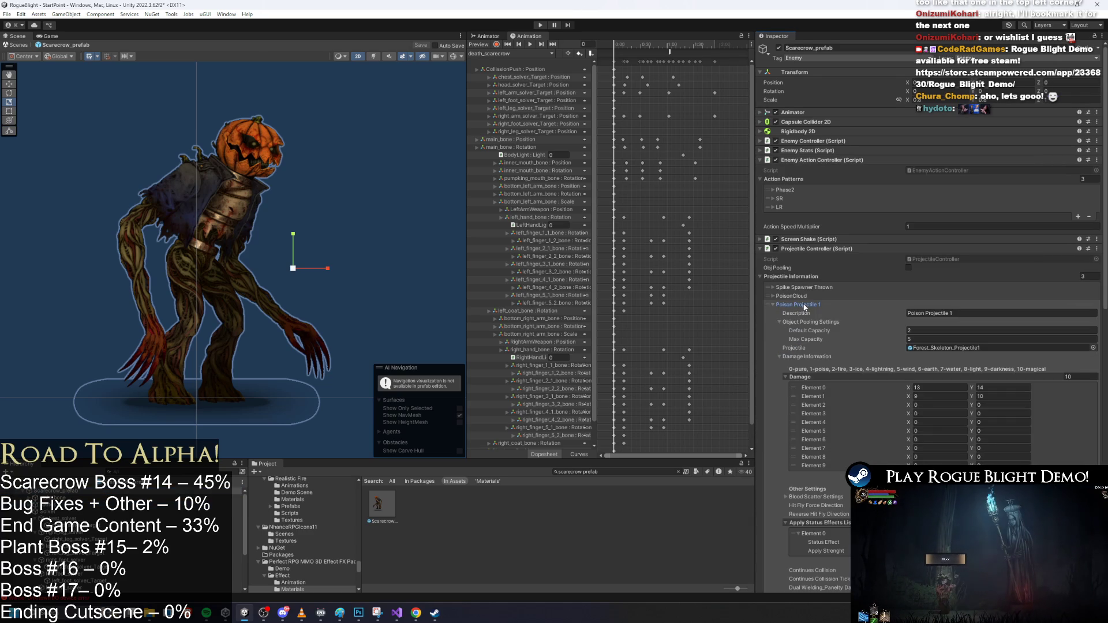
click(804, 304)
click(805, 288)
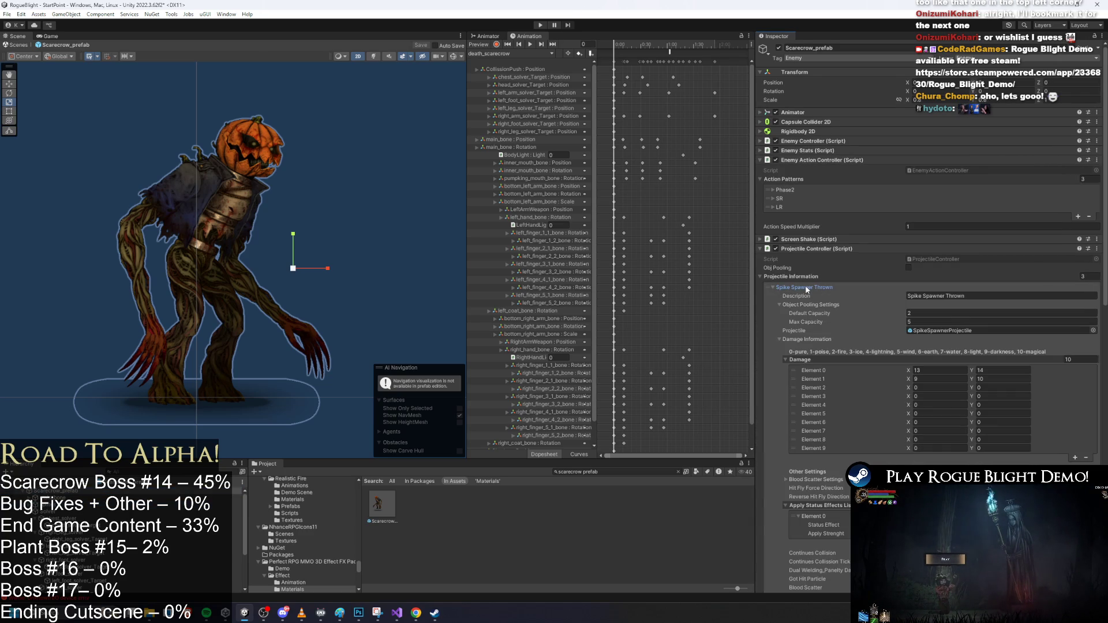
click(806, 289)
Remove the PoisonCloud and Poison Projectile 1 entries, leaving Spike Spawner Thrown expanded
click(788, 298)
click(789, 298)
click(771, 298)
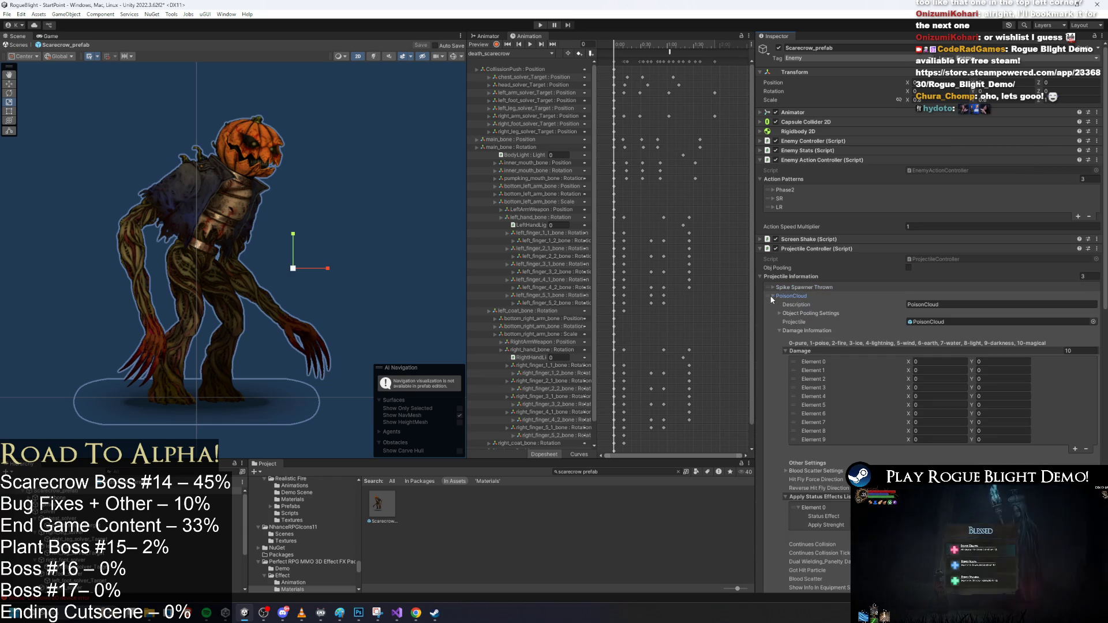
click(770, 296)
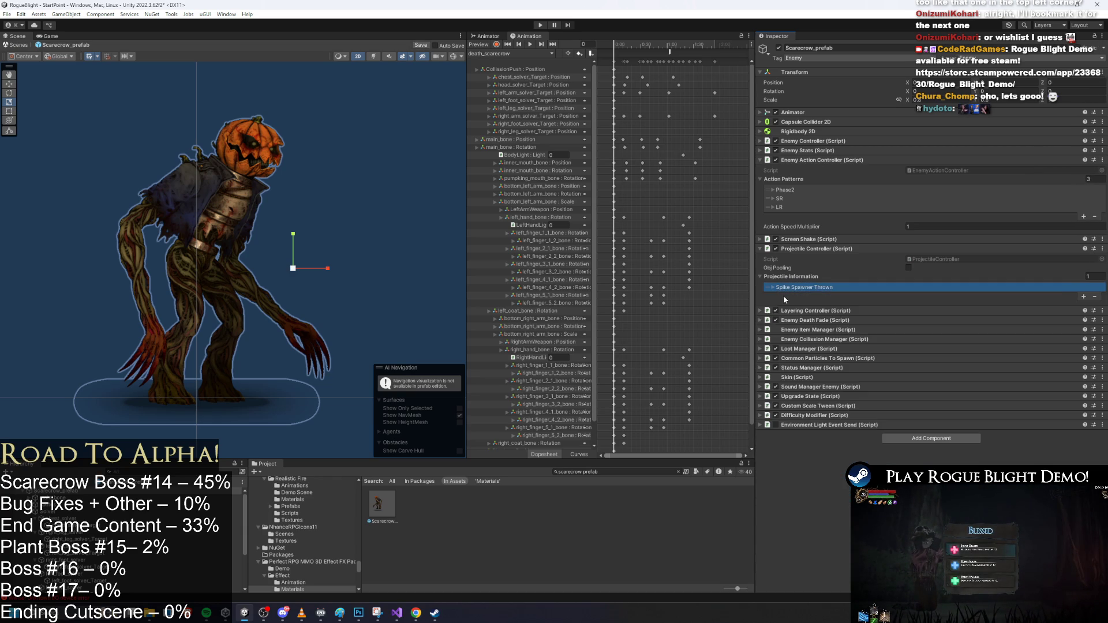
click(807, 288)
Set the spike projectile's Gravity Scale to 0.4 and Velocity to (1, -0.25), then start playtesting
scroll(899, 339, down, 1)
scroll(899, 338, down, 4)
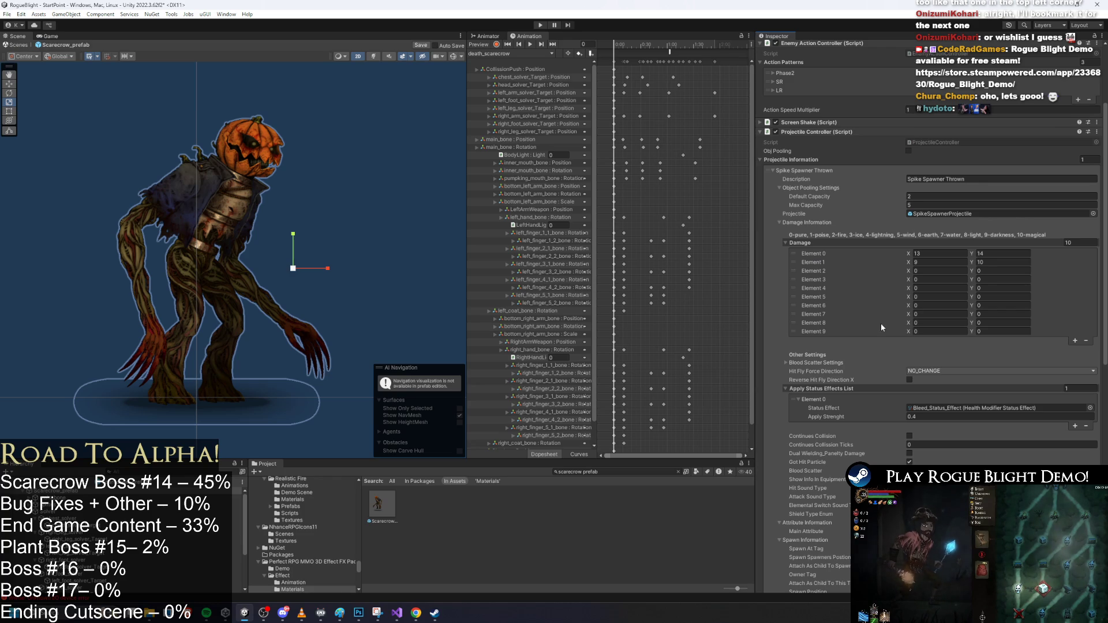
scroll(882, 320, down, 8)
double_click(927, 442)
text(0.6)
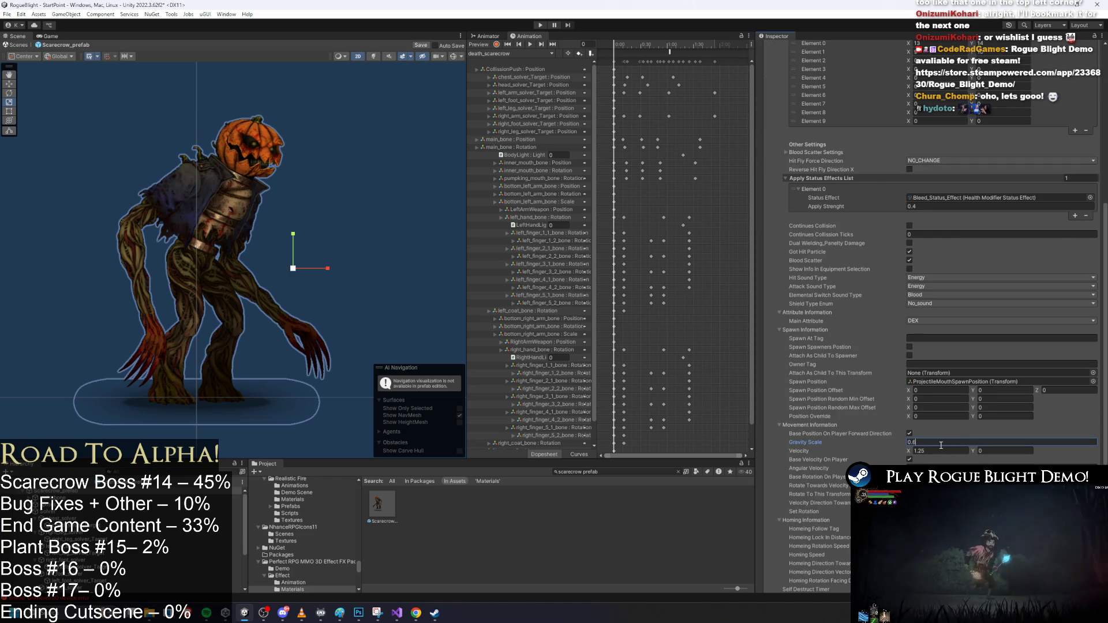
click(962, 450)
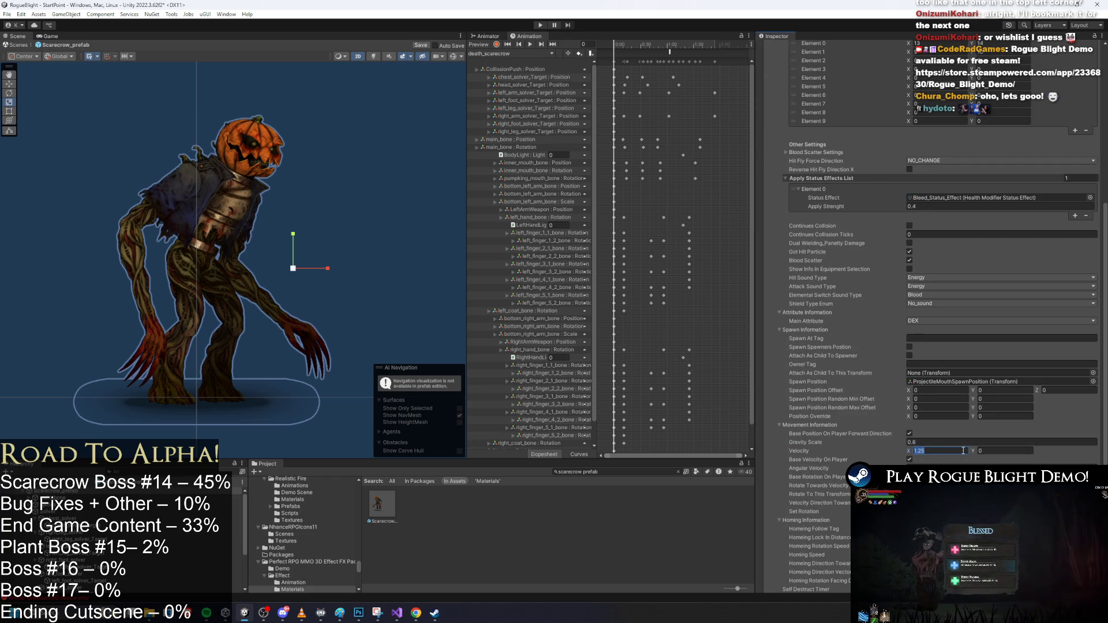
text(1)
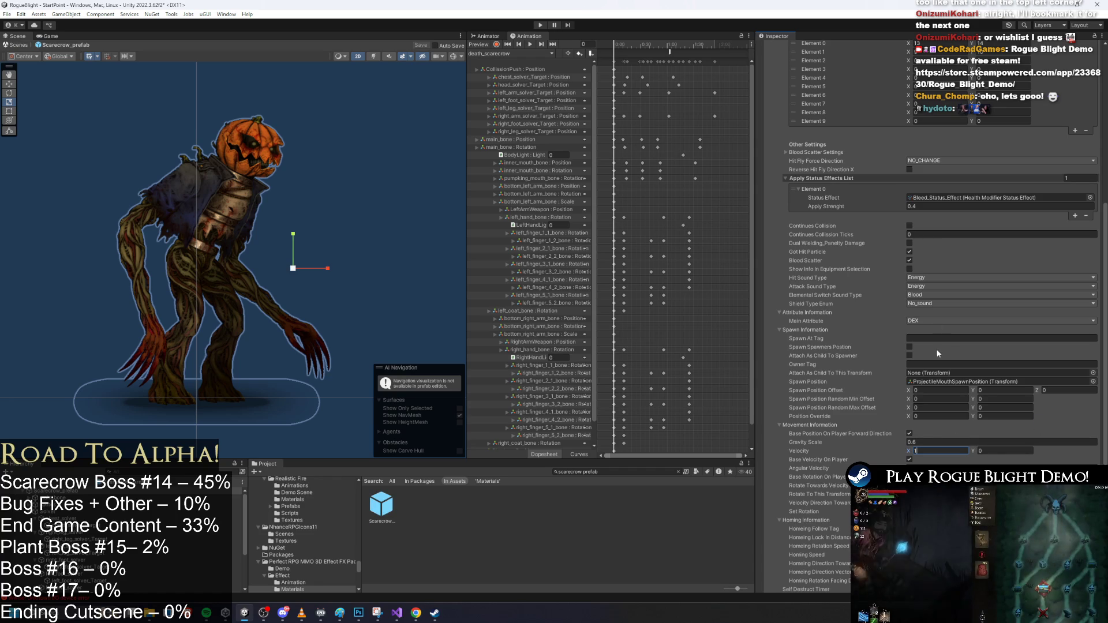
click(913, 443)
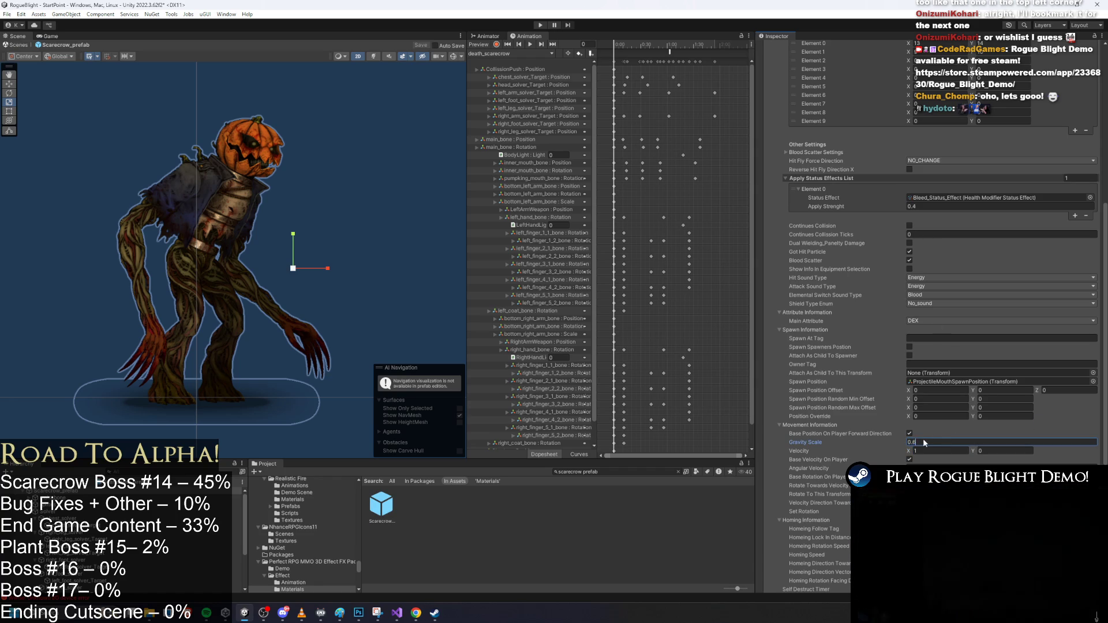
text(4)
click(990, 450)
text(-0.25)
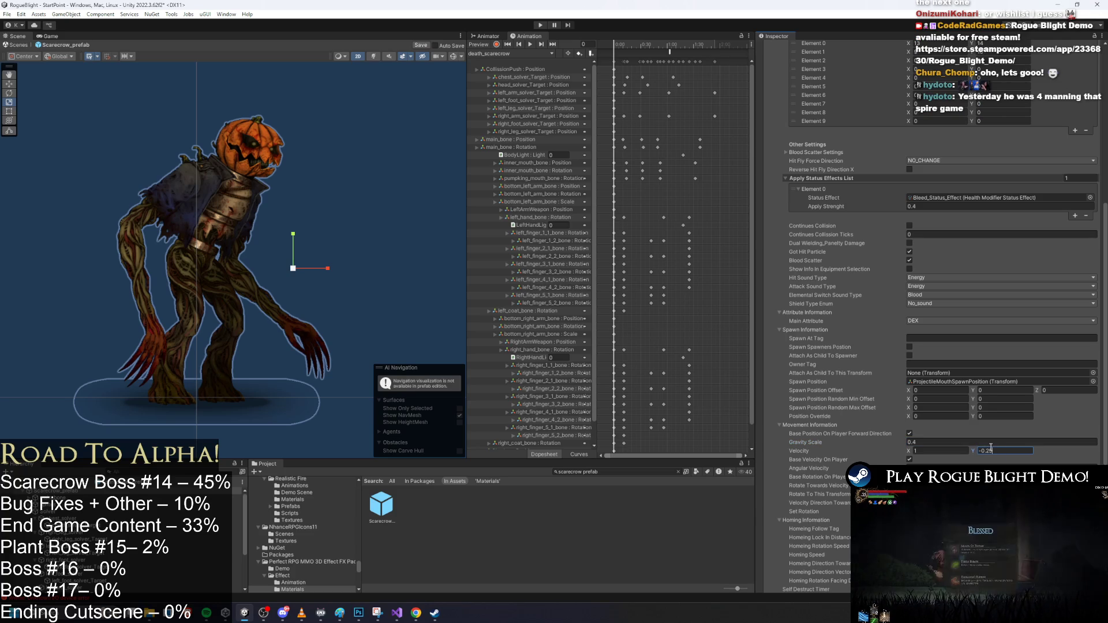
click(541, 26)
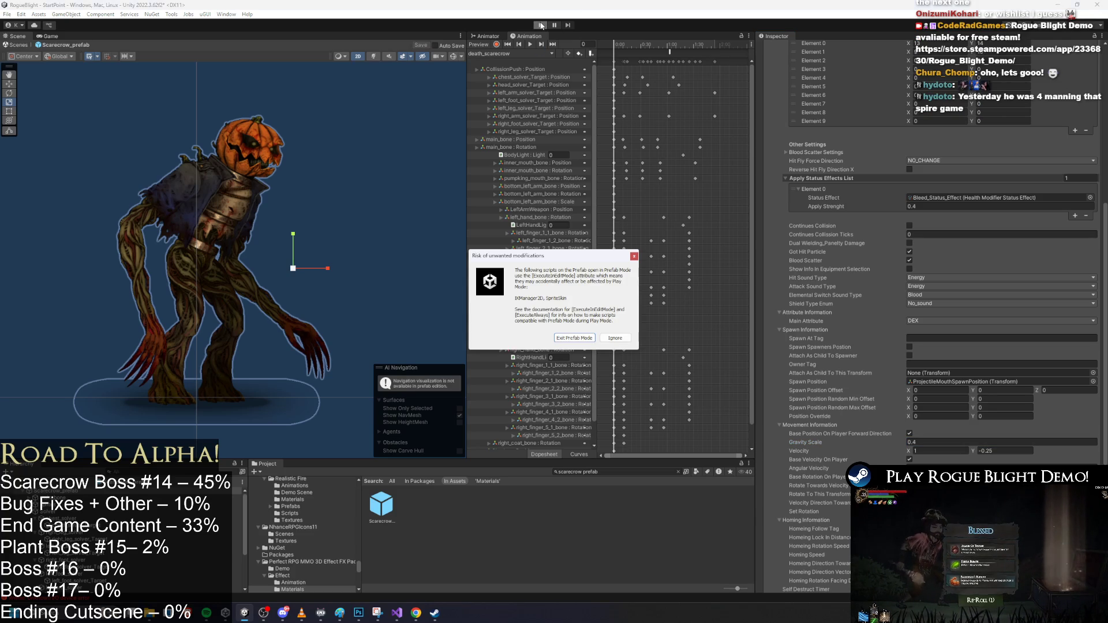
key(Return)
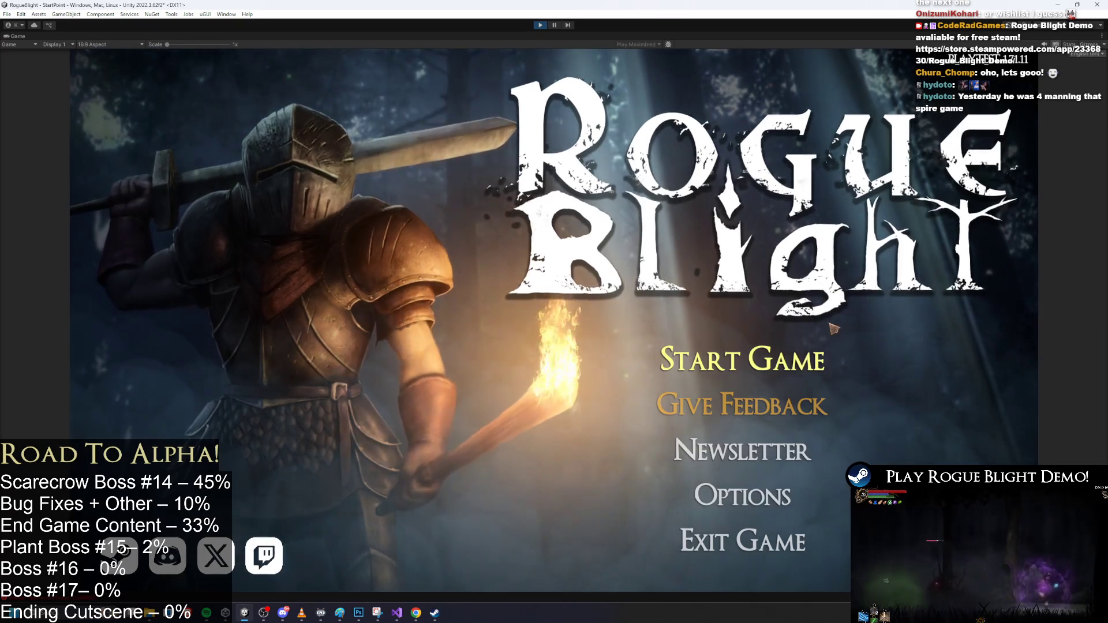
Load the first save slot and start fighting the scarecrow boss, jumping over its orbs
click(739, 363)
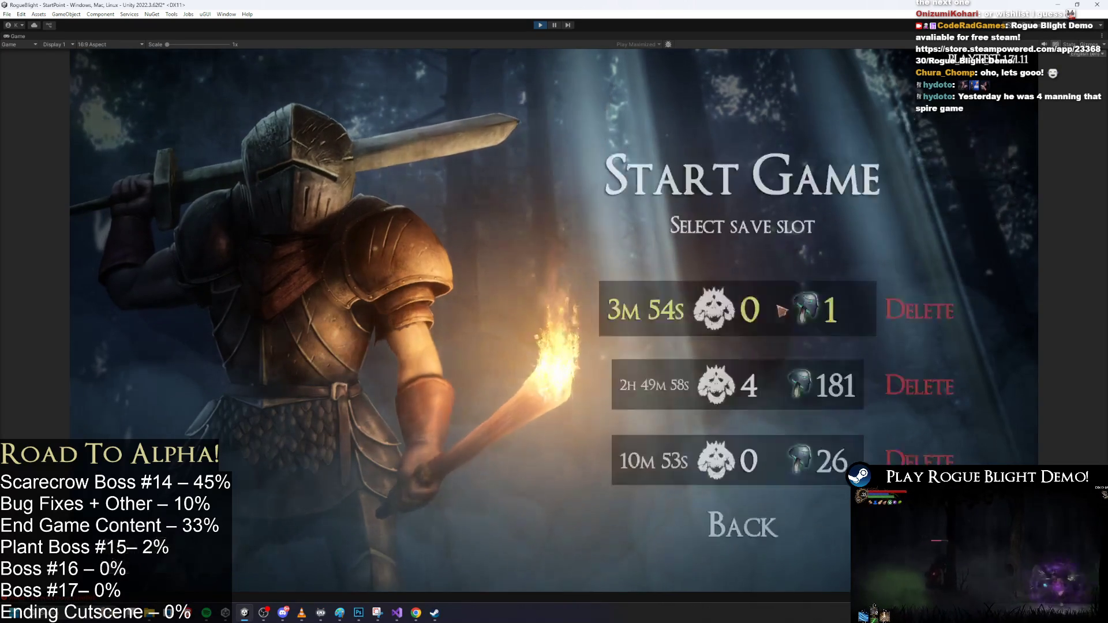
click(779, 319)
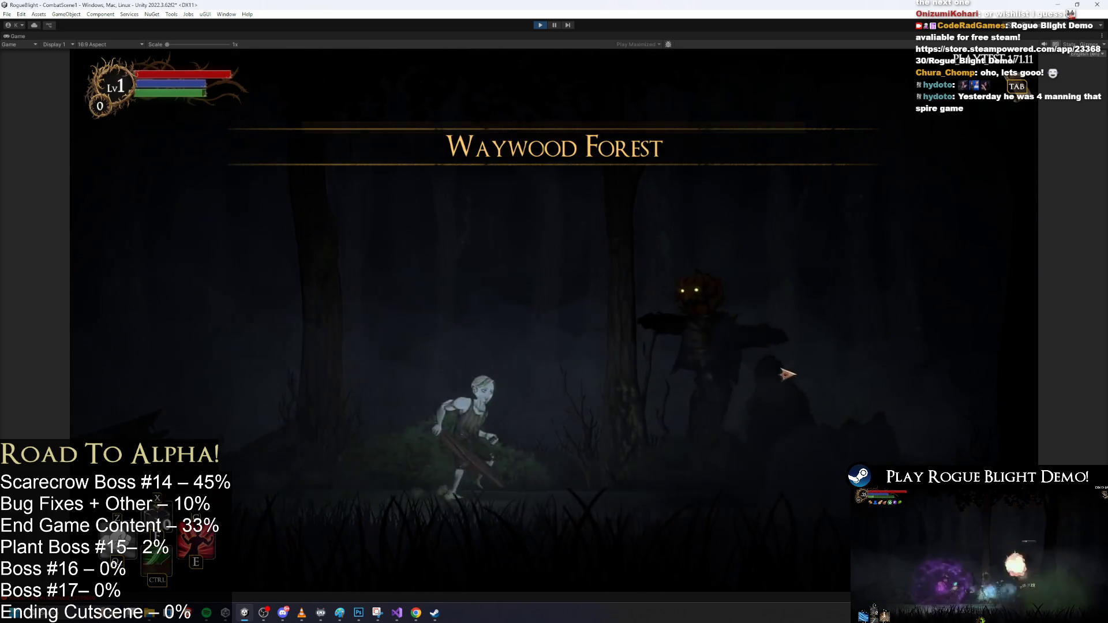
click(798, 364)
key(a)
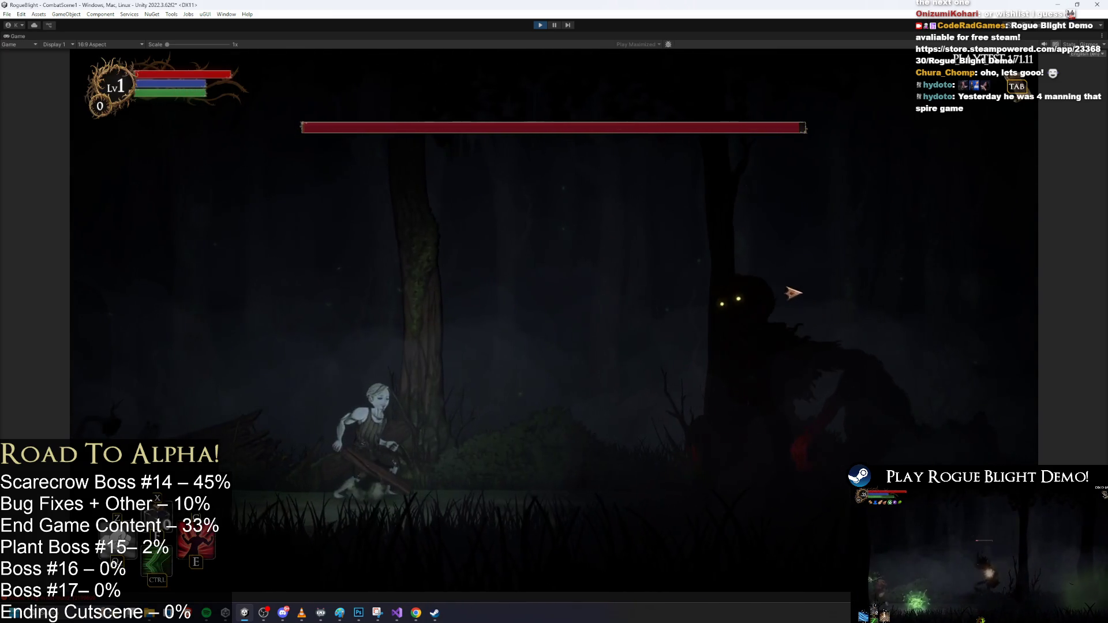
key(space)
click(730, 297)
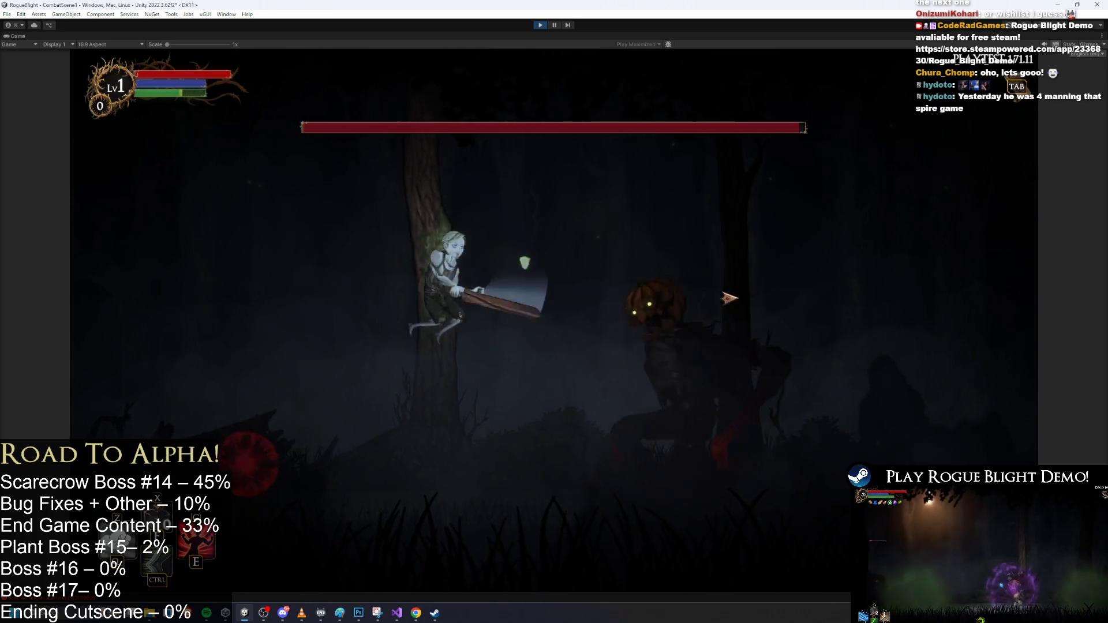
key(space)
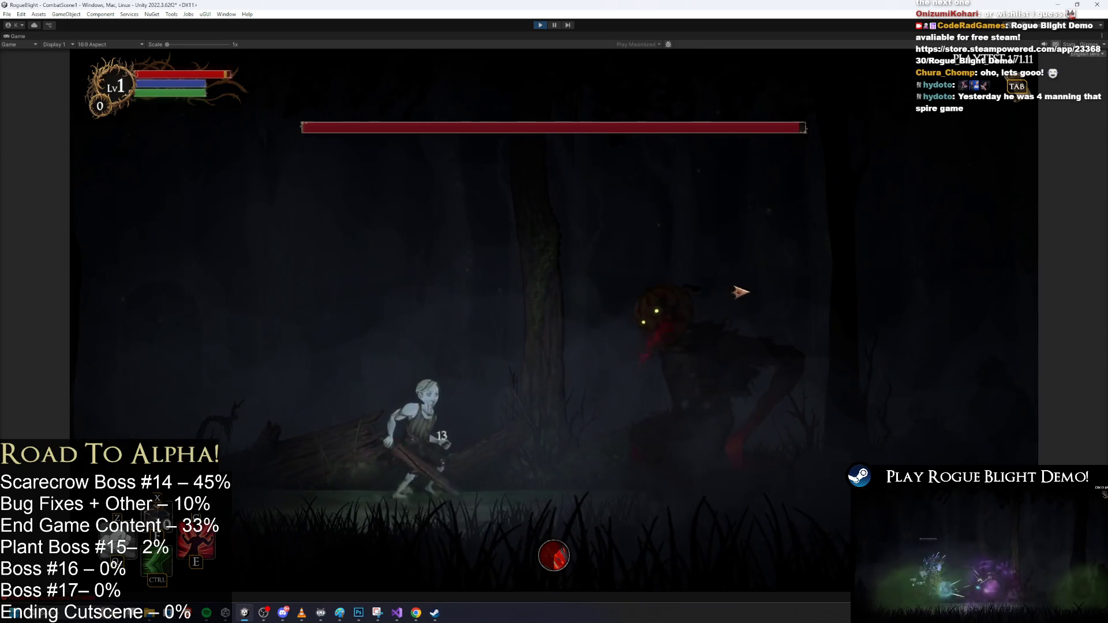
key(a)
key(space)
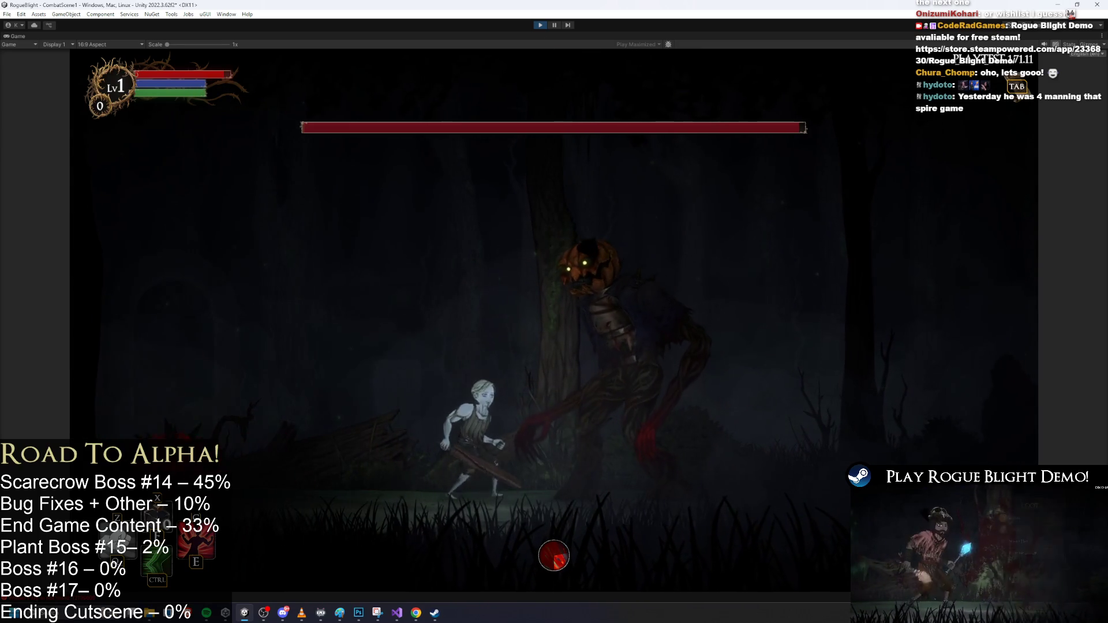
key(a)
key(d)
key(a)
key(d)
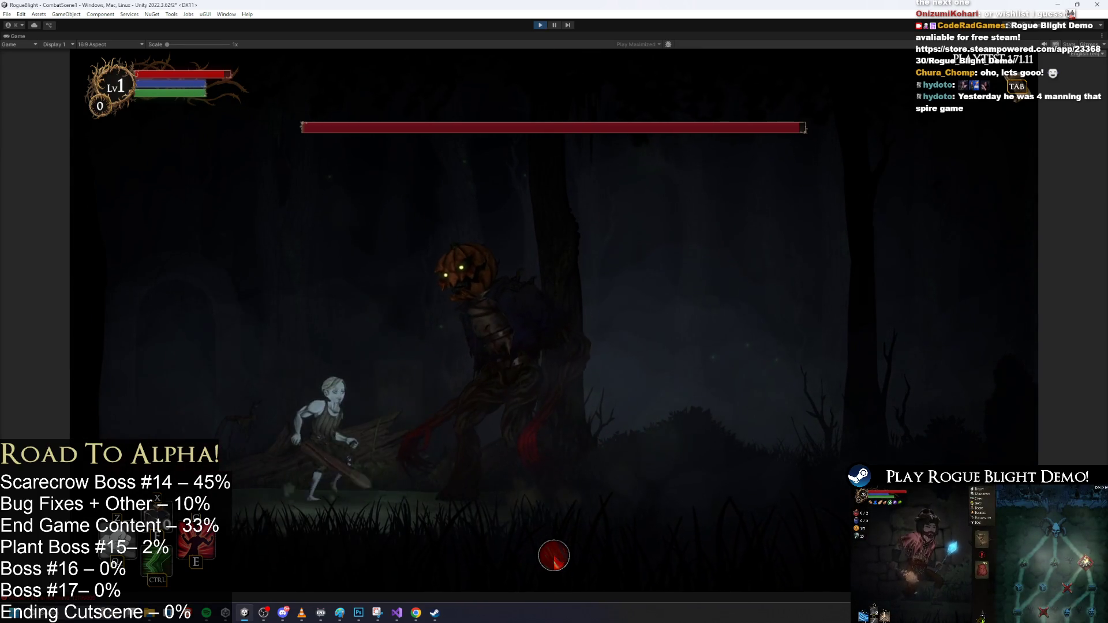
key(d)
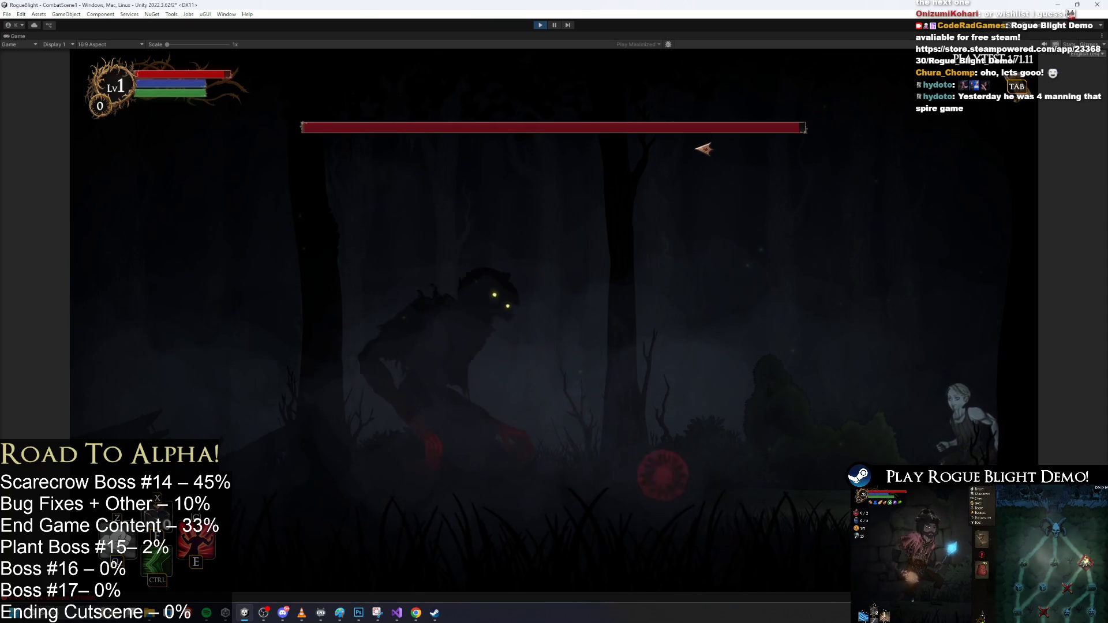
Keep running past the boss, jumping and attacking while dodging its projectiles
key(a)
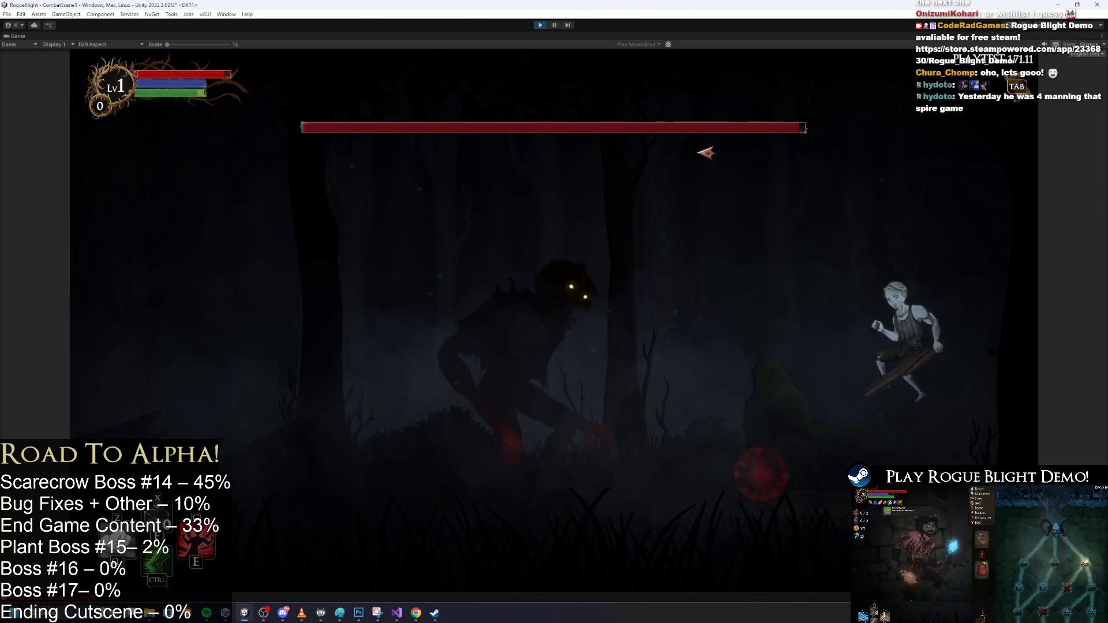
key(a)
key(a)
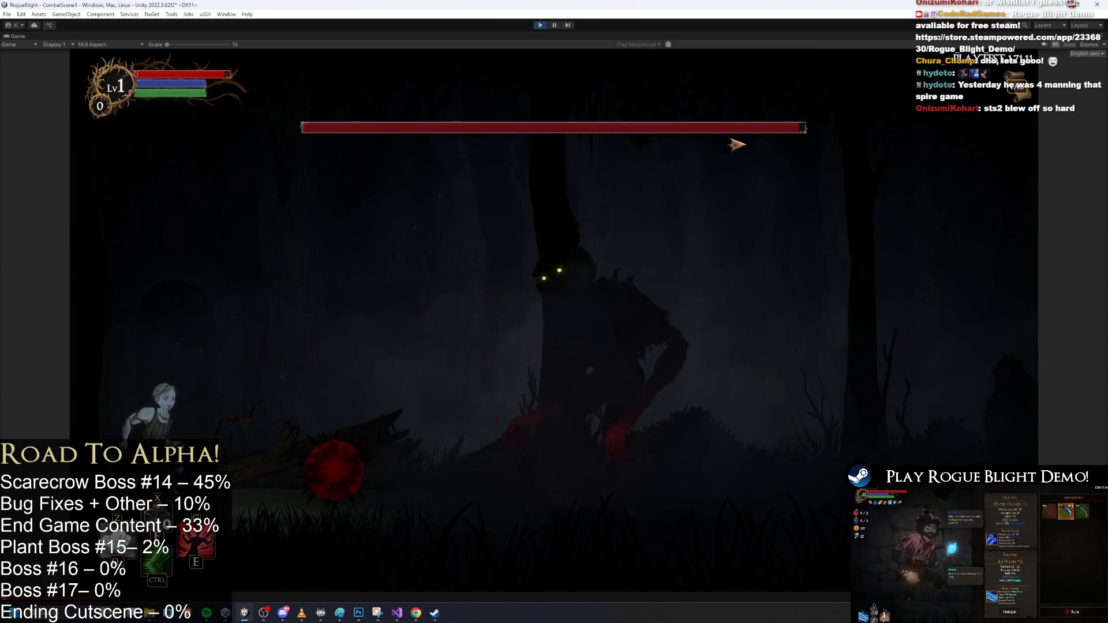
key(d)
key(d)
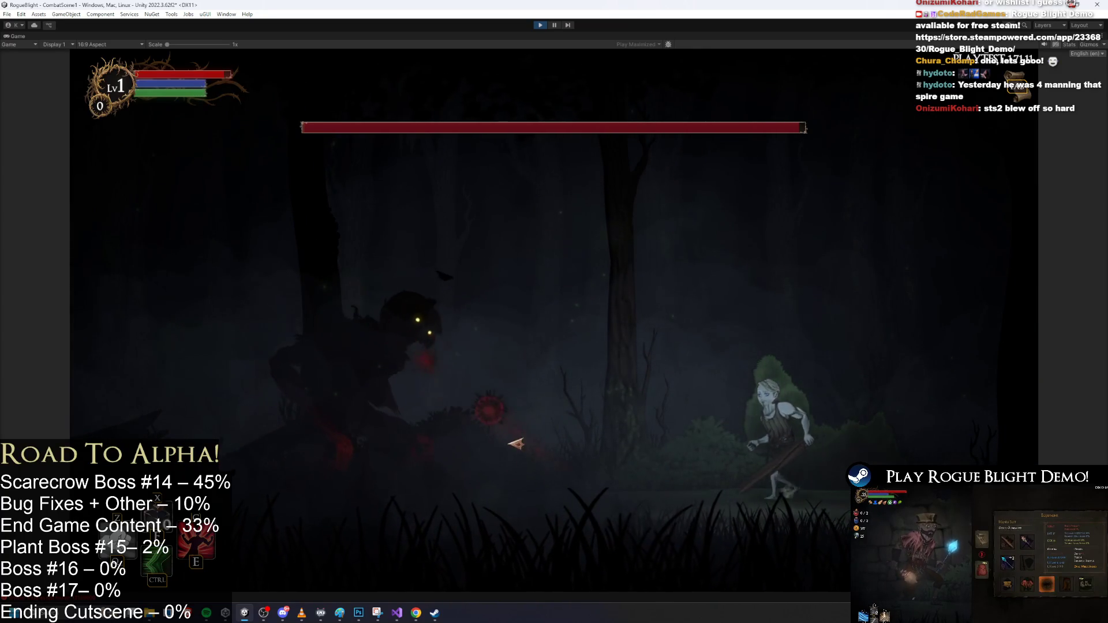
key(d)
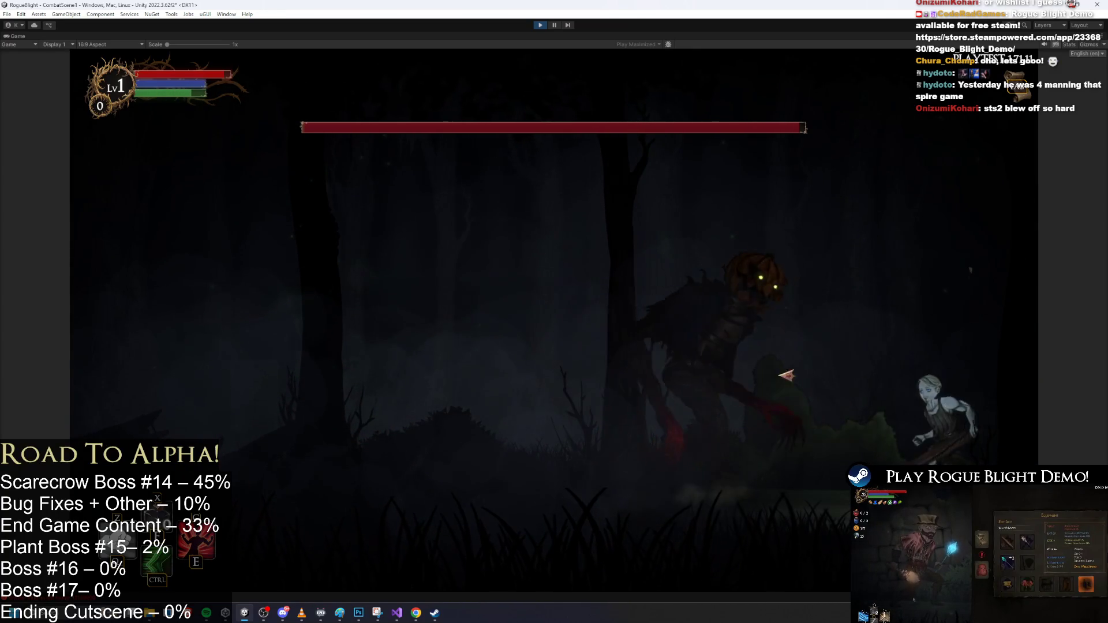
key(a)
key(a)
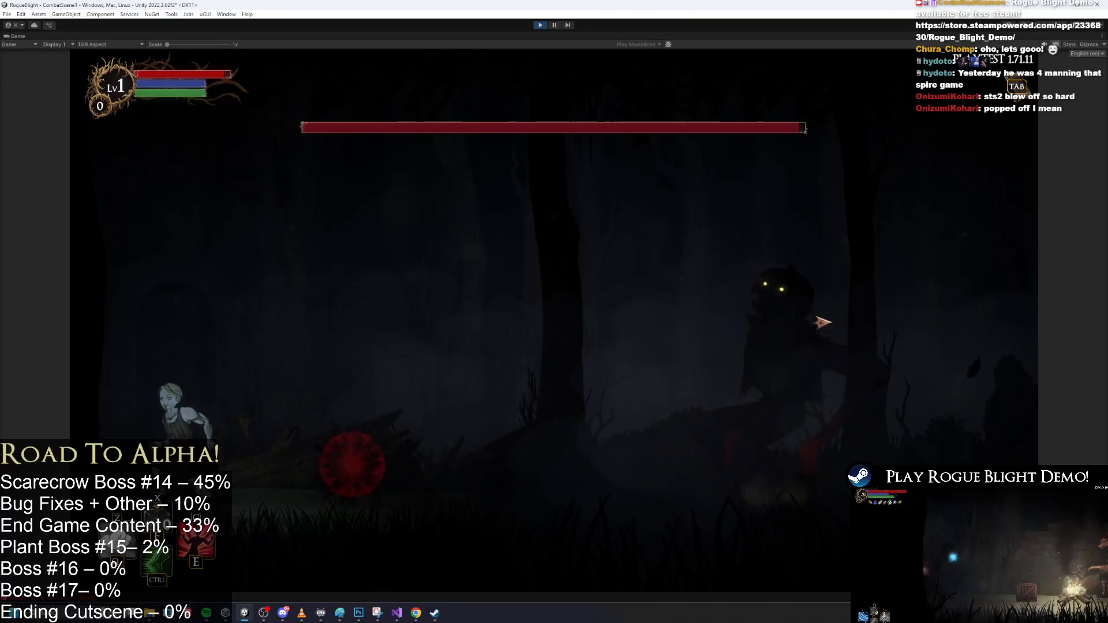
key(space)
key(space)
click(813, 328)
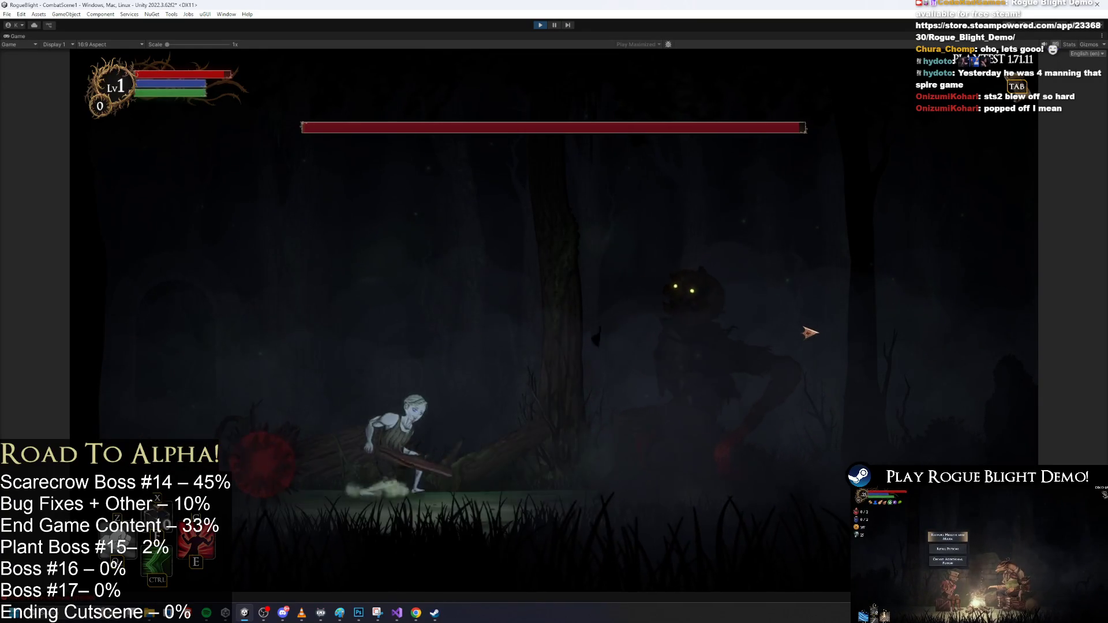
key(space)
key(d)
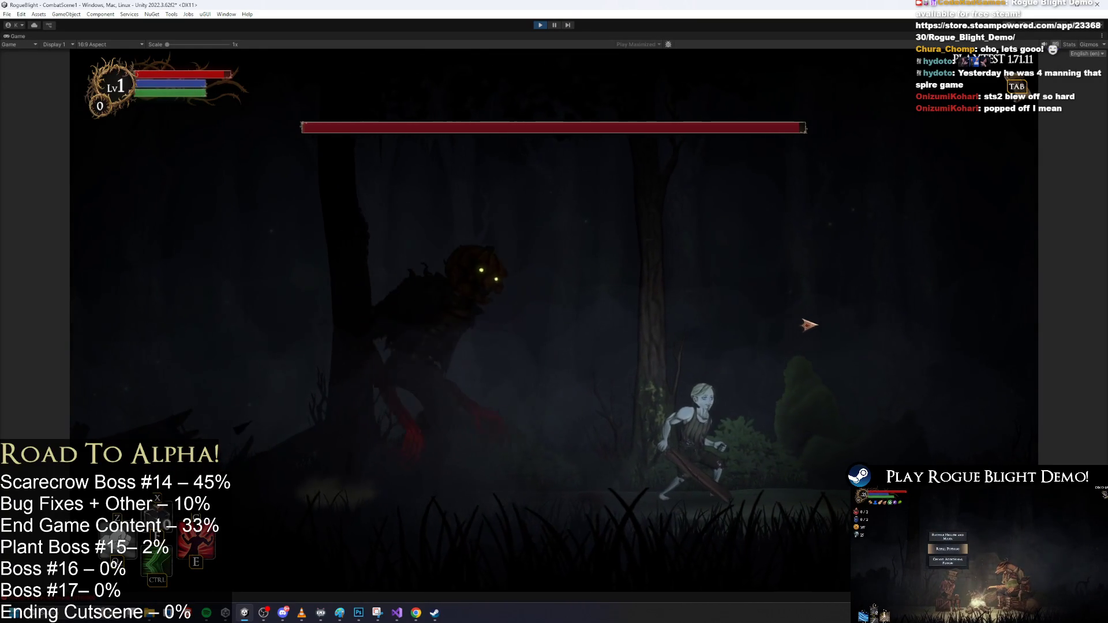
key(d)
key(a)
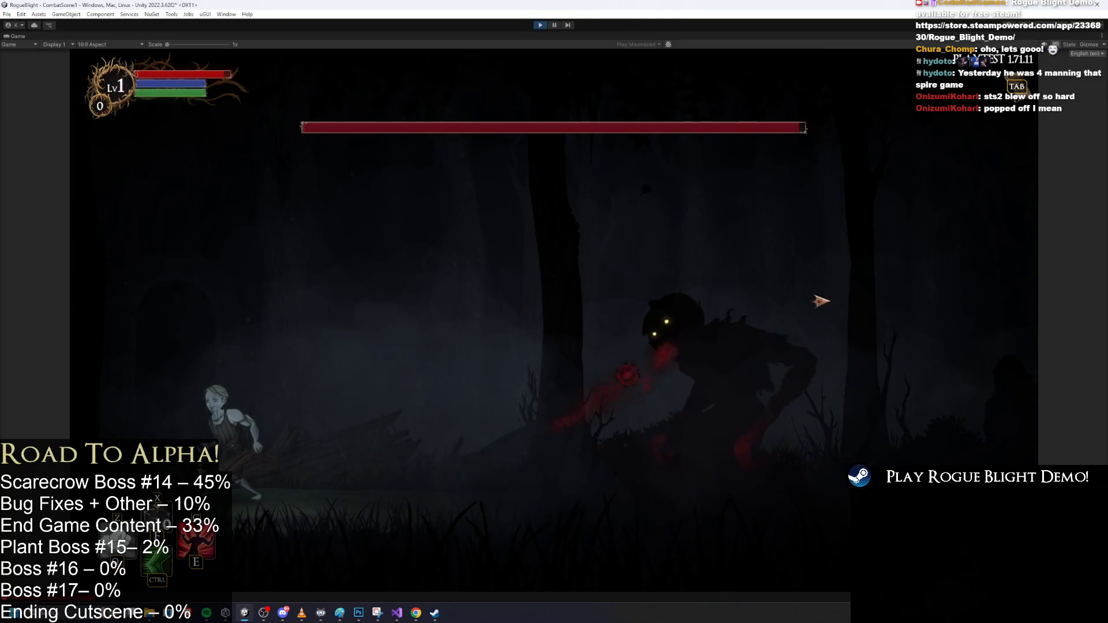
key(space)
key(d)
key(a)
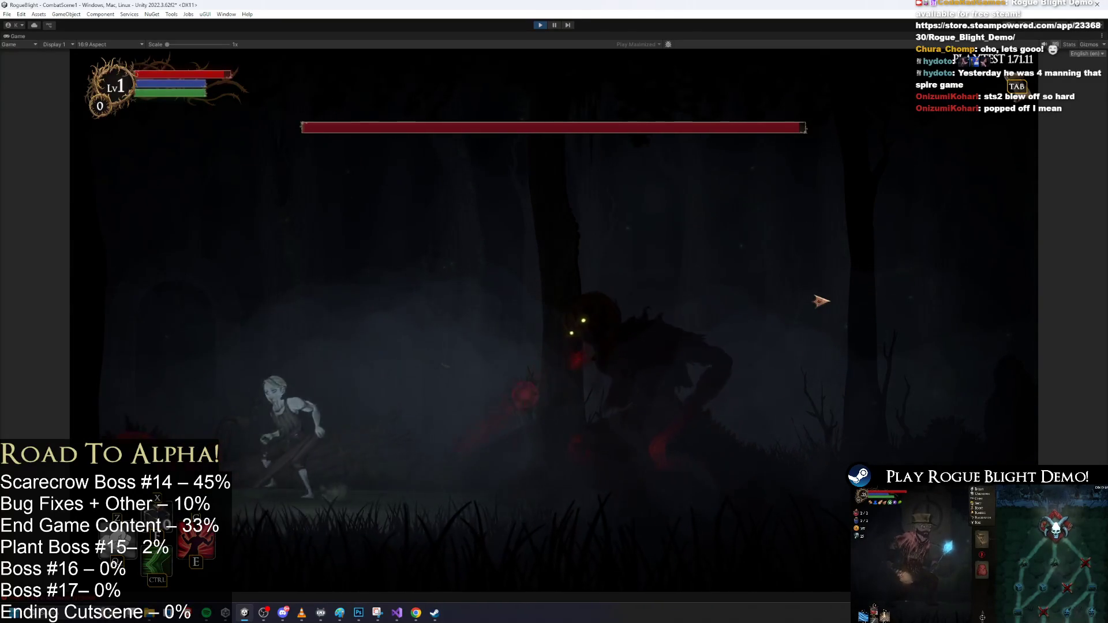
key(d)
key(d)
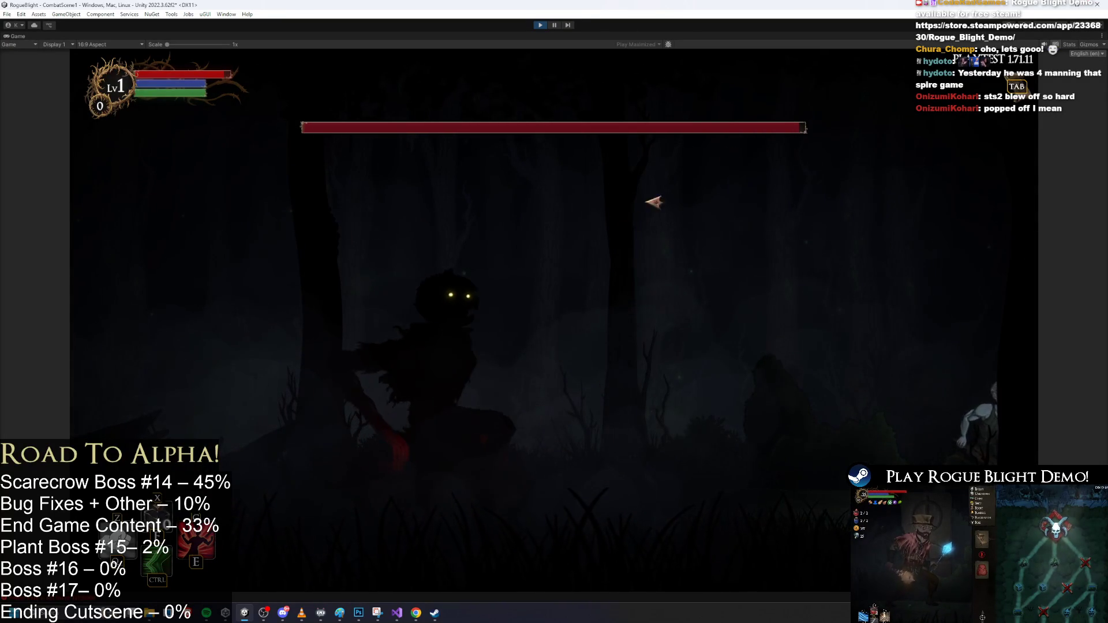
key(space)
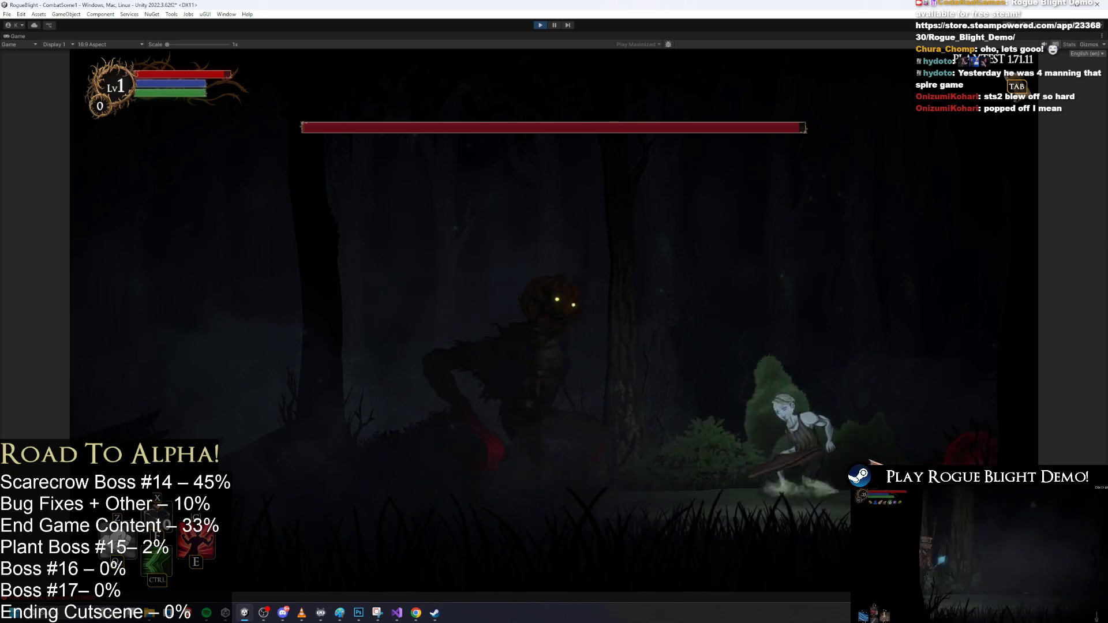
key(space)
key(a)
key(a)
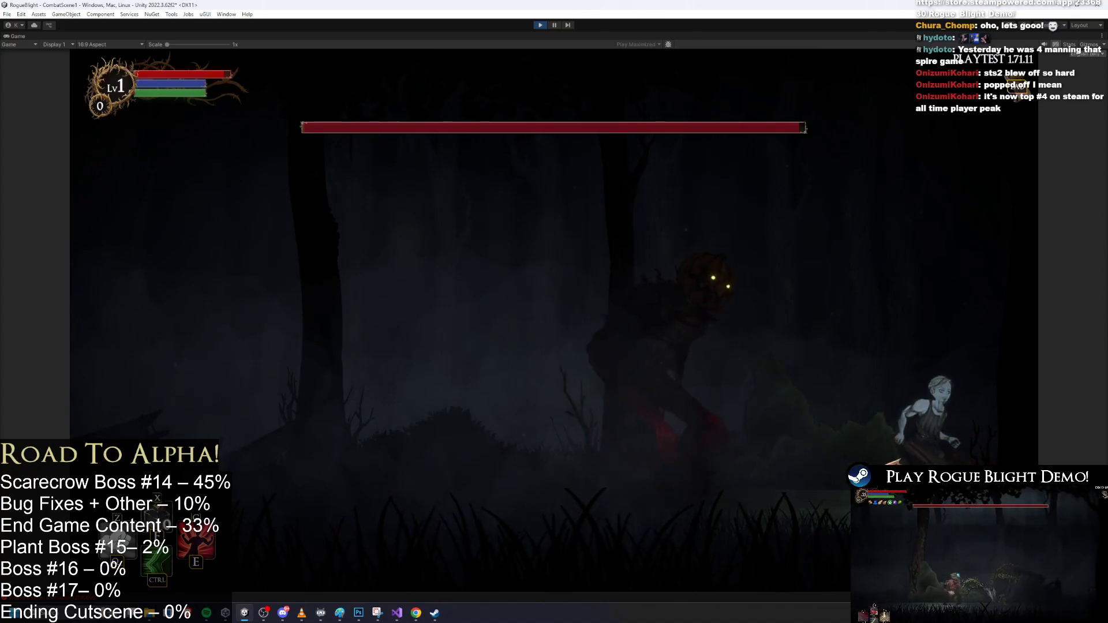
key(a)
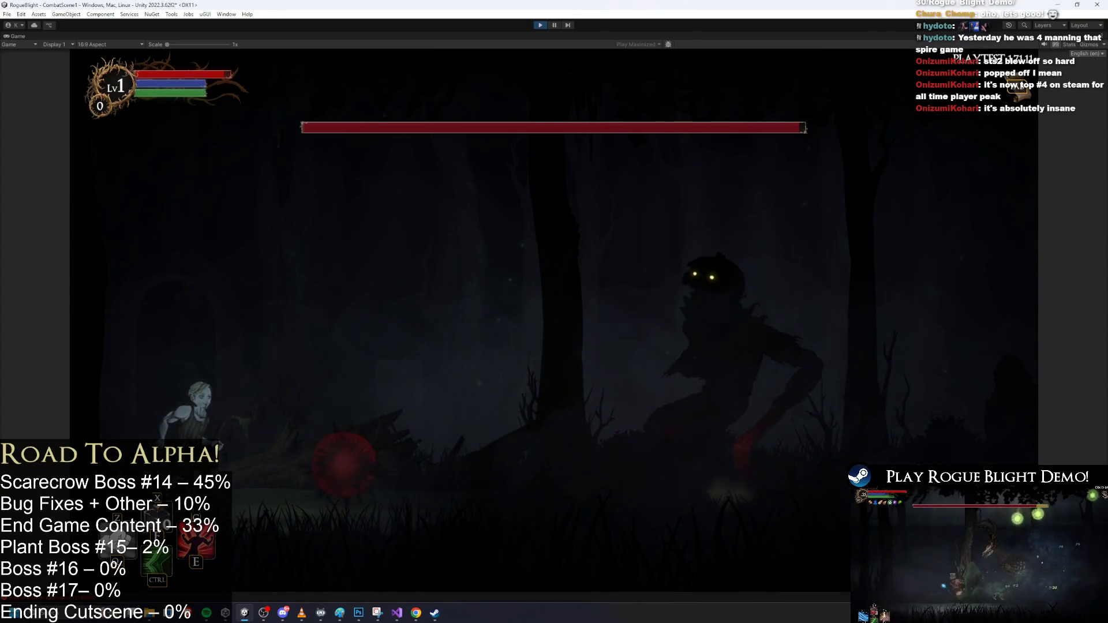
Dodge the red orbs and spike attacks, slash the boss, then stop the playtest
key(space)
key(a)
key(space)
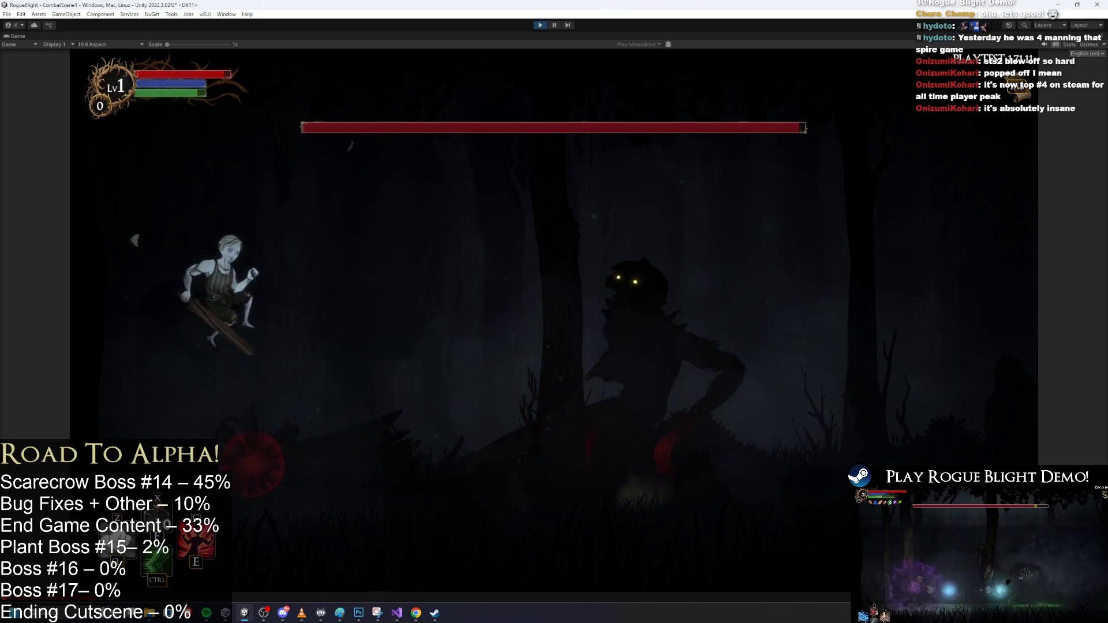
key(space)
key(d)
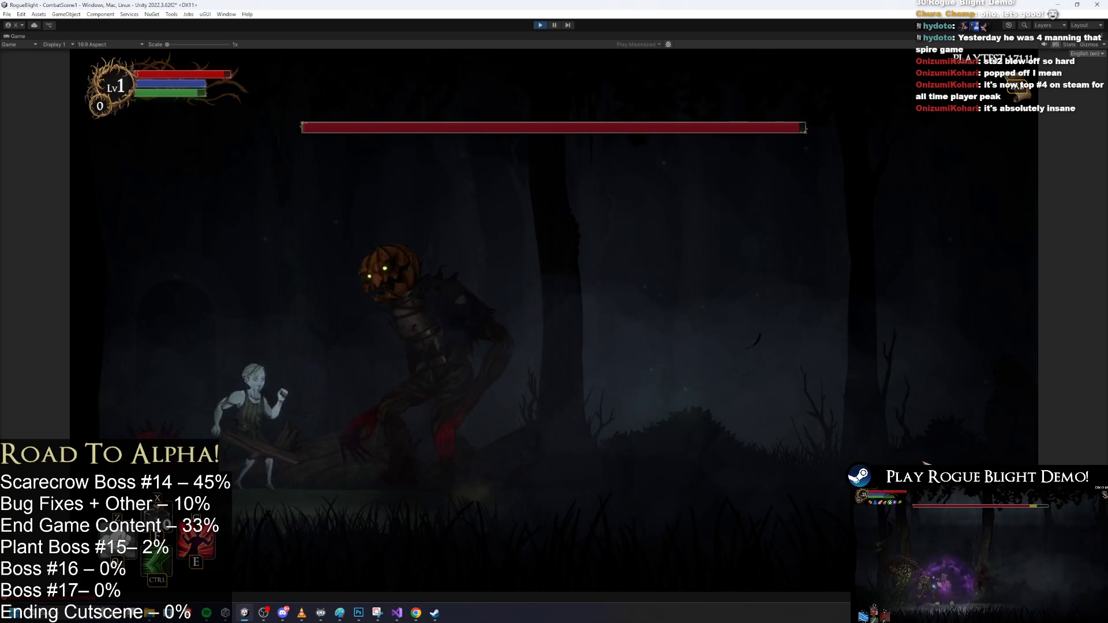
key(d)
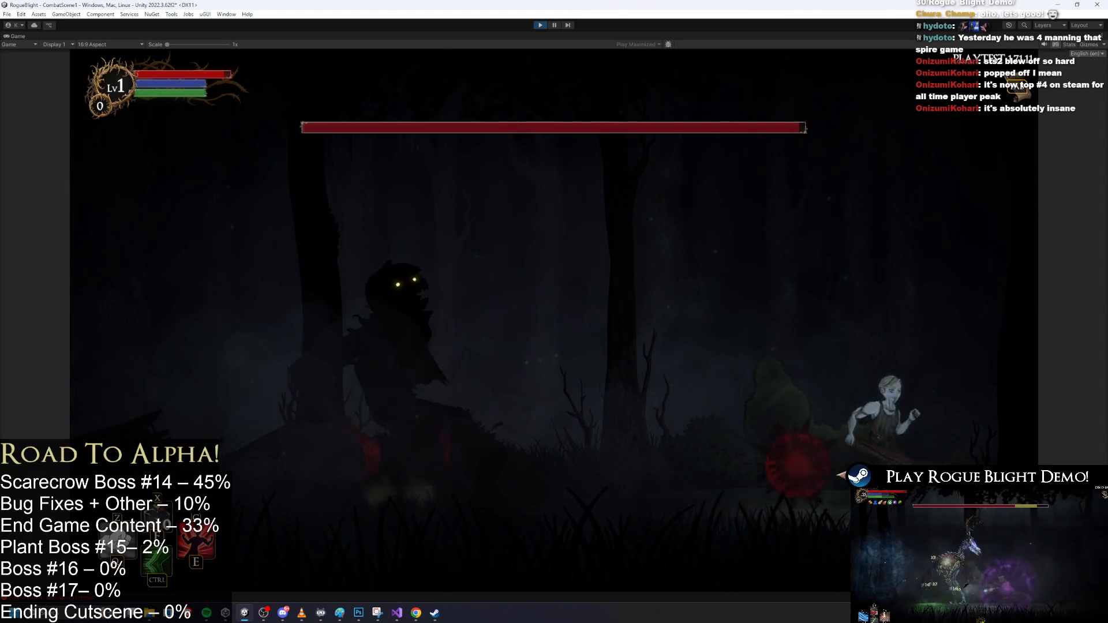
key(space)
key(a)
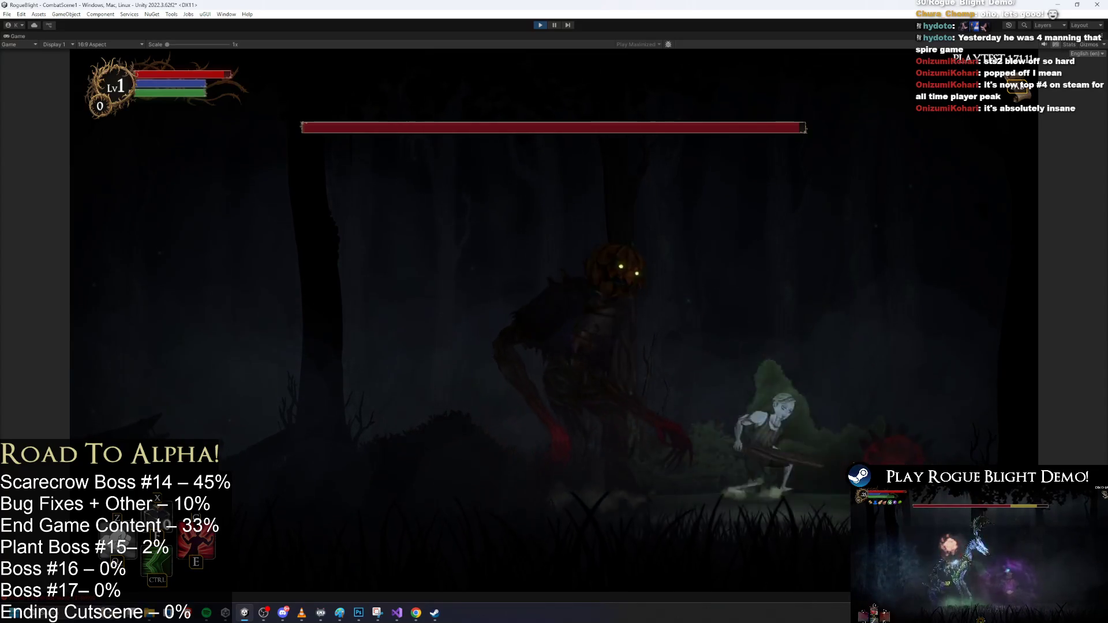
key(a)
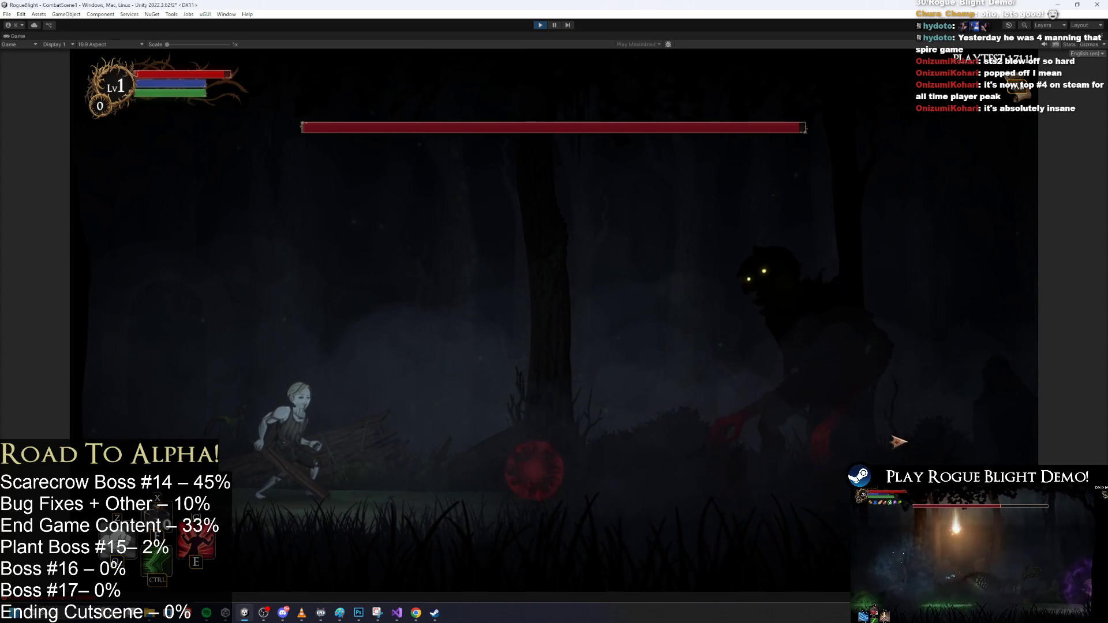
key(space)
key(a)
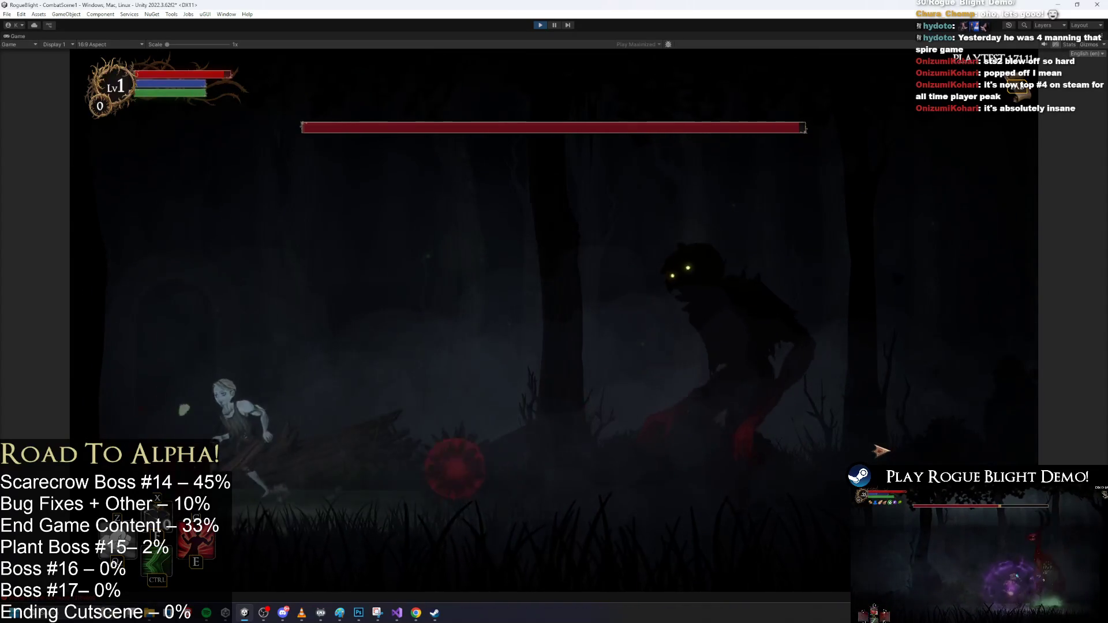
key(space)
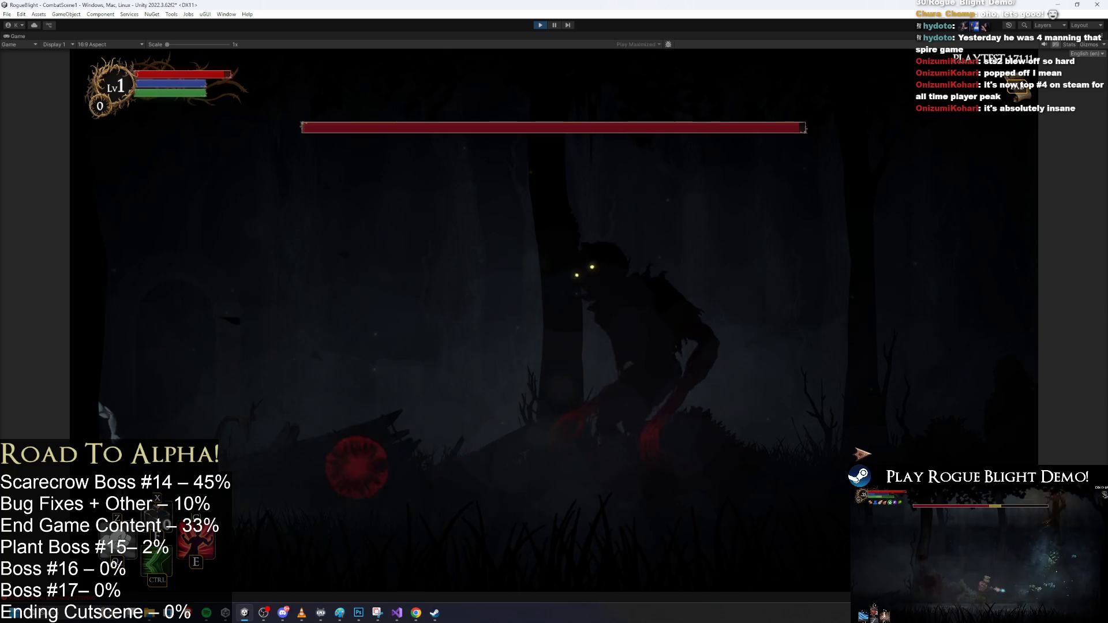
key(space)
key(d)
key(d)
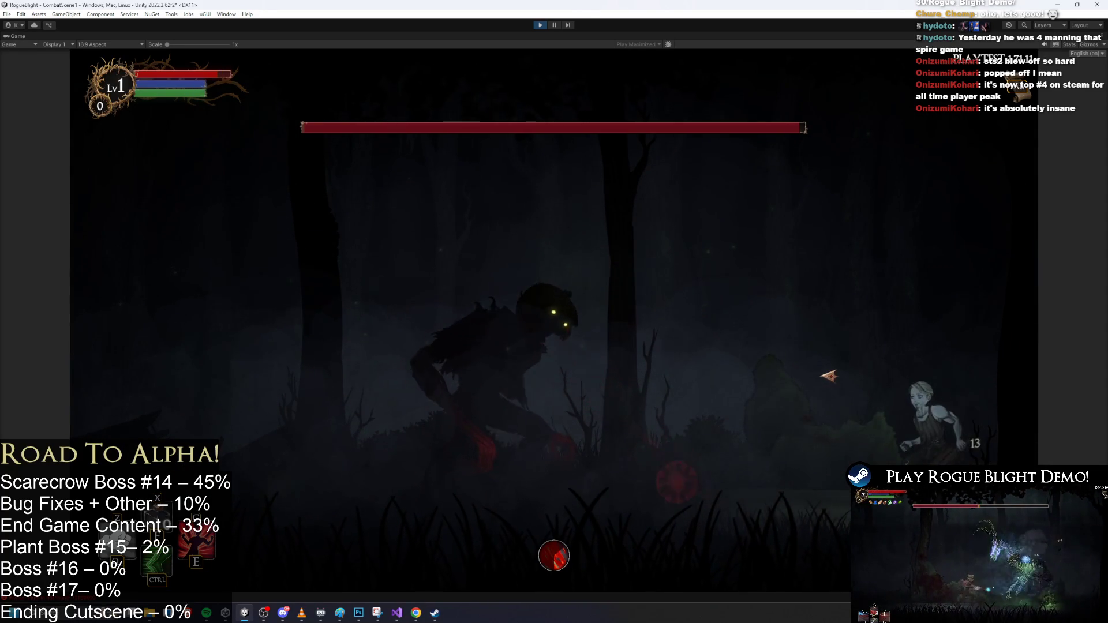
key(space)
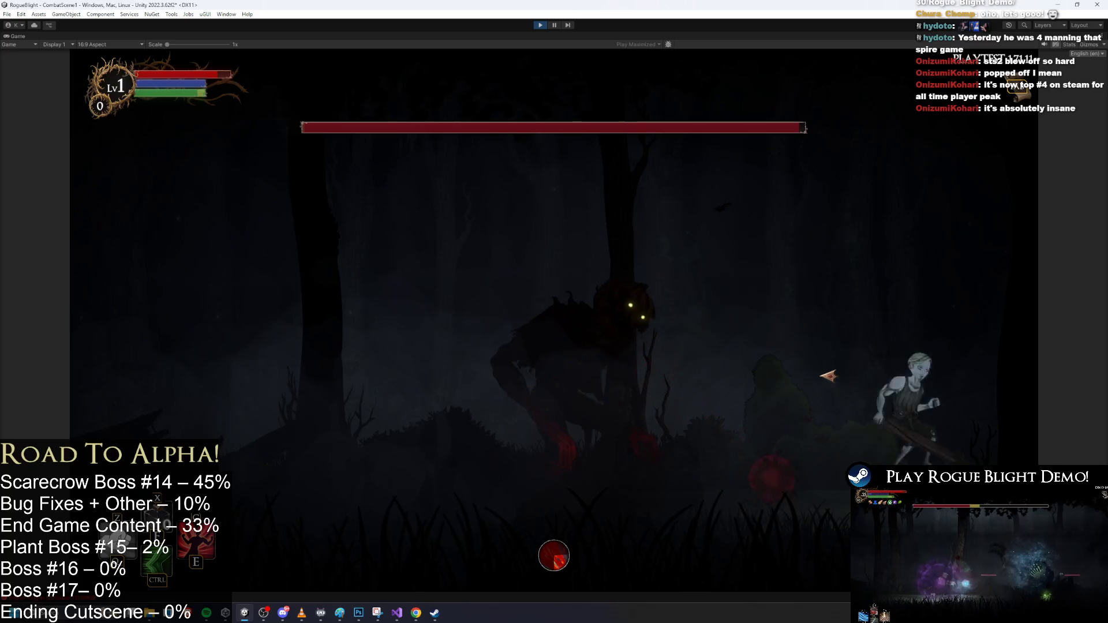
key(a)
key(d)
key(a)
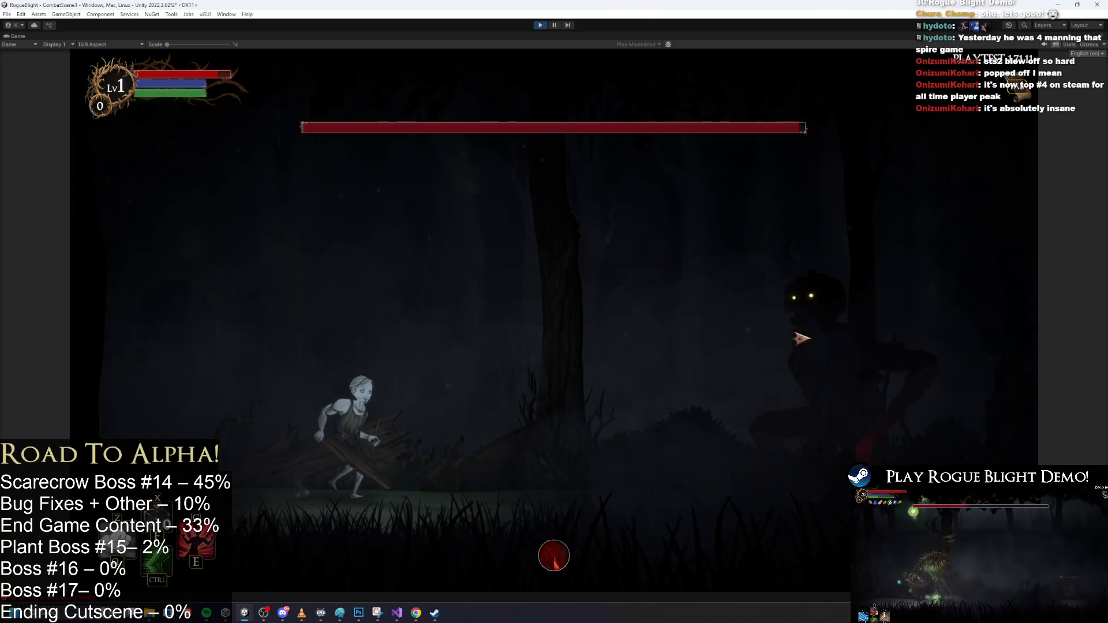
click(558, 154)
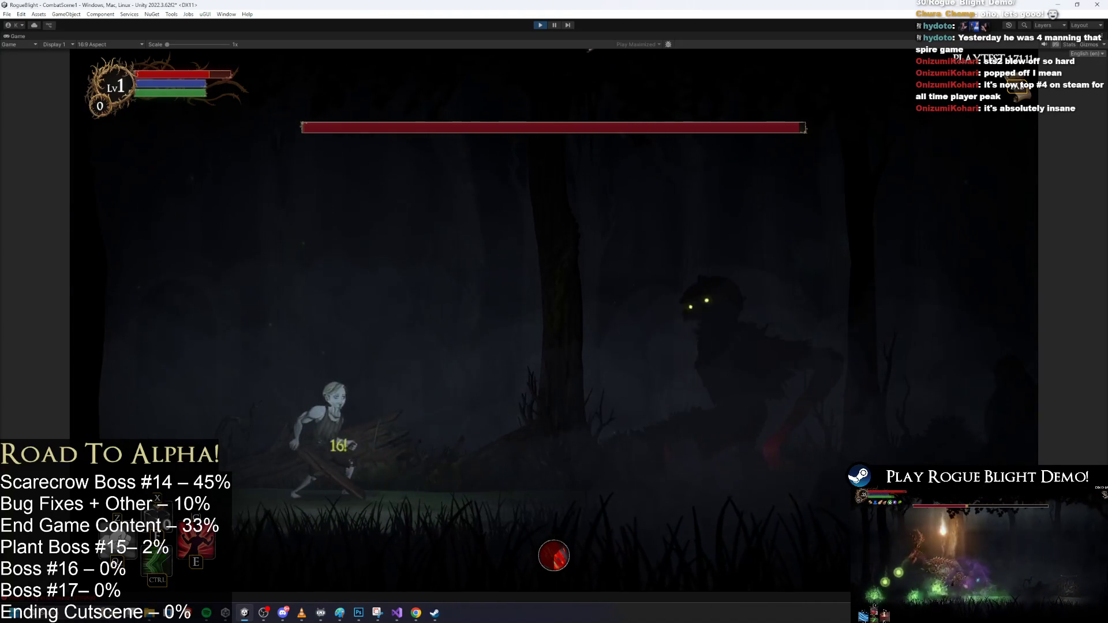
key(ctrl+p)
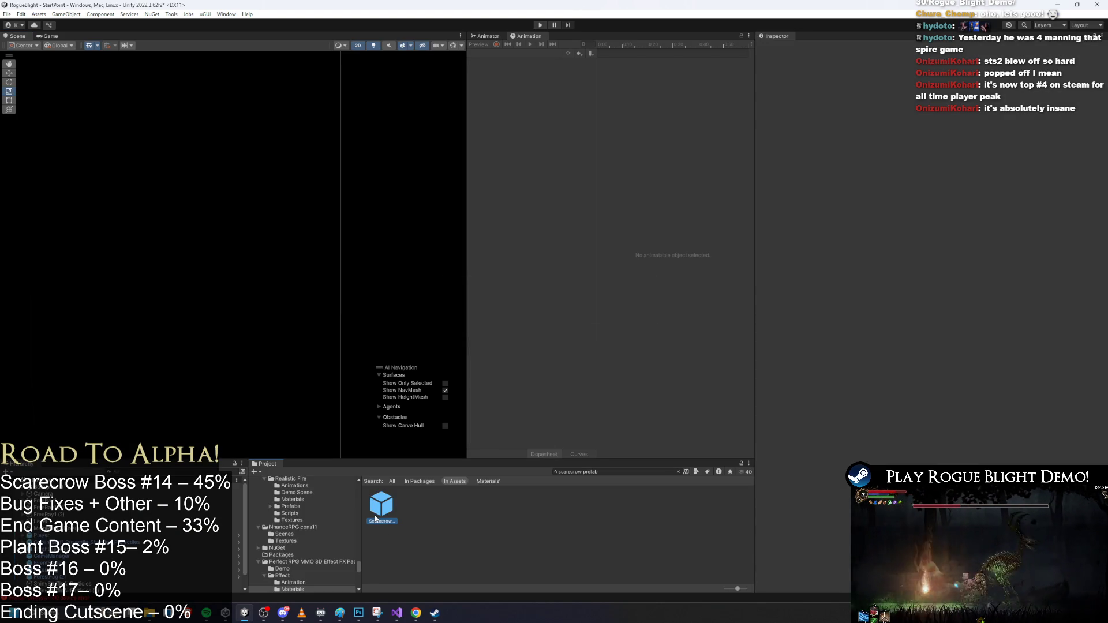
In Scarecrow_prefab, uncheck the spike's On Miss Destroy Self and Disable Collider options
double_click(375, 518)
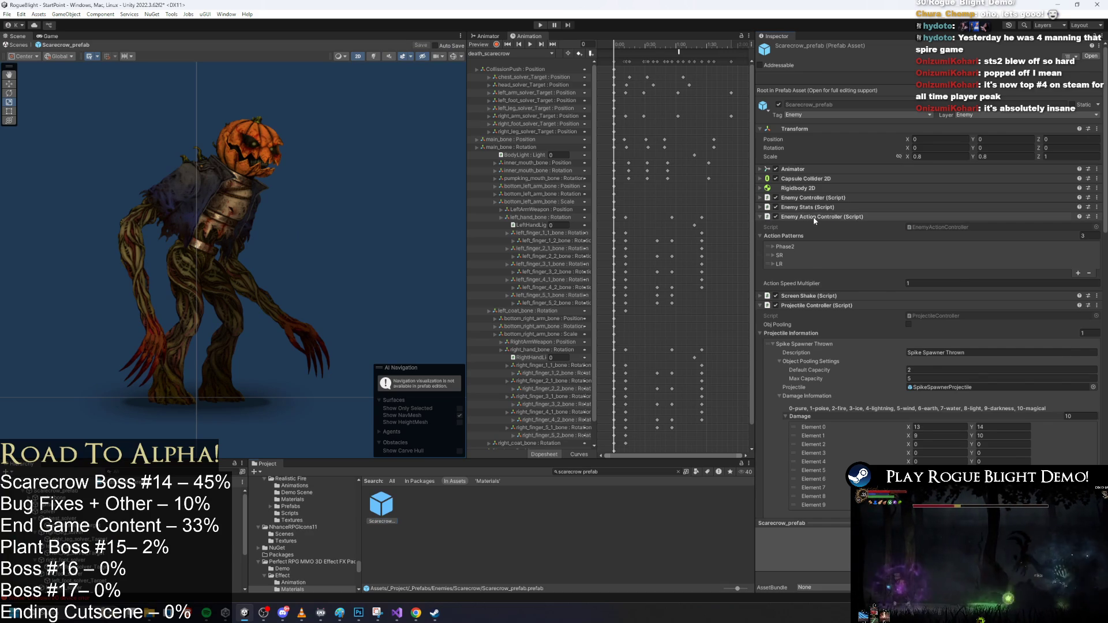
click(813, 217)
scroll(974, 317, down, 15)
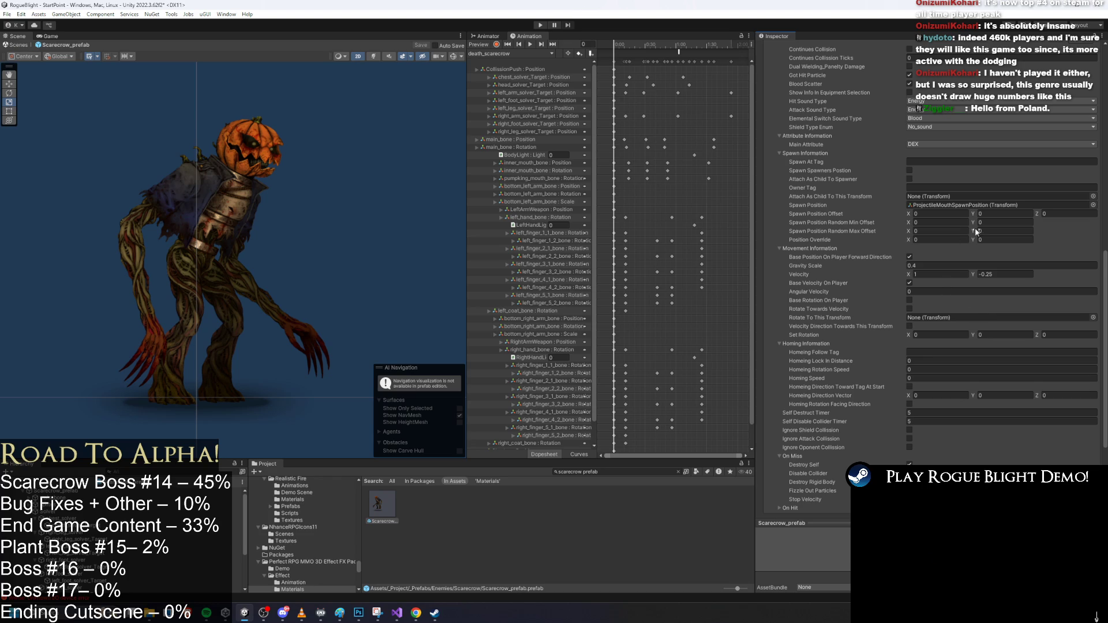
scroll(958, 260, down, 2)
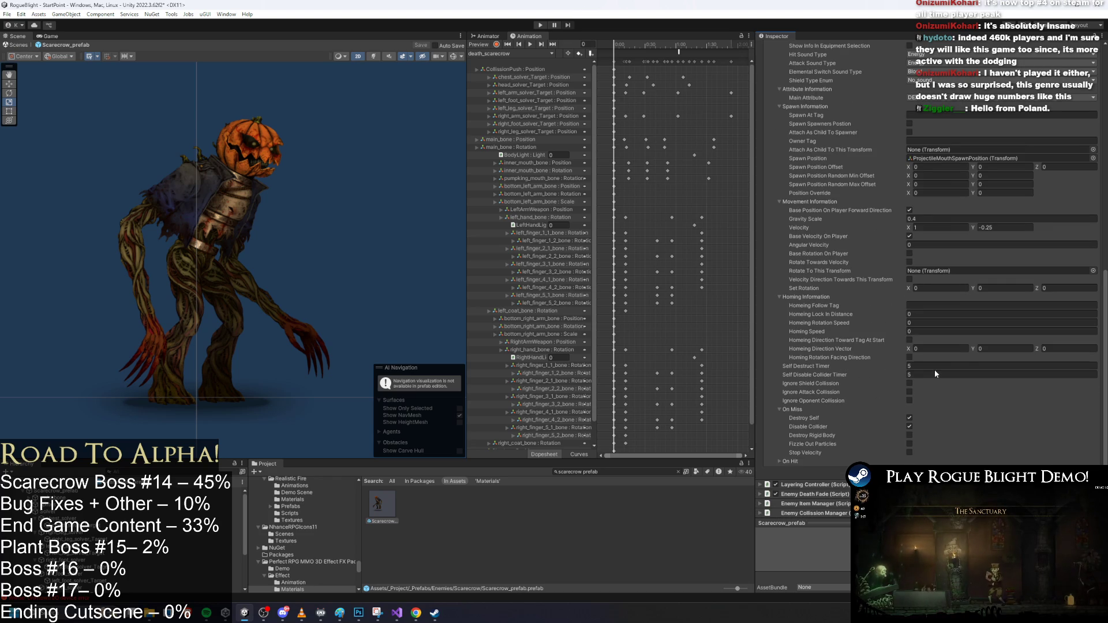
click(909, 426)
click(910, 426)
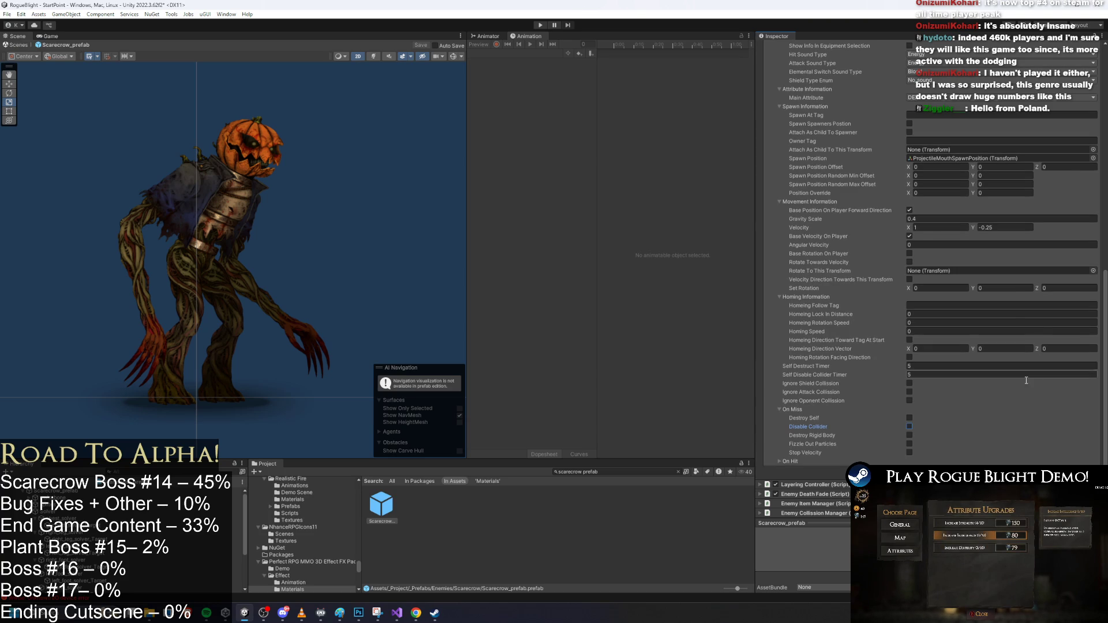
Set Continuous Collision Ticks to 0.5
scroll(1003, 392, up, 5)
scroll(982, 403, up, 4)
scroll(965, 368, up, 2)
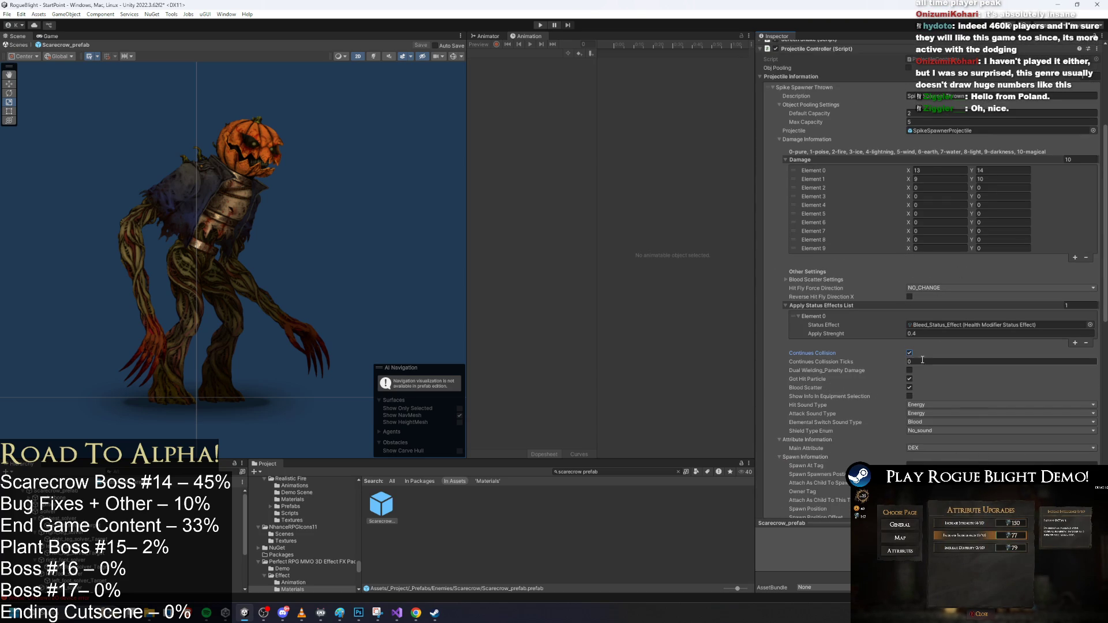
text(0.5)
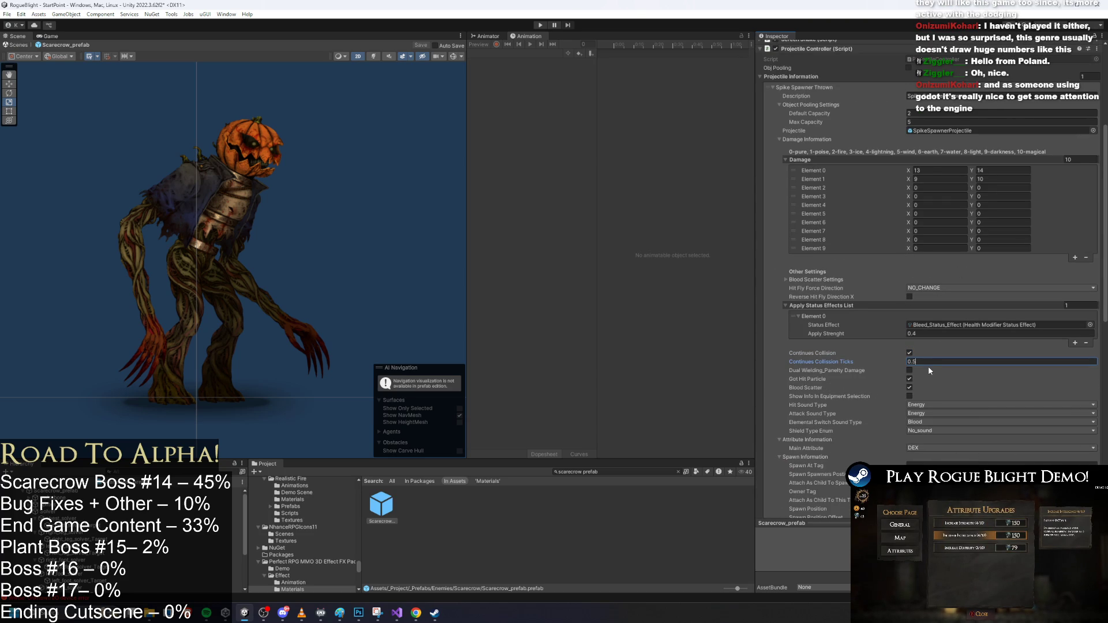
key(Return)
Set the Self Destruct and Disable Collider timers to 2.5 and save
scroll(946, 354, down, 3)
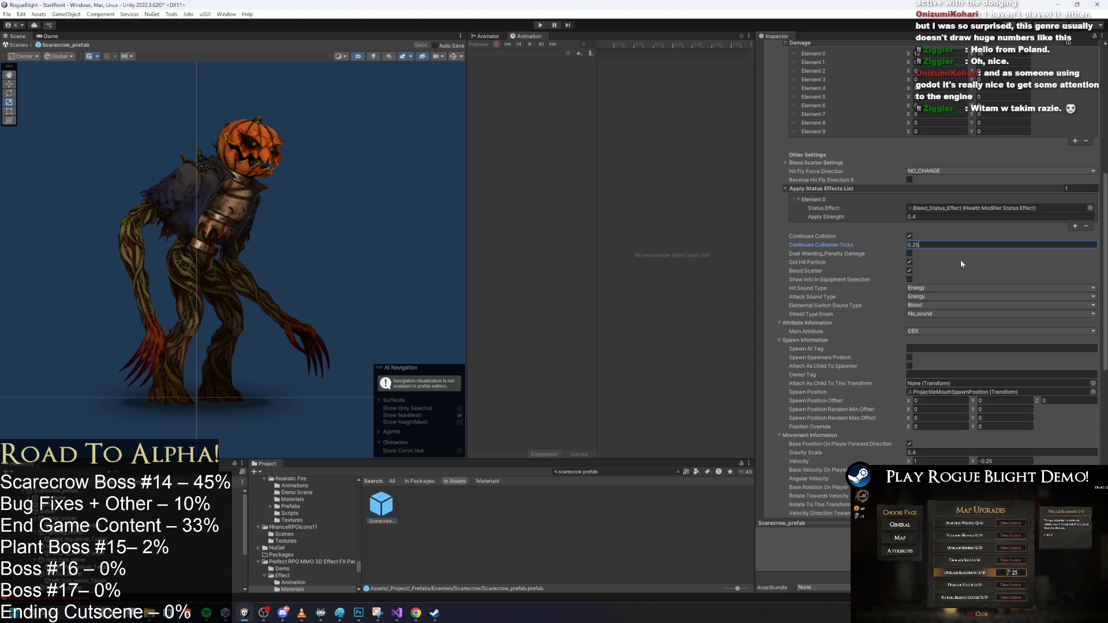
scroll(968, 254, down, 10)
click(962, 275)
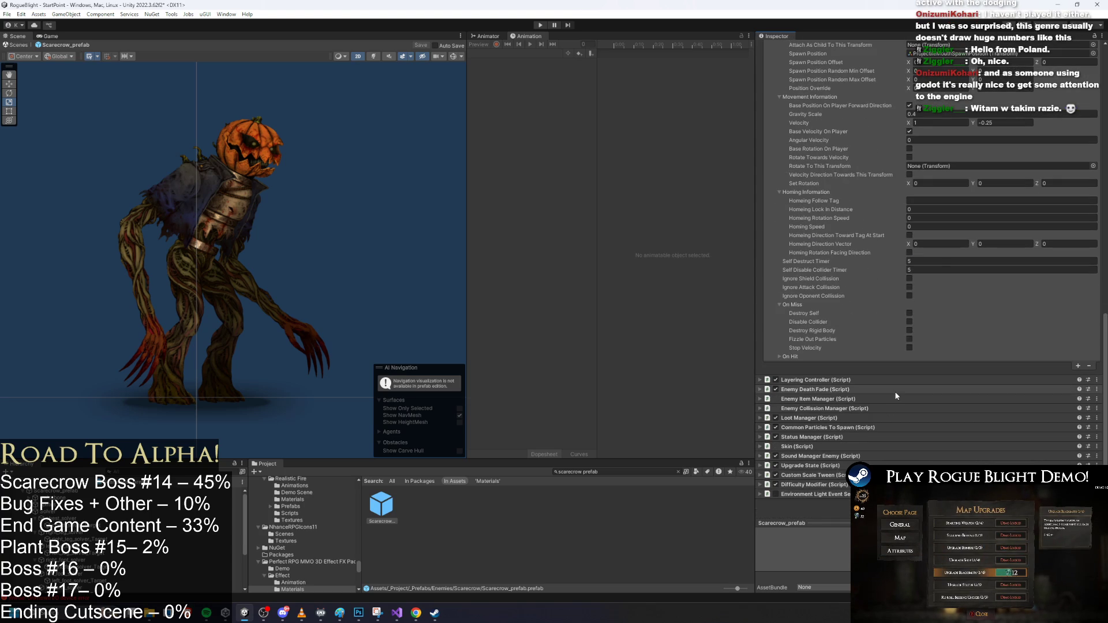
click(934, 263)
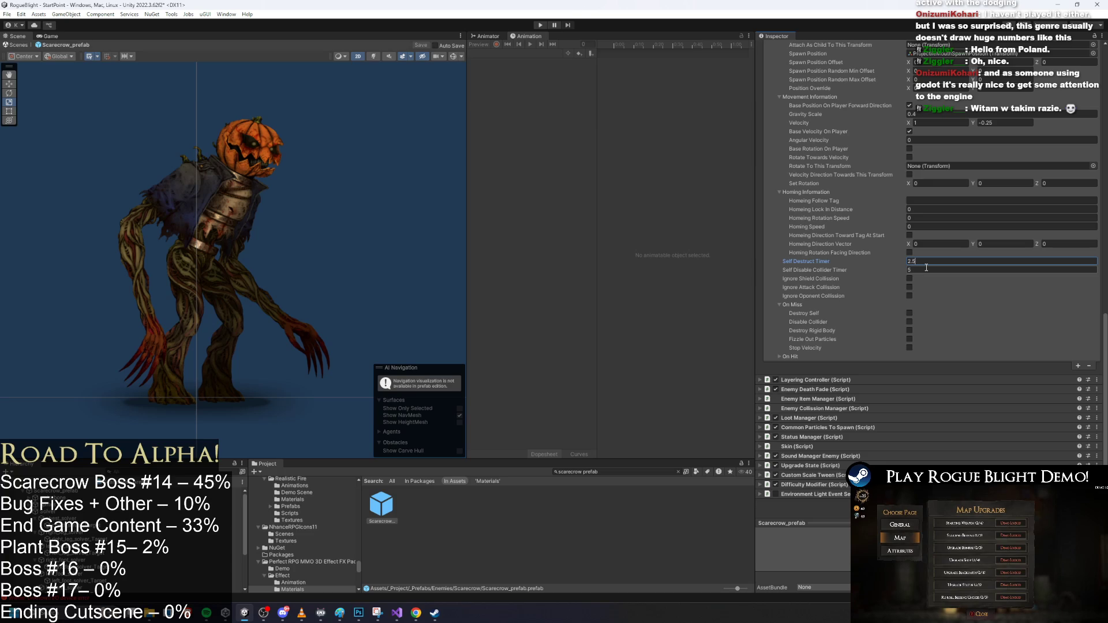
text(2.5)
key(Return)
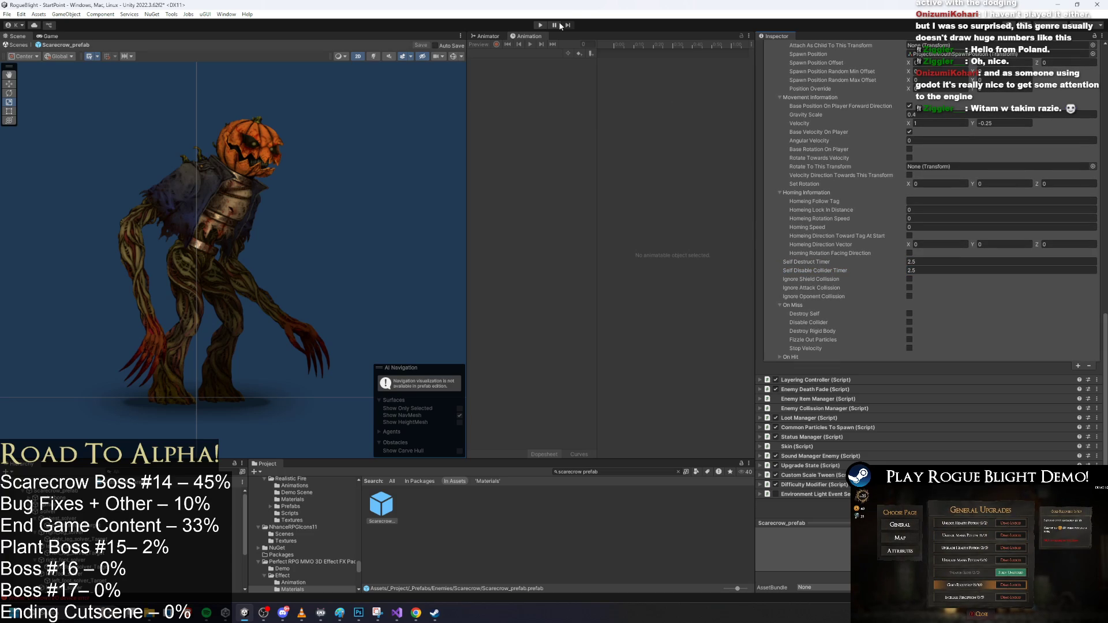
key(ctrl+s)
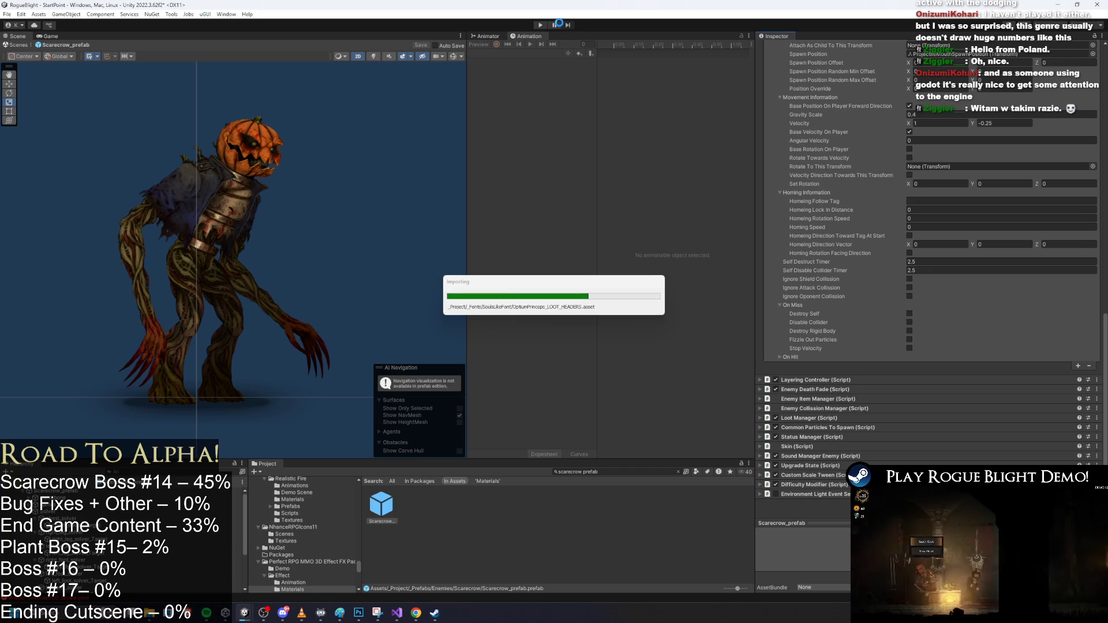
Dismiss the warning, start the game from the main menu and load a save slot
key(Return)
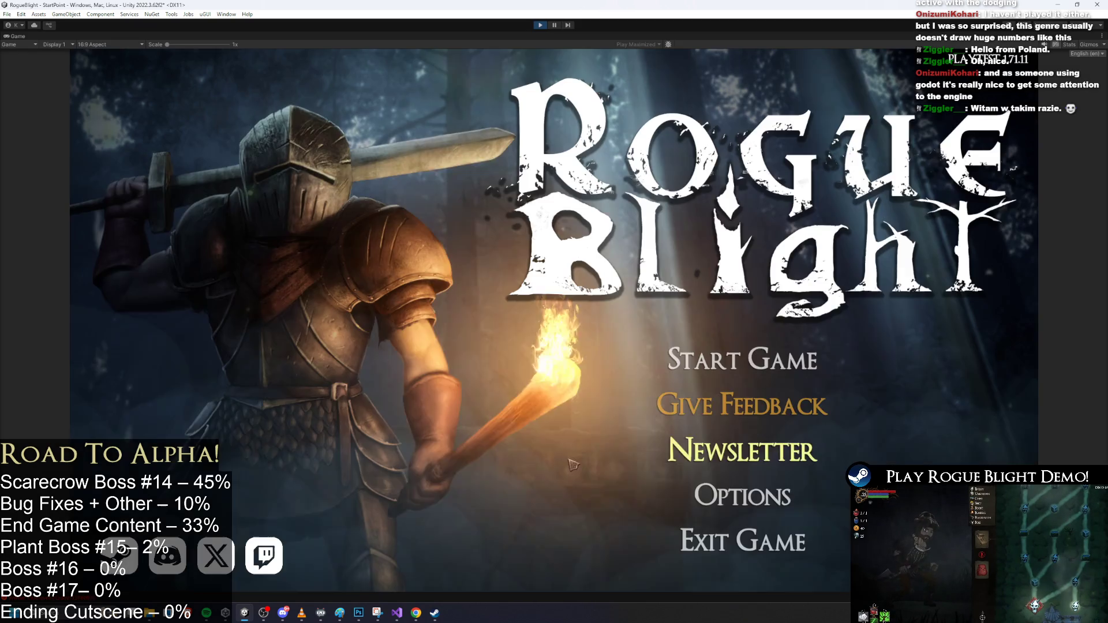
click(741, 360)
click(864, 373)
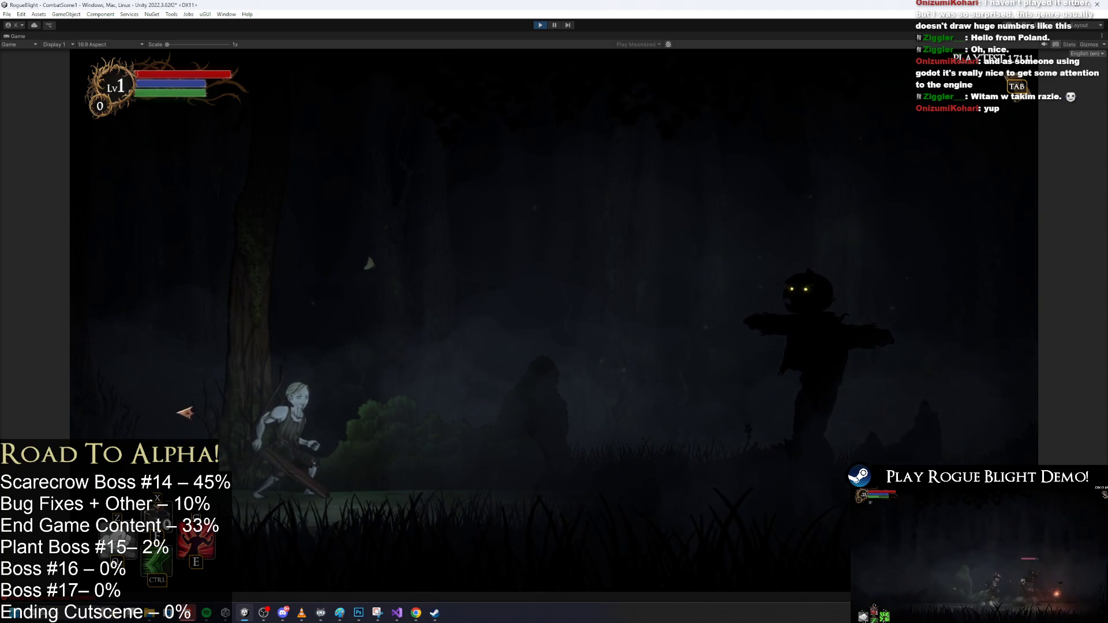
Wake the scarecrow boss and run and jump around it, dodging its lunge and spikes
key(d)
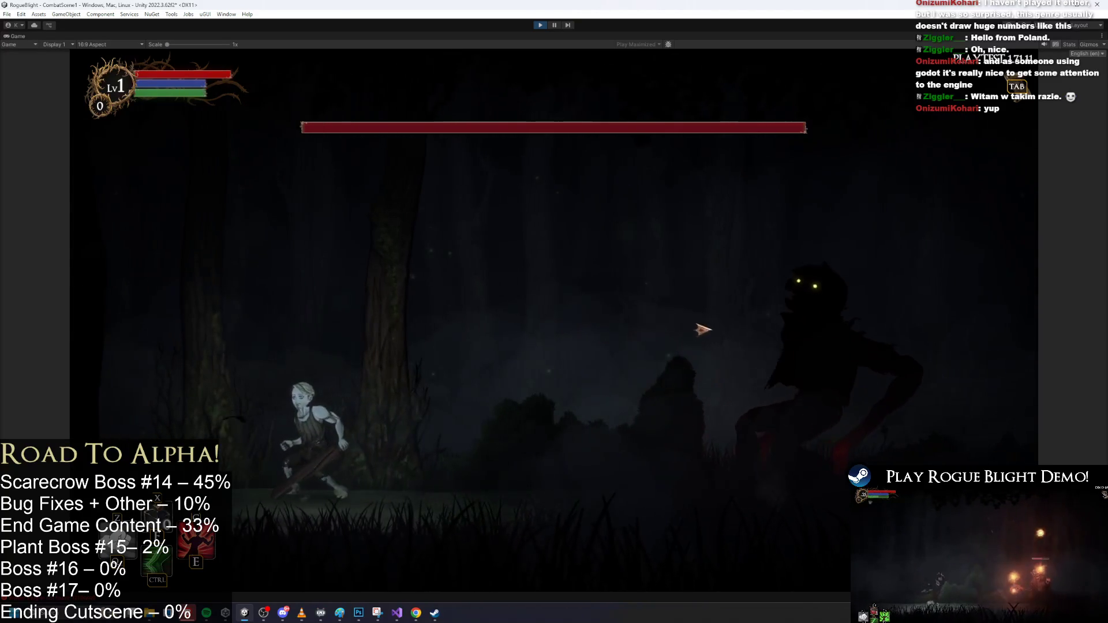
key(space)
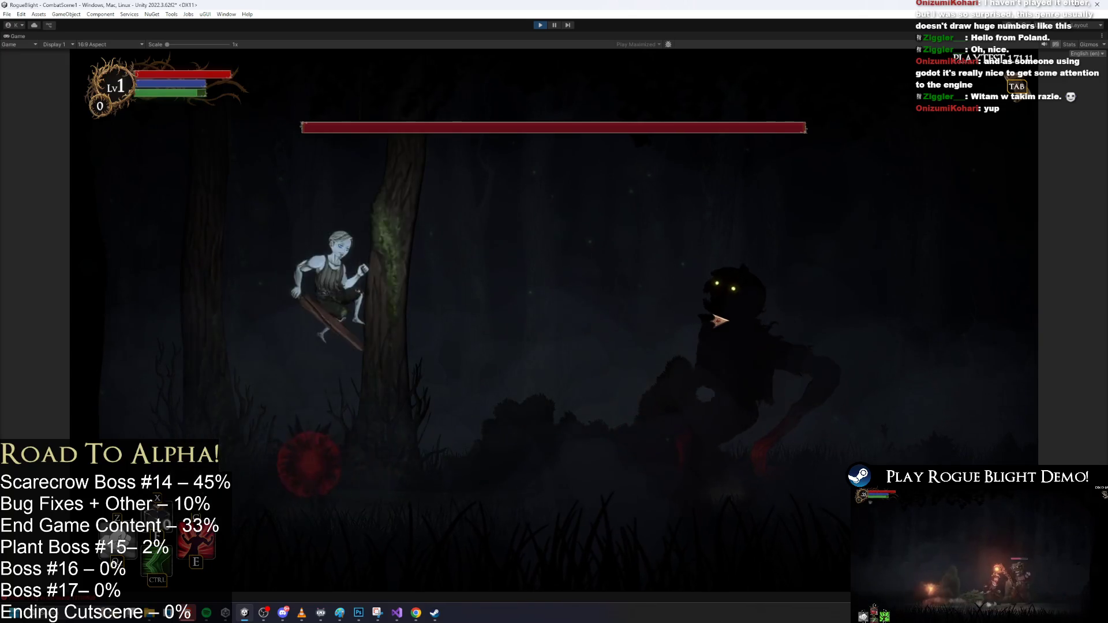
key(d)
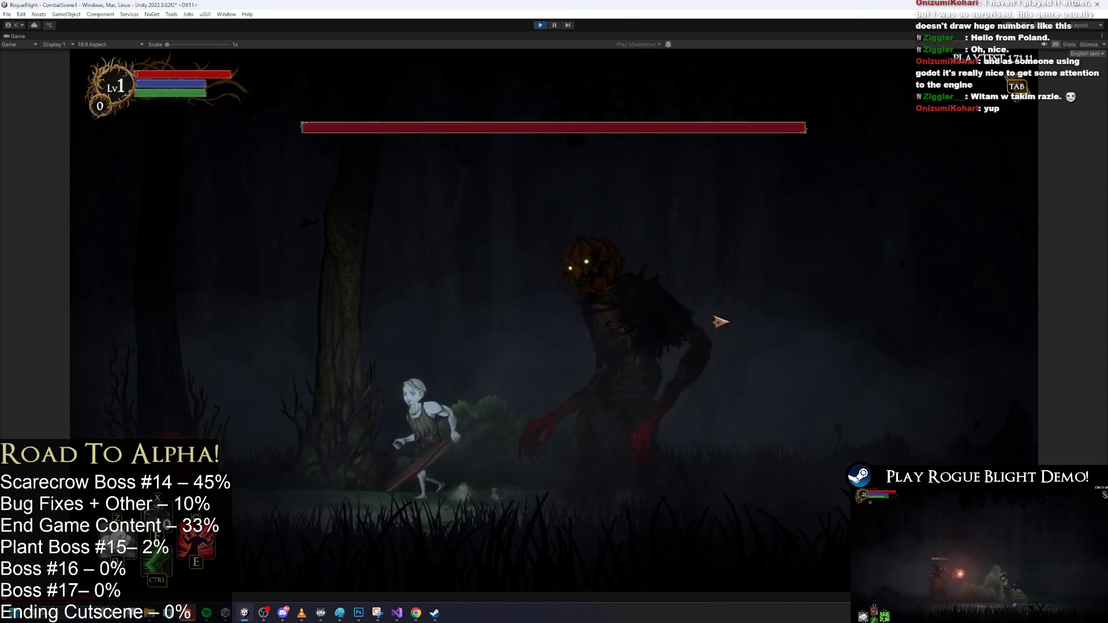
key(d)
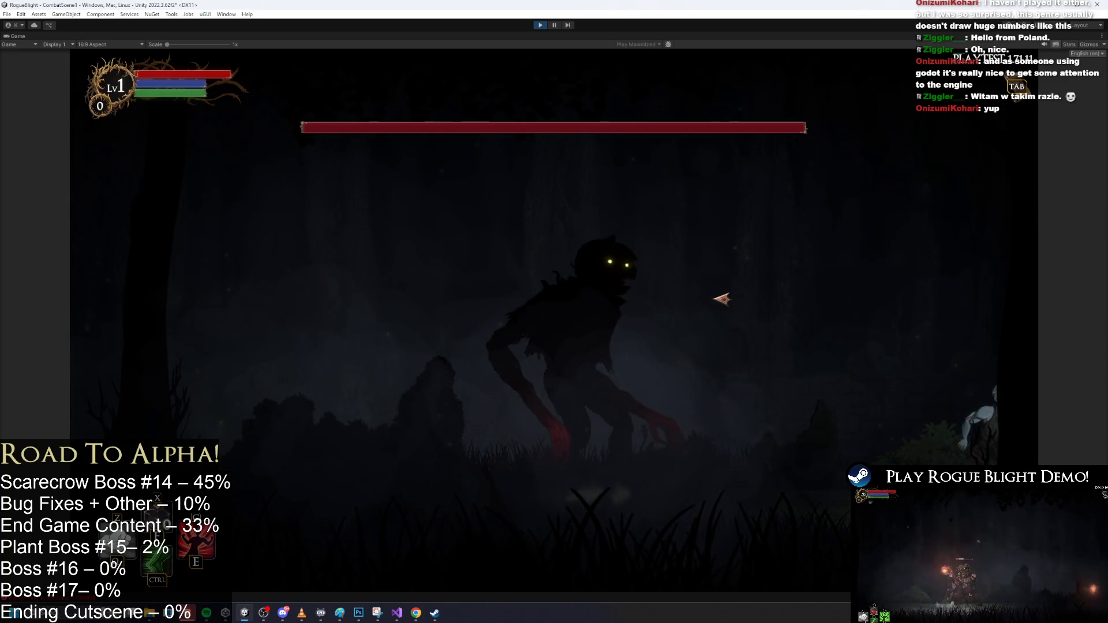
key(a)
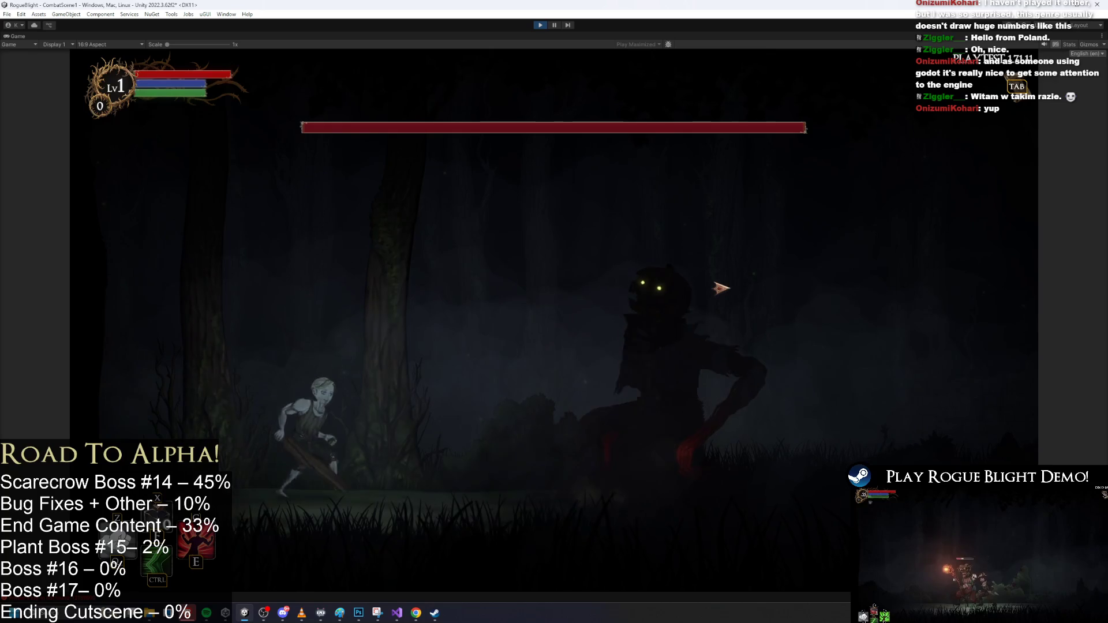
key(a)
key(d)
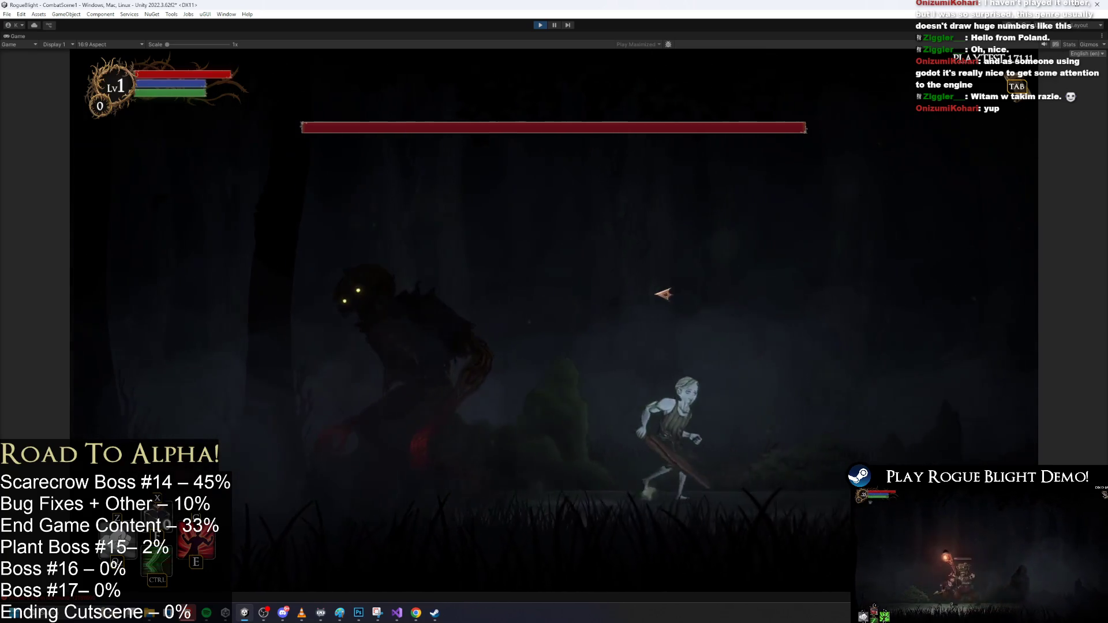
key(d)
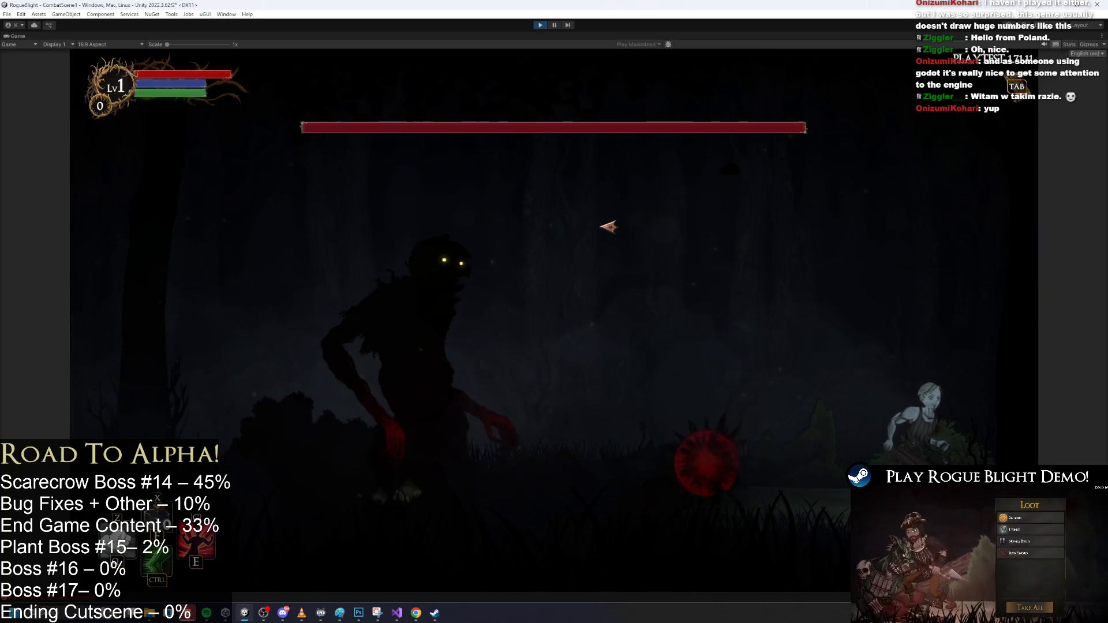
key(a)
Keep jumping and dashing past the scarecrow boss, then stop the playtest
key(space)
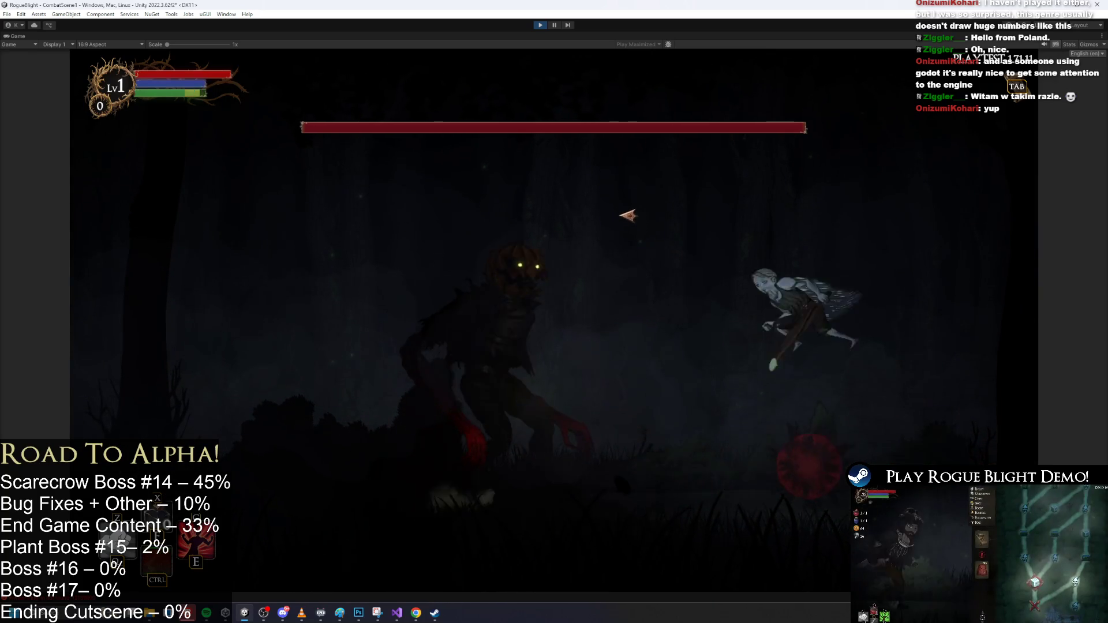
key(d)
key(a)
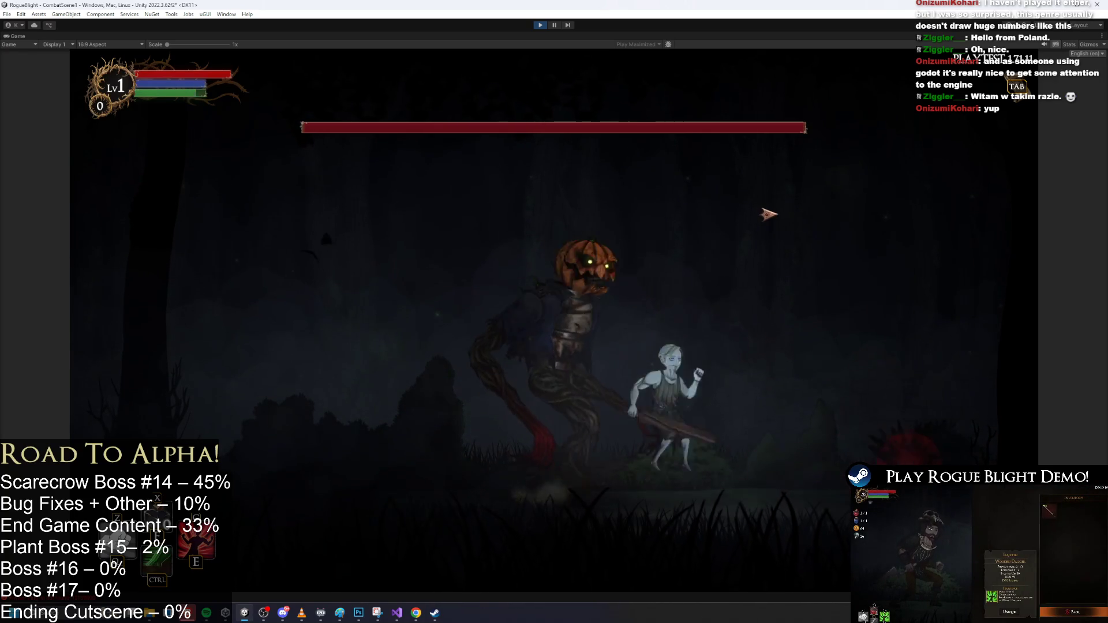
key(d)
key(a)
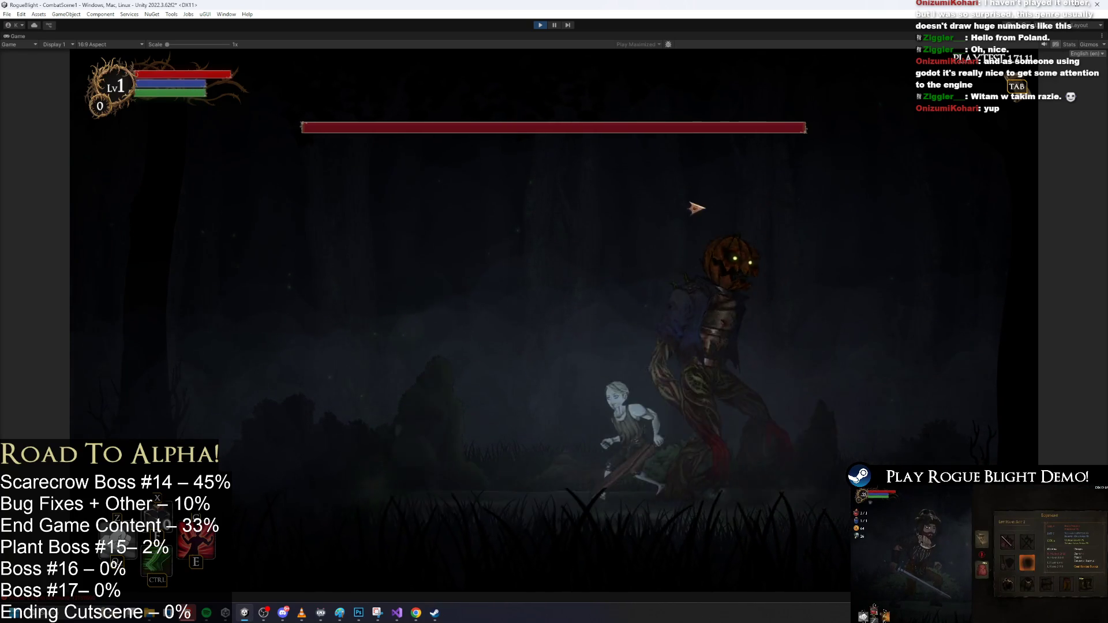
key(a)
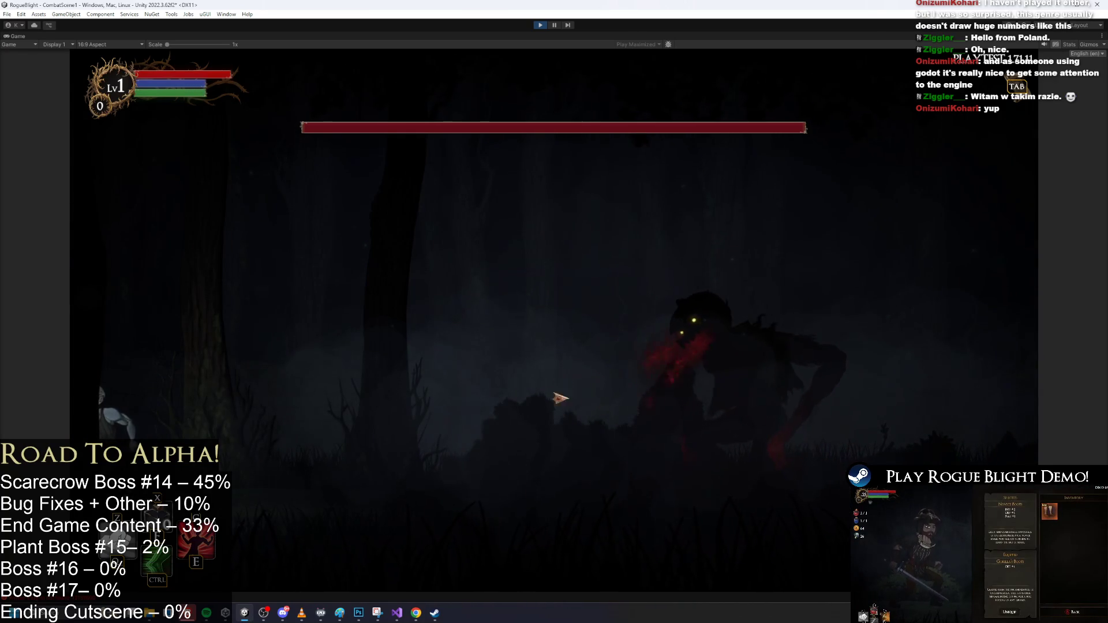
key(d)
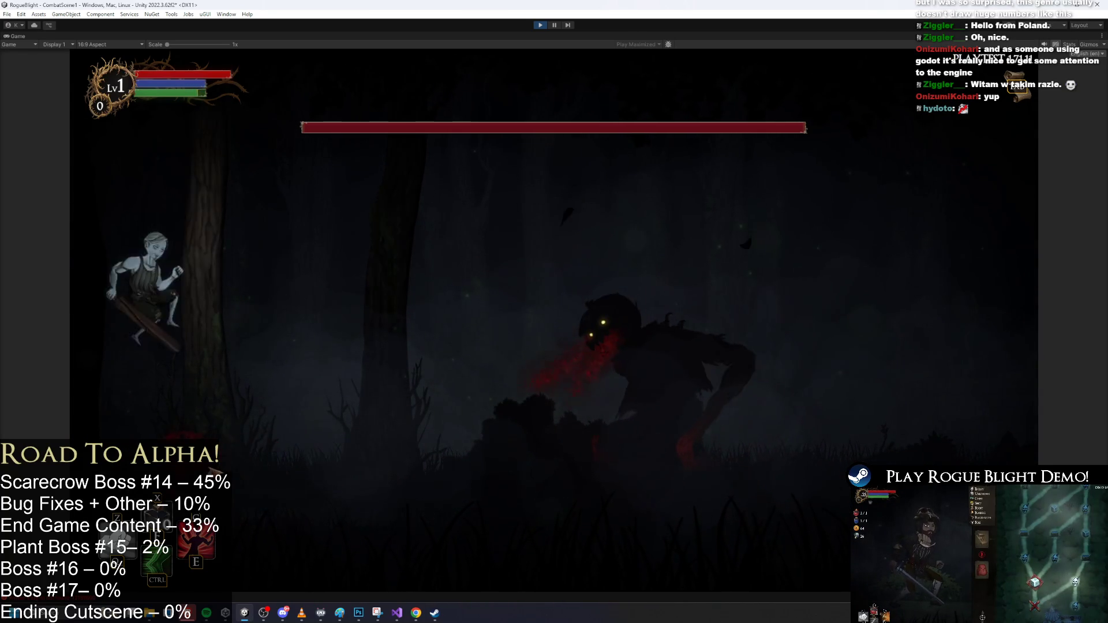
key(d)
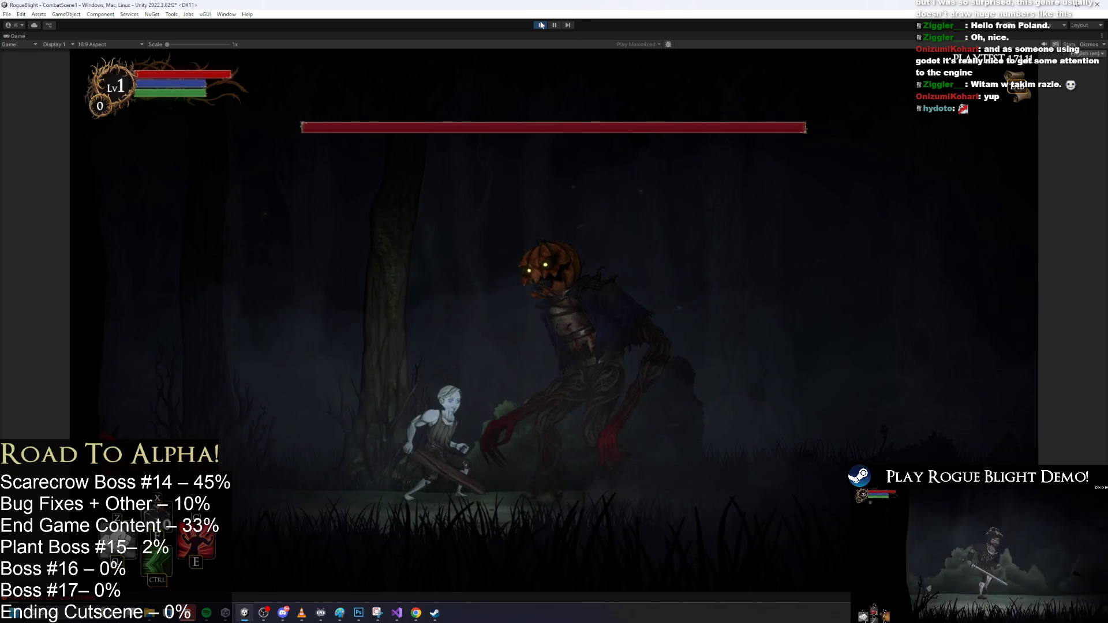
key(ctrl+p)
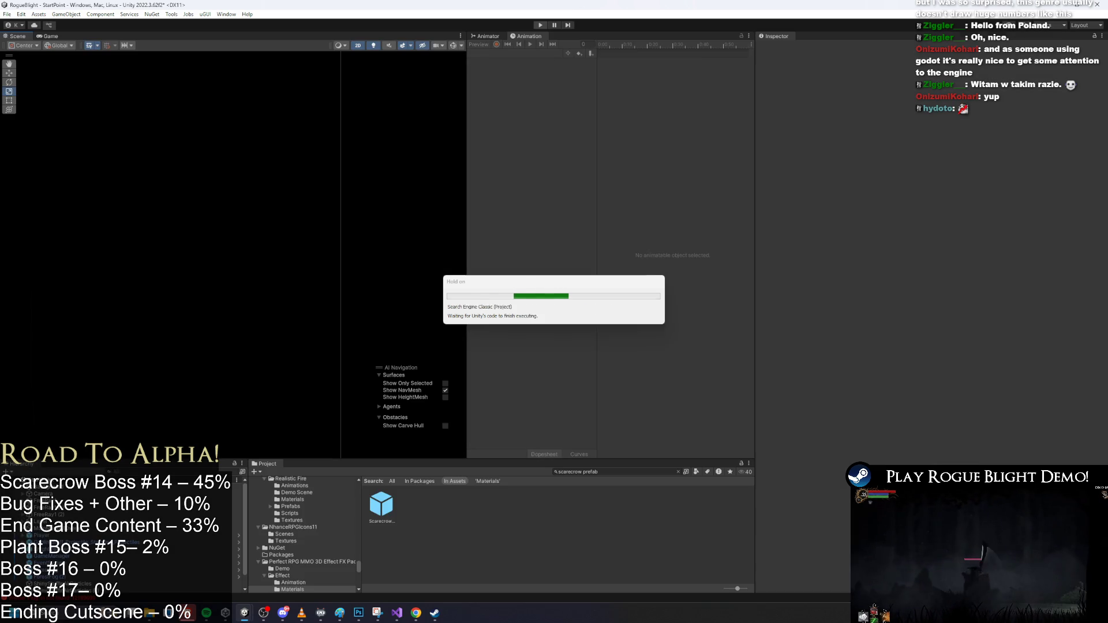
Open Scarecrow_prefab in prefab mode to show its Spike Spawner Thrown projectile settings
double_click(396, 508)
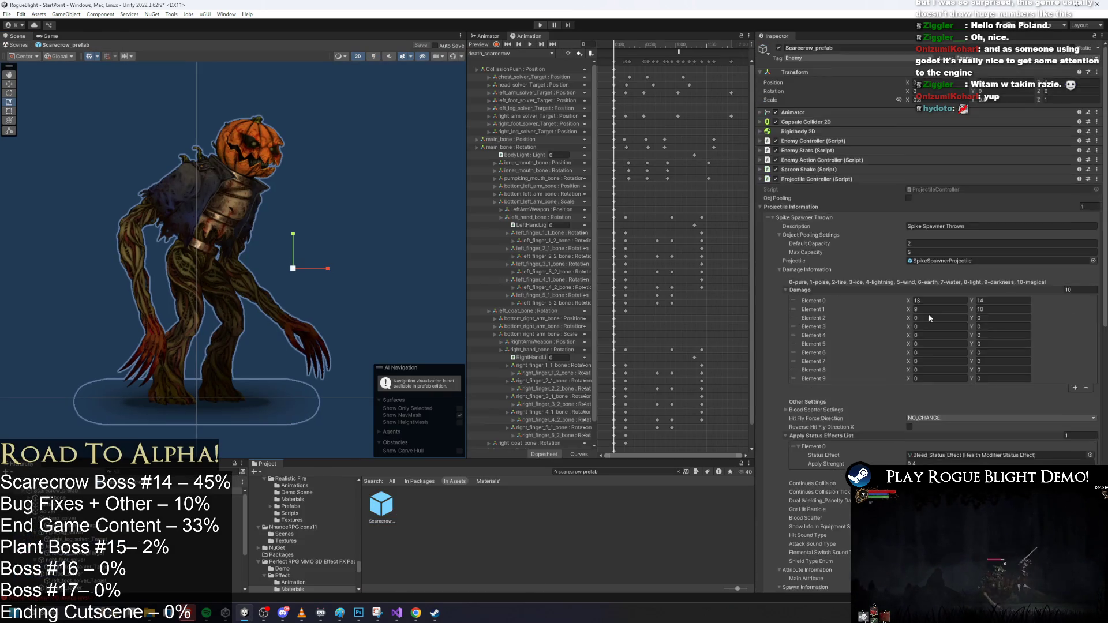
Locate the SpikeSpawnerProjectile asset in the Project window and inspect its settings
scroll(934, 300, down, 5)
scroll(944, 286, down, 4)
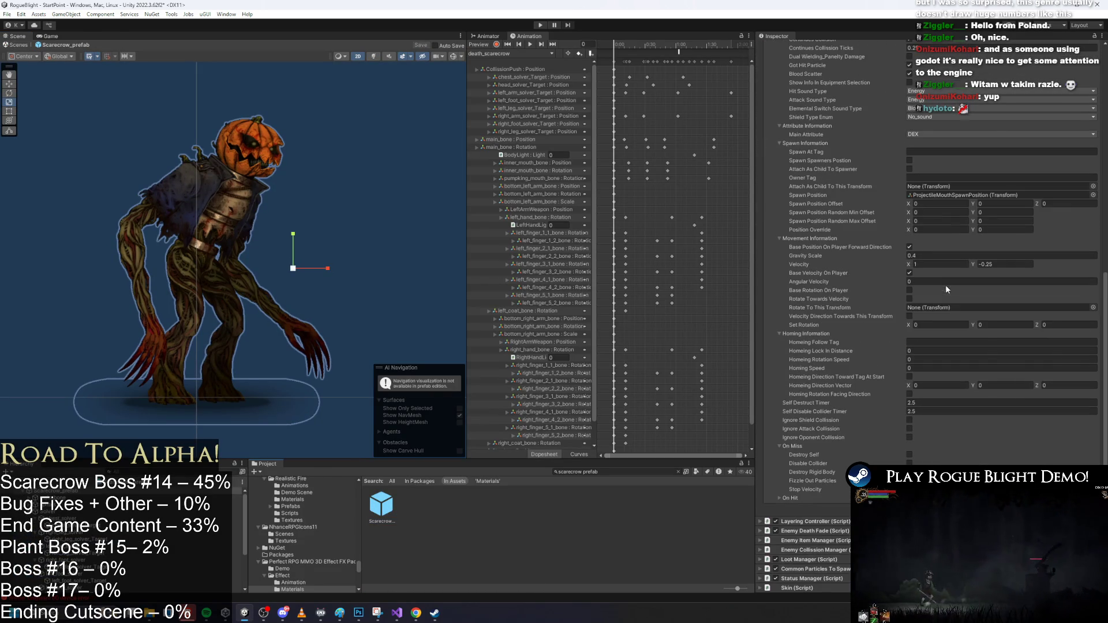
scroll(928, 388, up, 3)
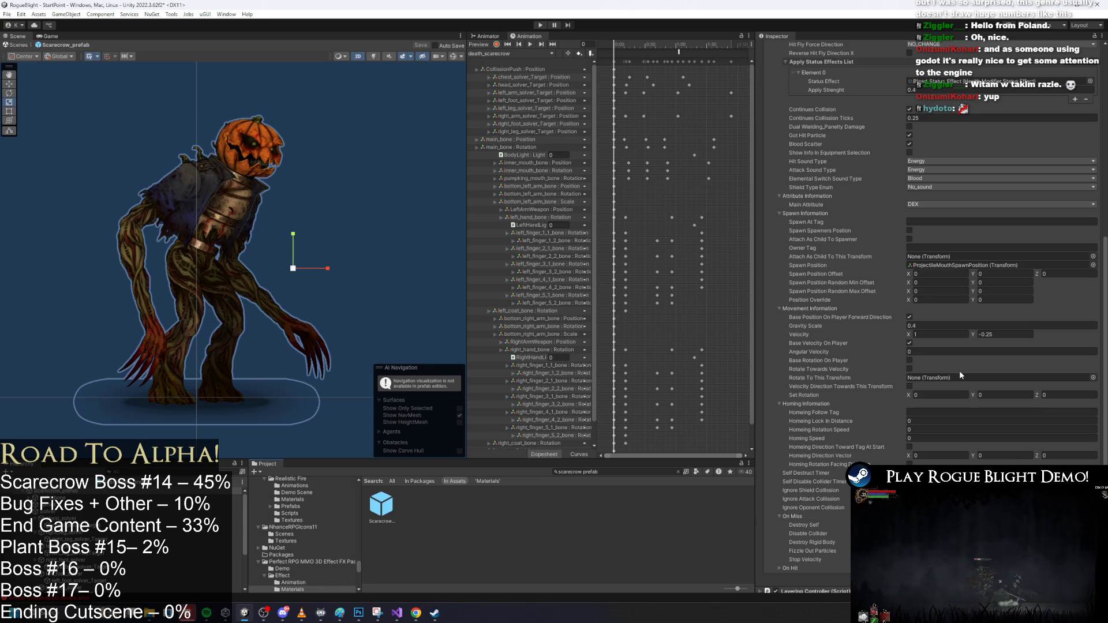
scroll(958, 346, up, 10)
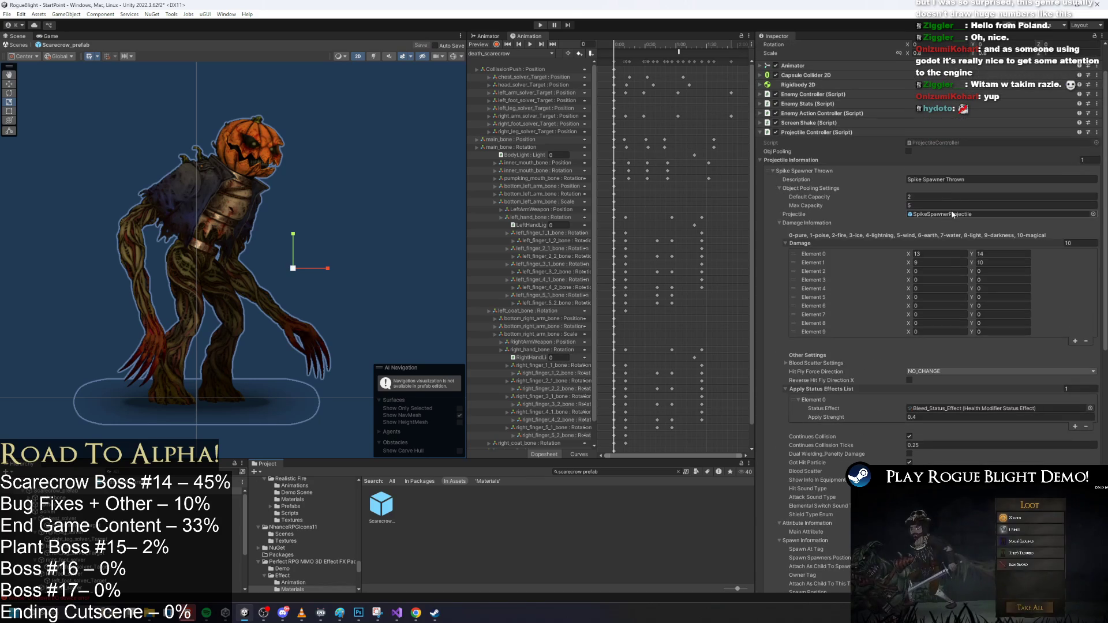
click(951, 214)
click(384, 503)
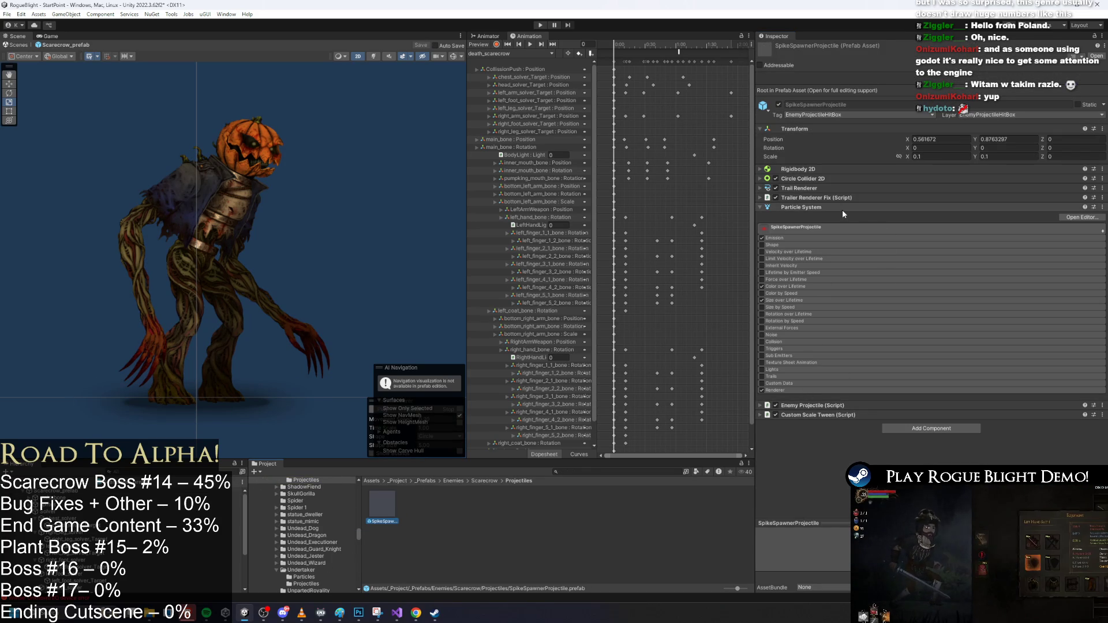
Set the scarecrow projectile's Self Destruct and Self Disable Collider Timers to 1.5, then playtest
click(68, 491)
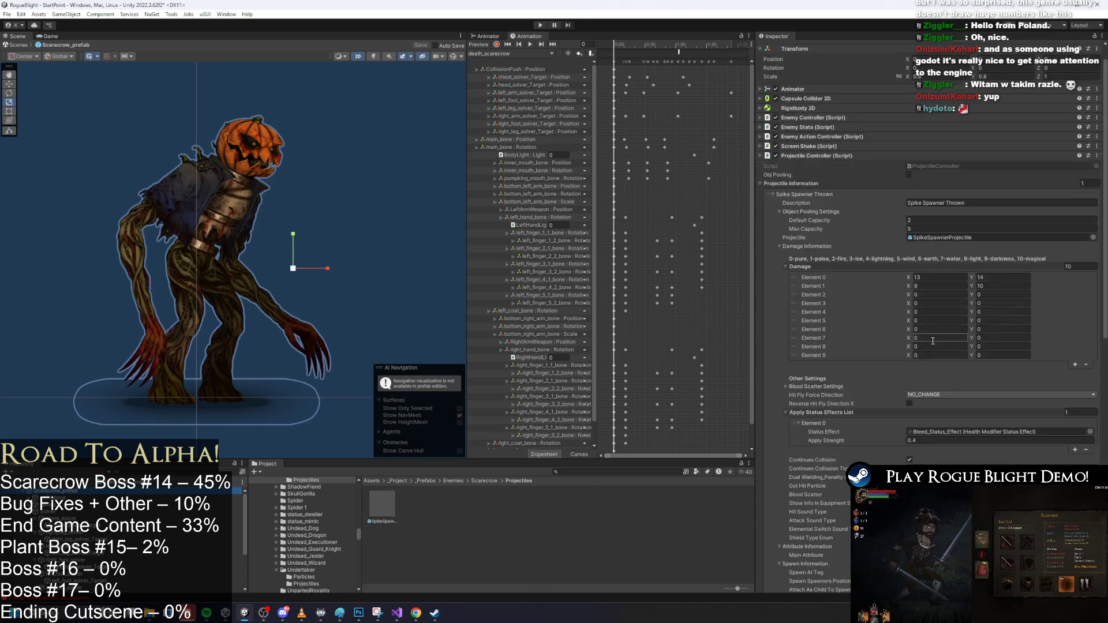
scroll(932, 400, down, 15)
click(935, 379)
text(1.5)
click(1018, 389)
text(1.)
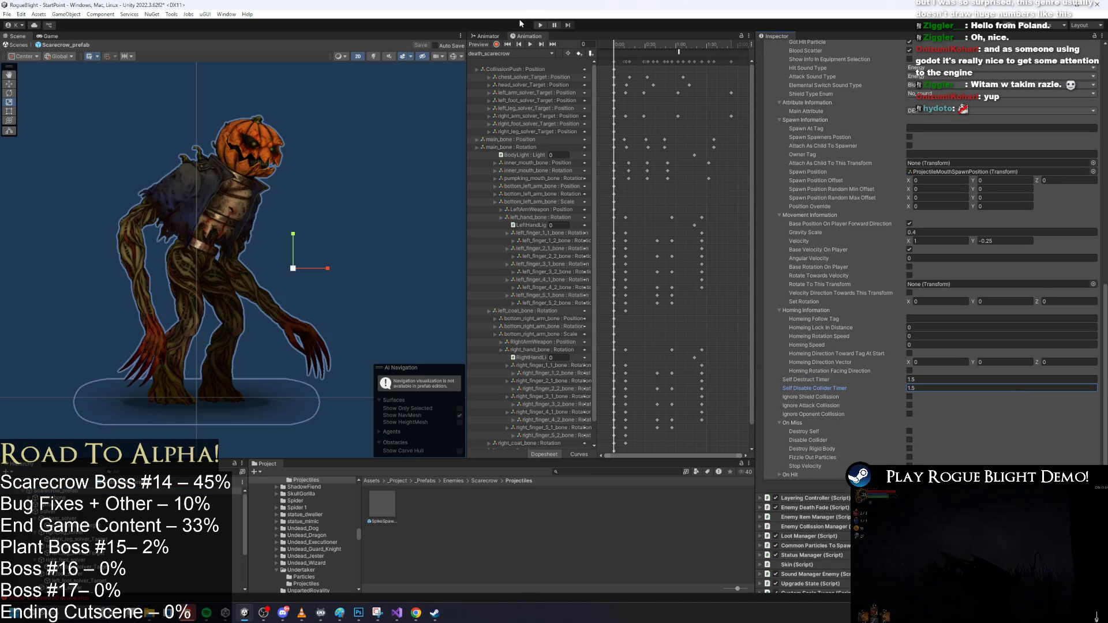
click(540, 25)
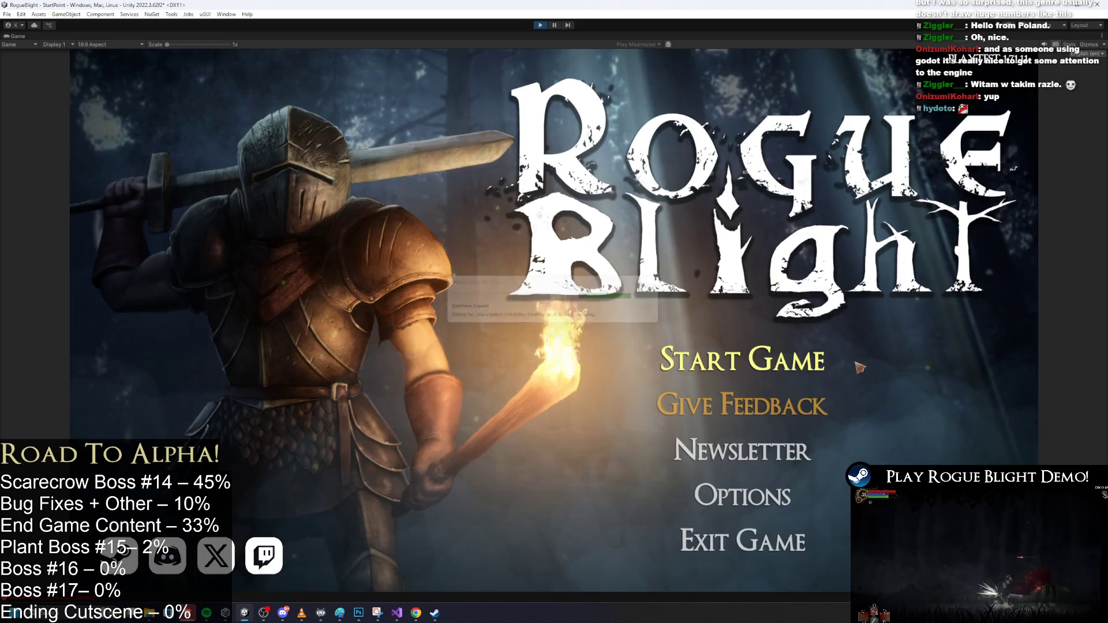
Start the game and close in on the scarecrow boss, jumping over and slashing it
click(723, 311)
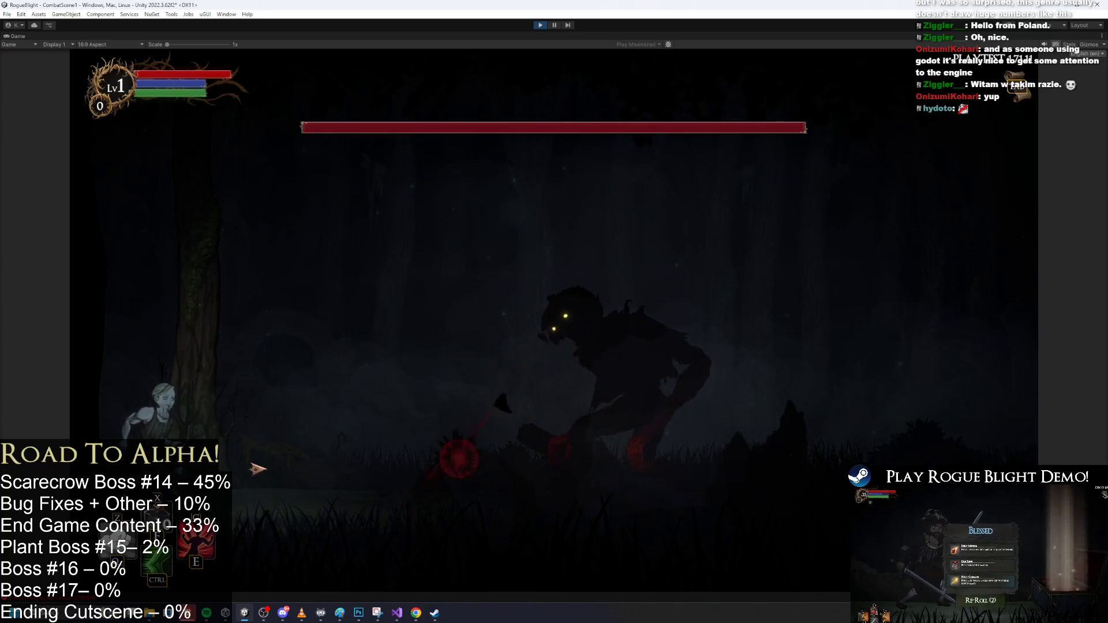
key(d)
key(space)
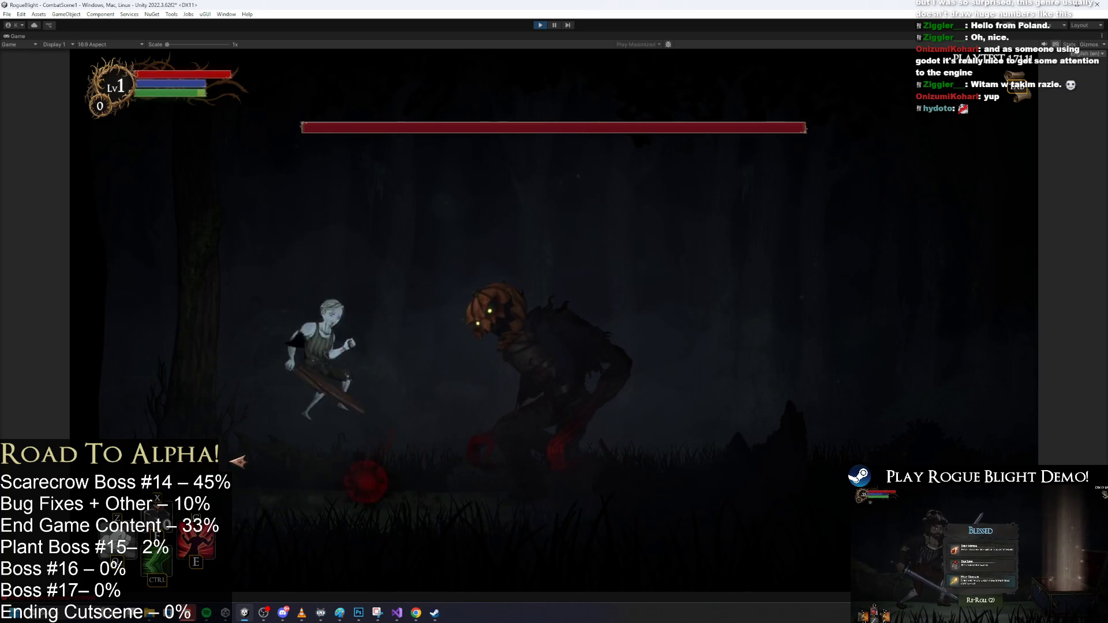
key(d)
key(d)
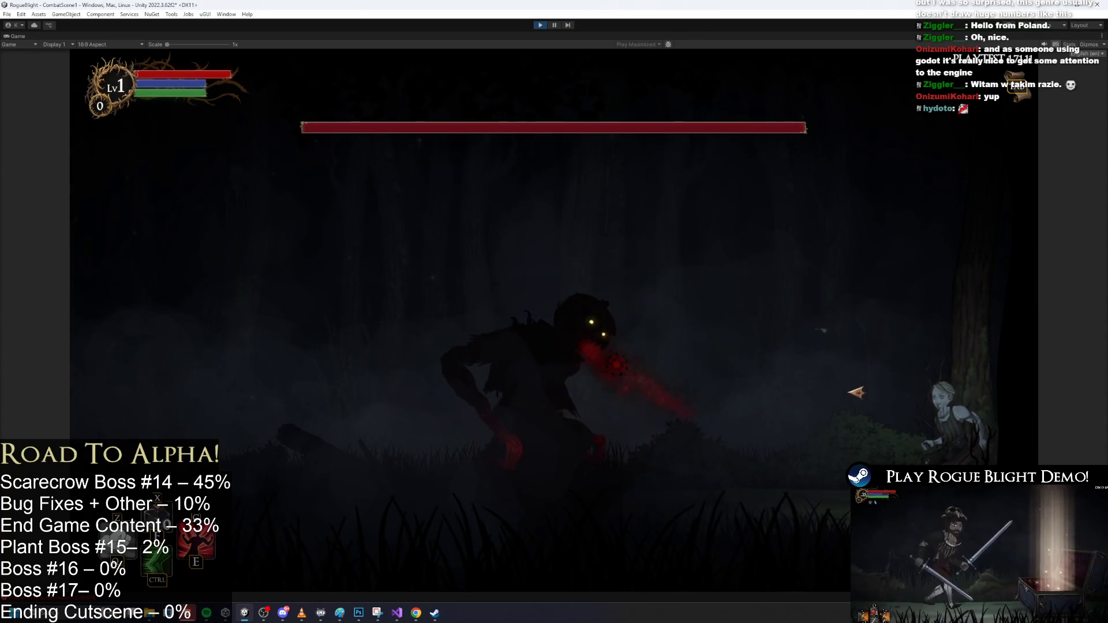
key(space)
key(a)
key(a)
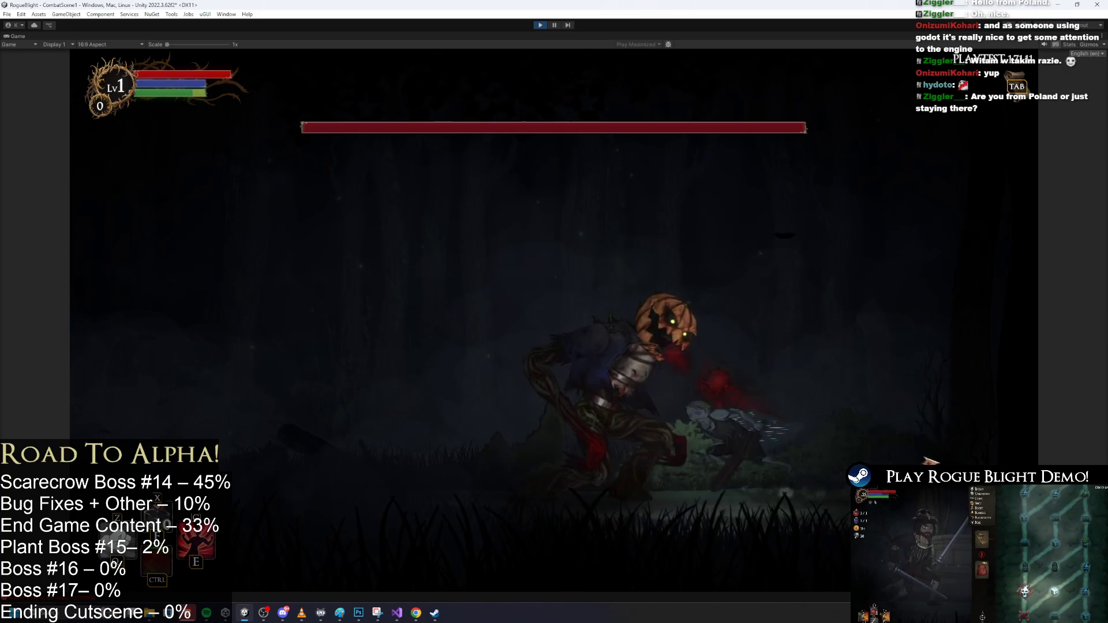
key(a)
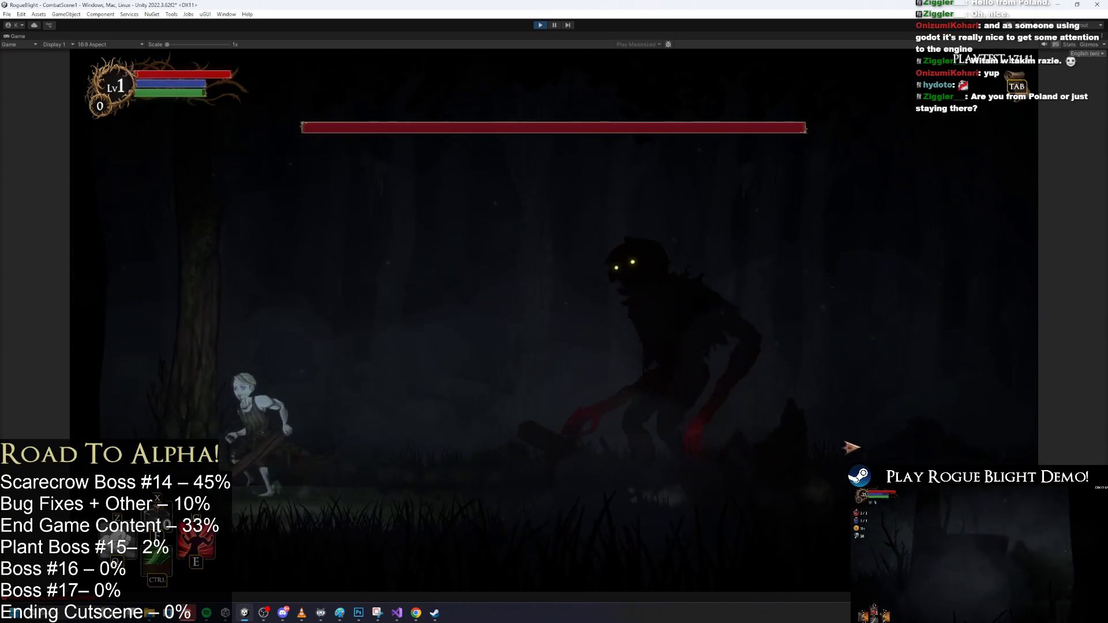
key(d)
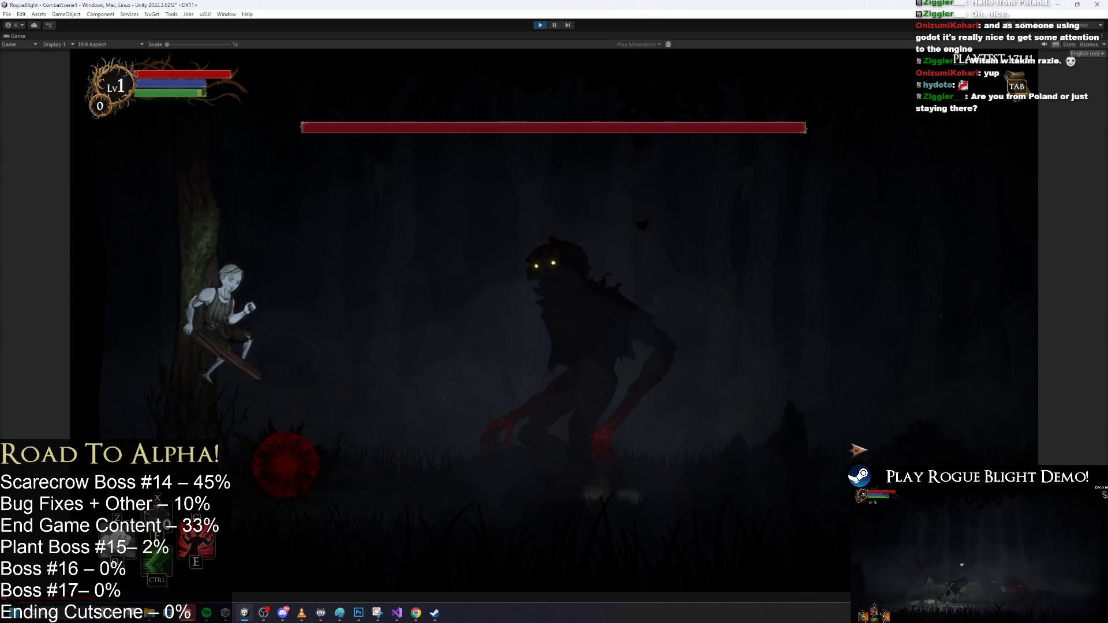
key(space)
click(507, 450)
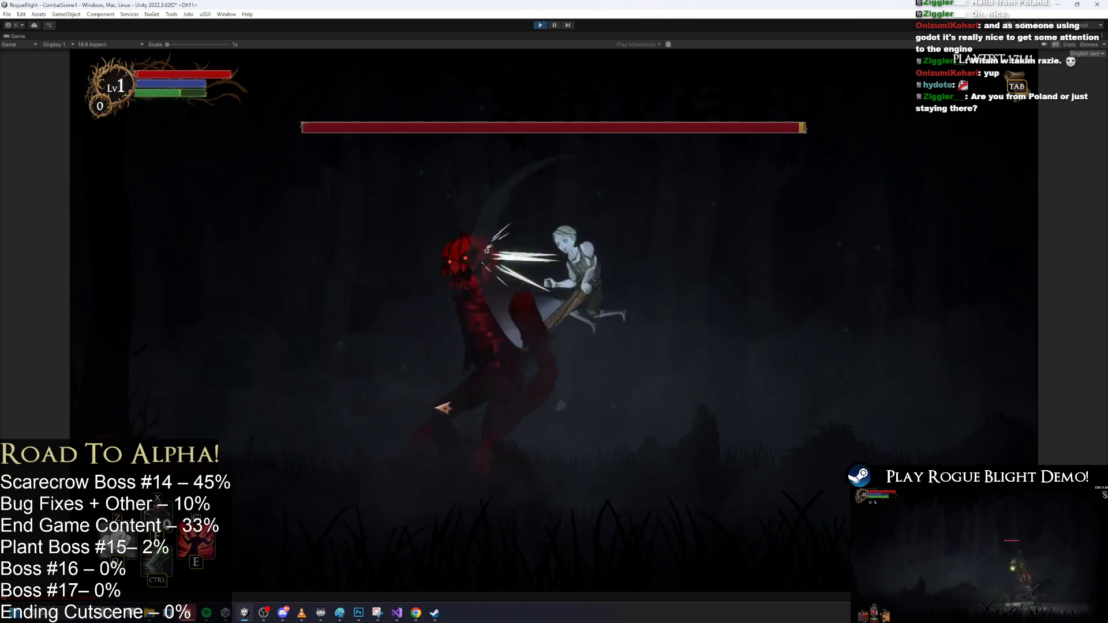
Fight the pumpkin-headed boss, running past it and striking when close
key(a)
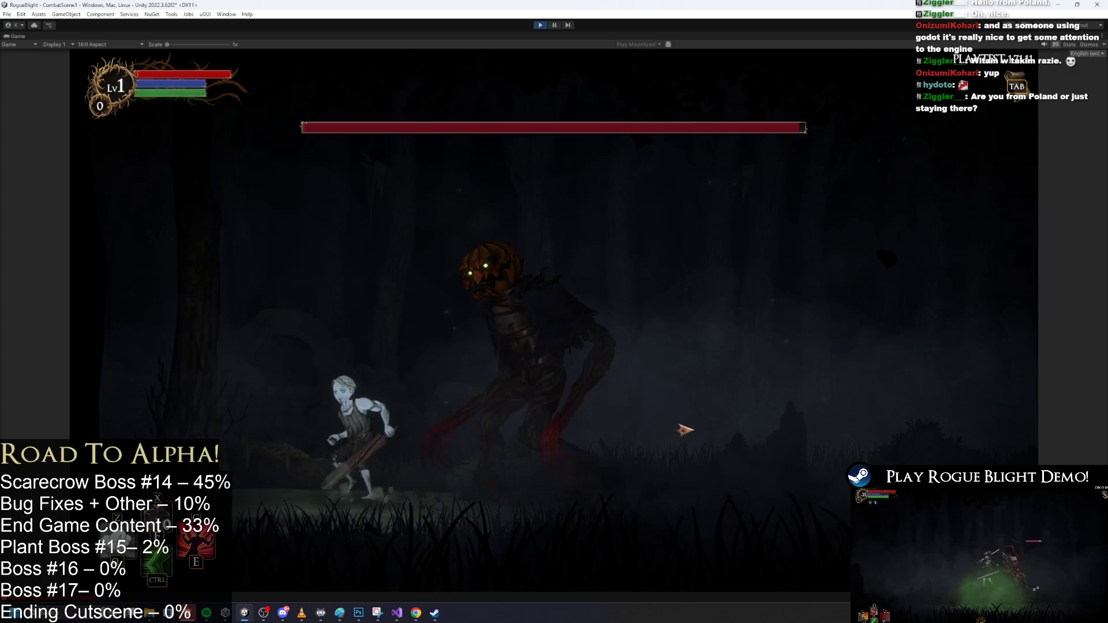
key(d)
key(d)
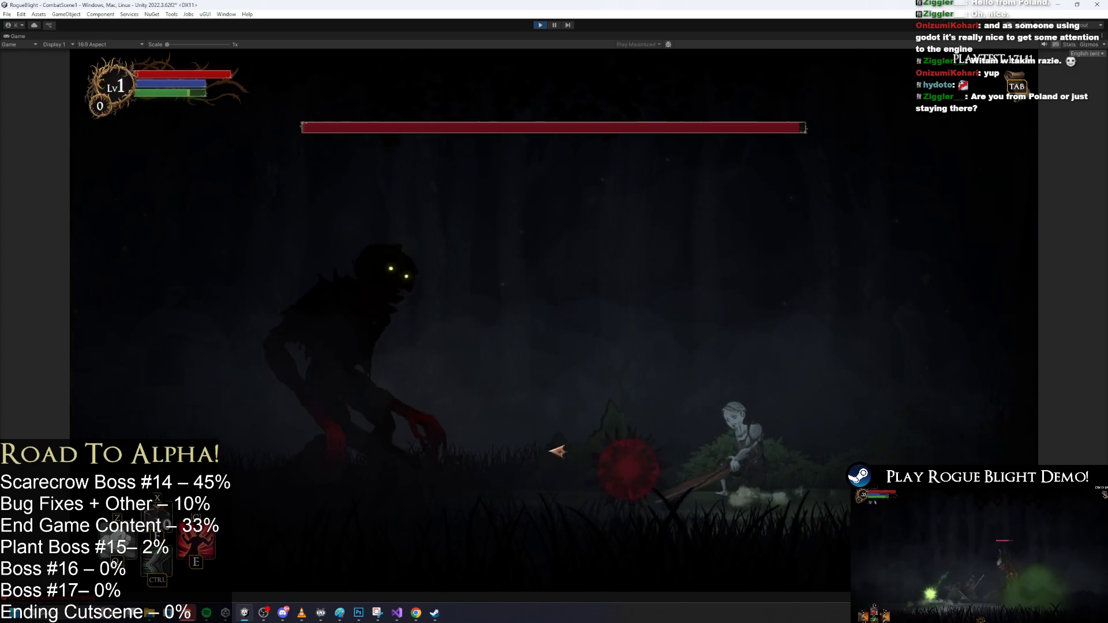
key(d)
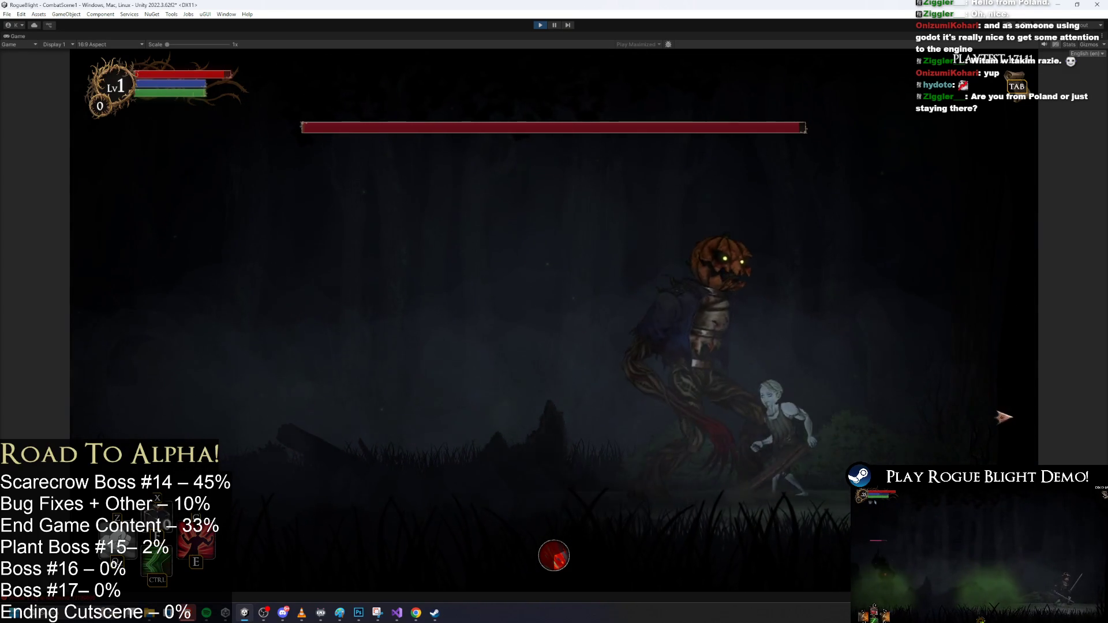
key(a)
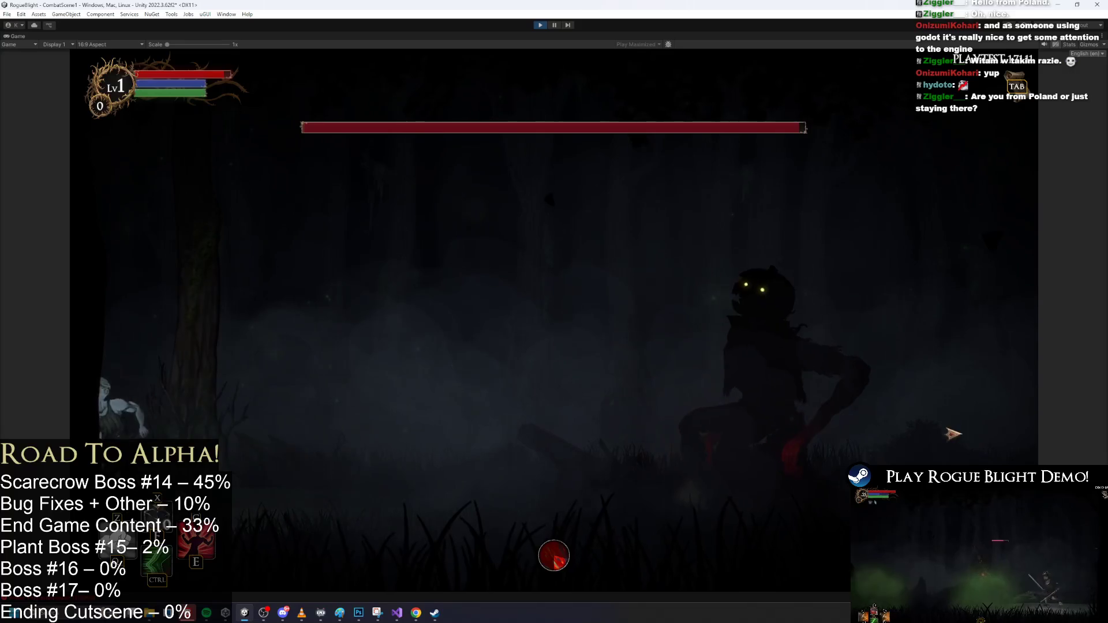
key(d)
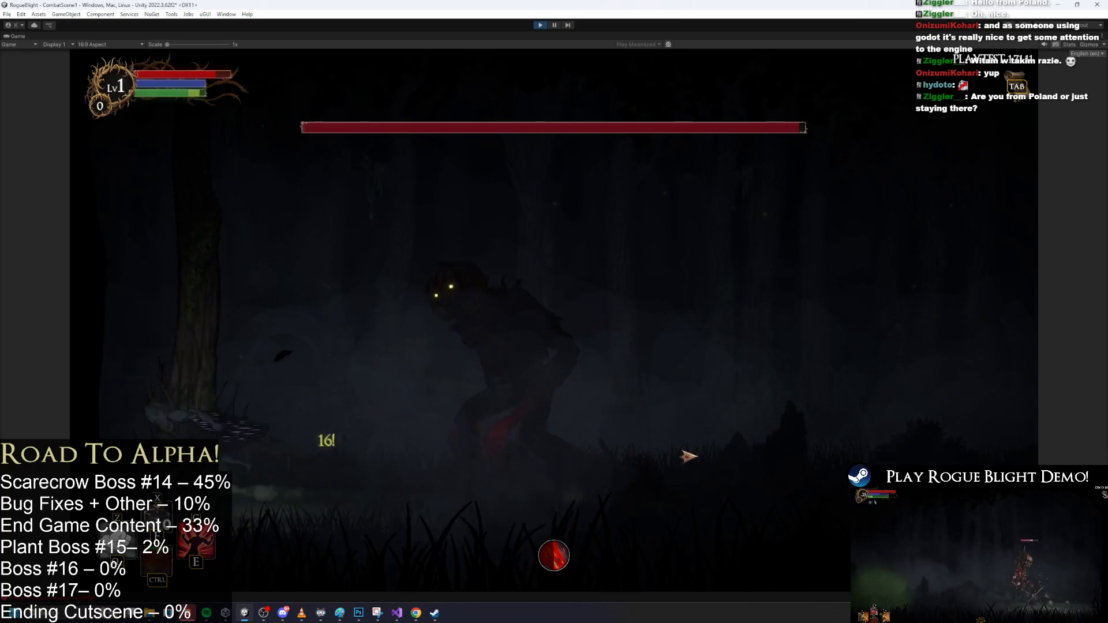
key(d)
key(d)
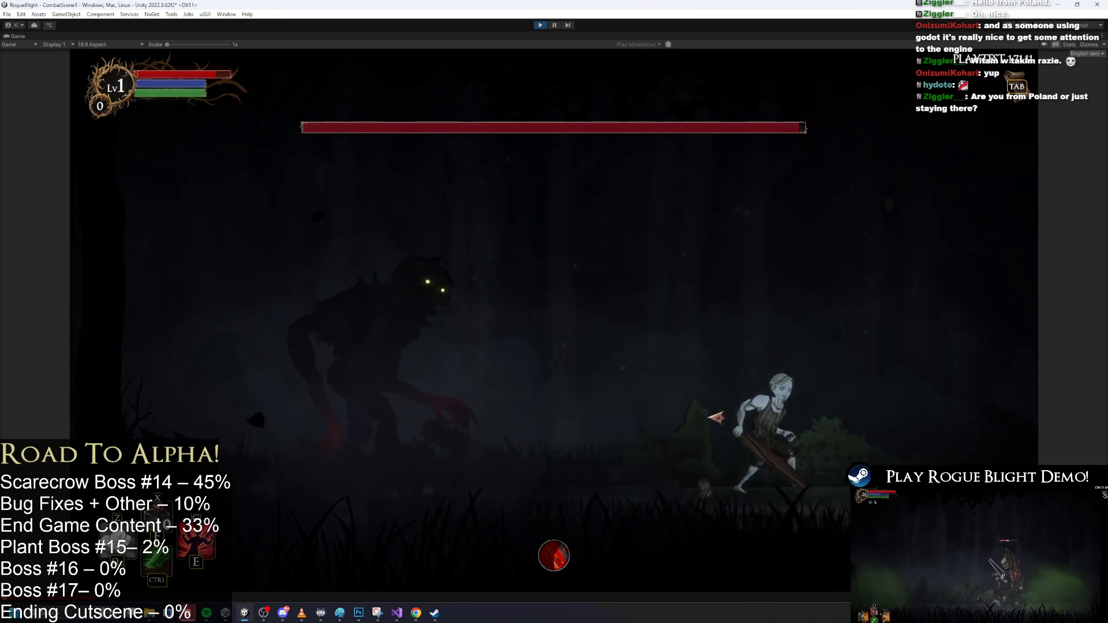
key(a)
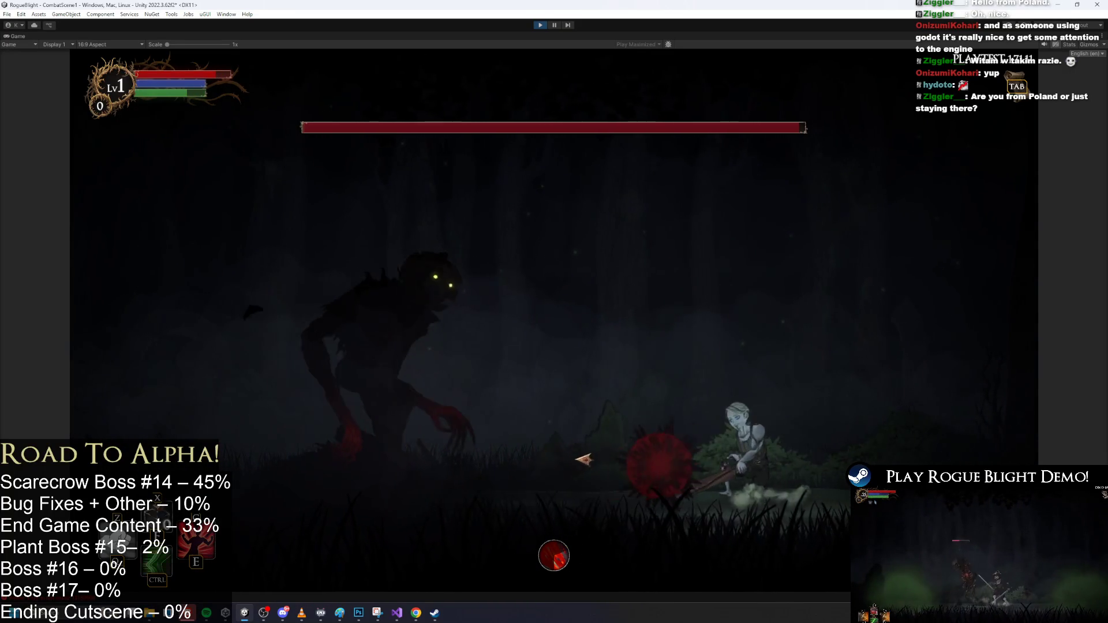
key(d)
Keep evading and approaching the boss, then stop the playtest
key(a)
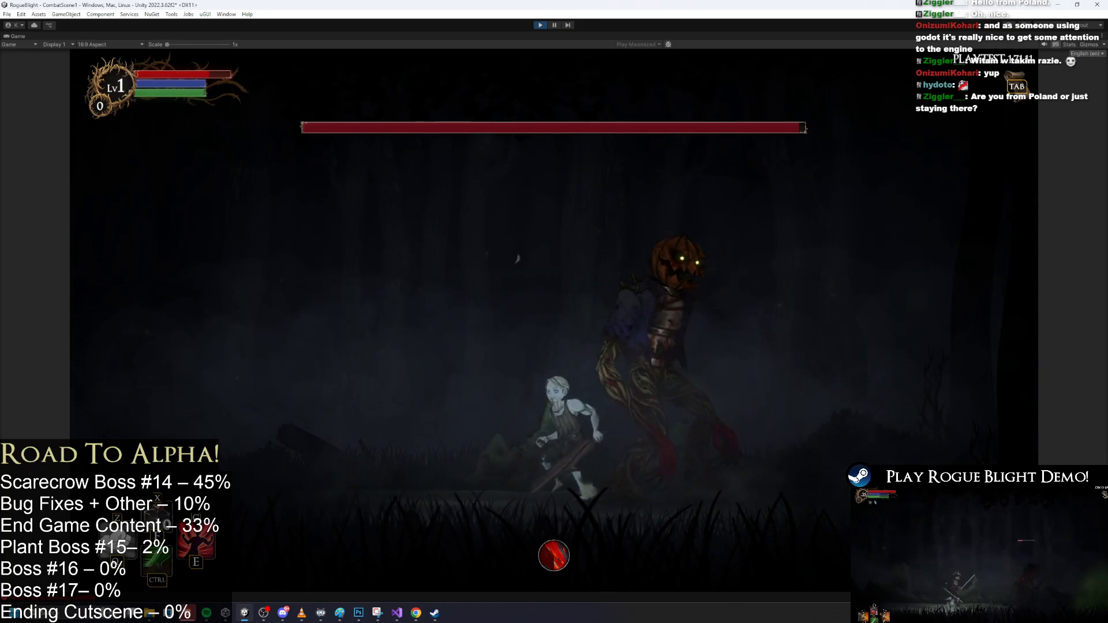
key(d)
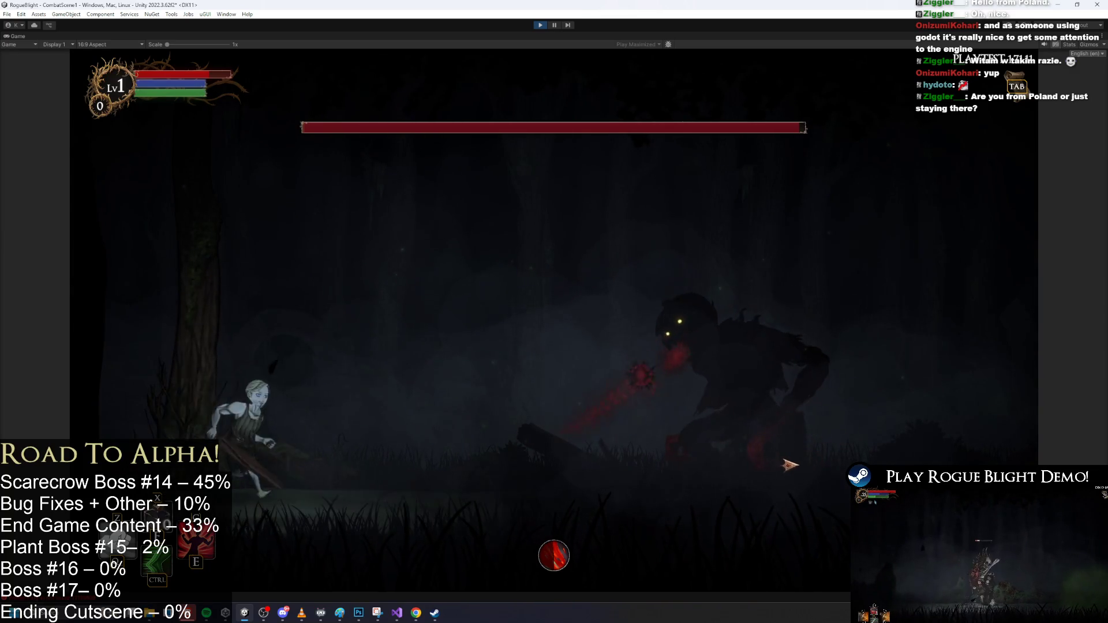
key(d)
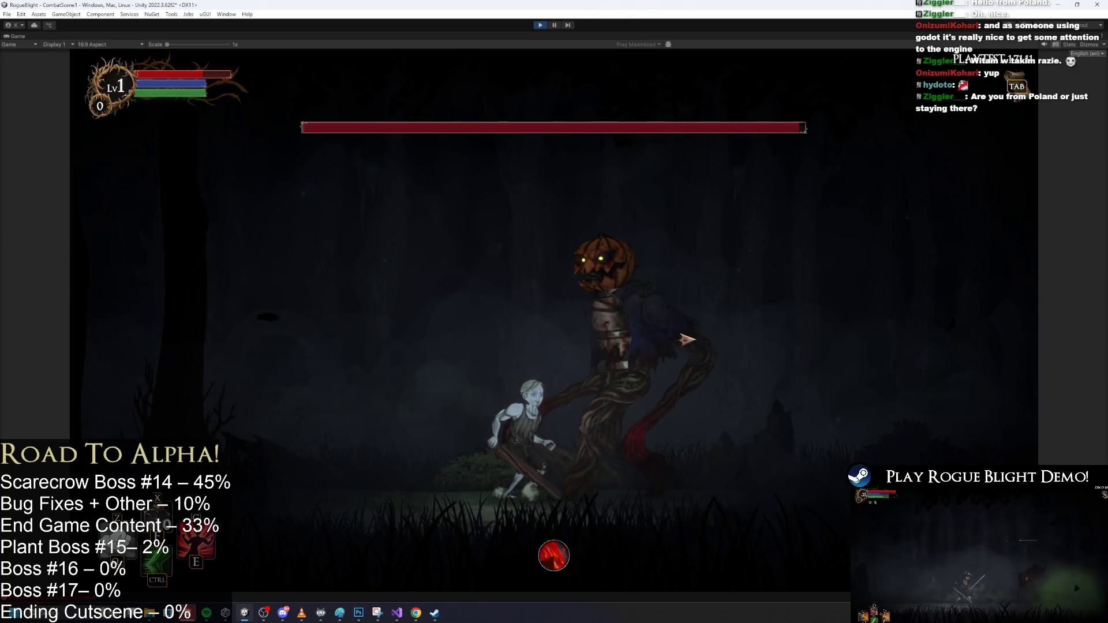
key(a)
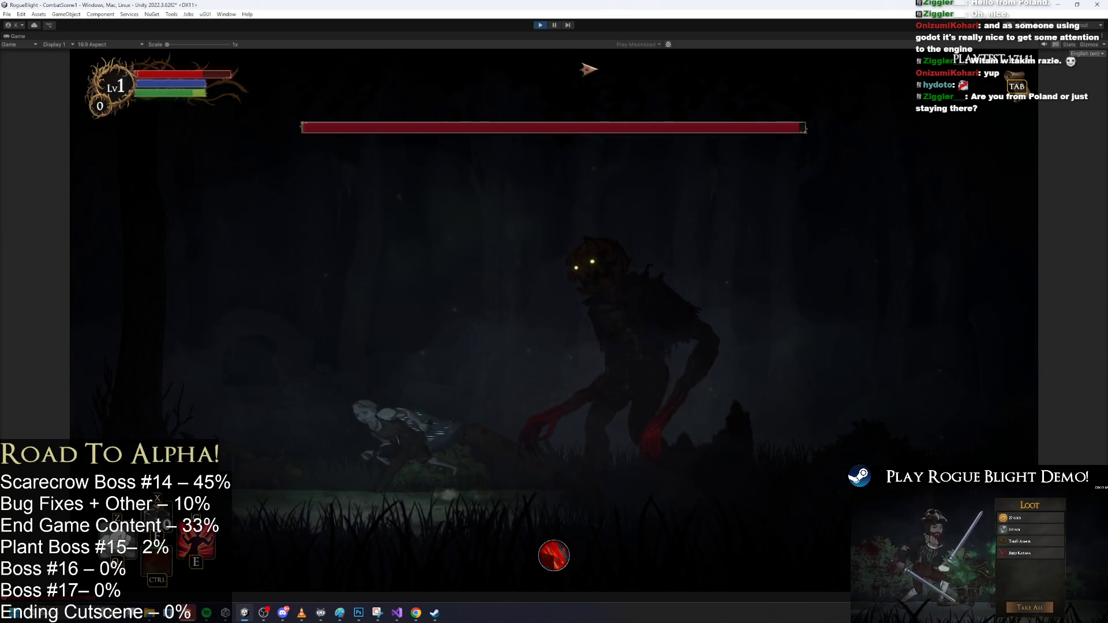
key(d)
key(d)
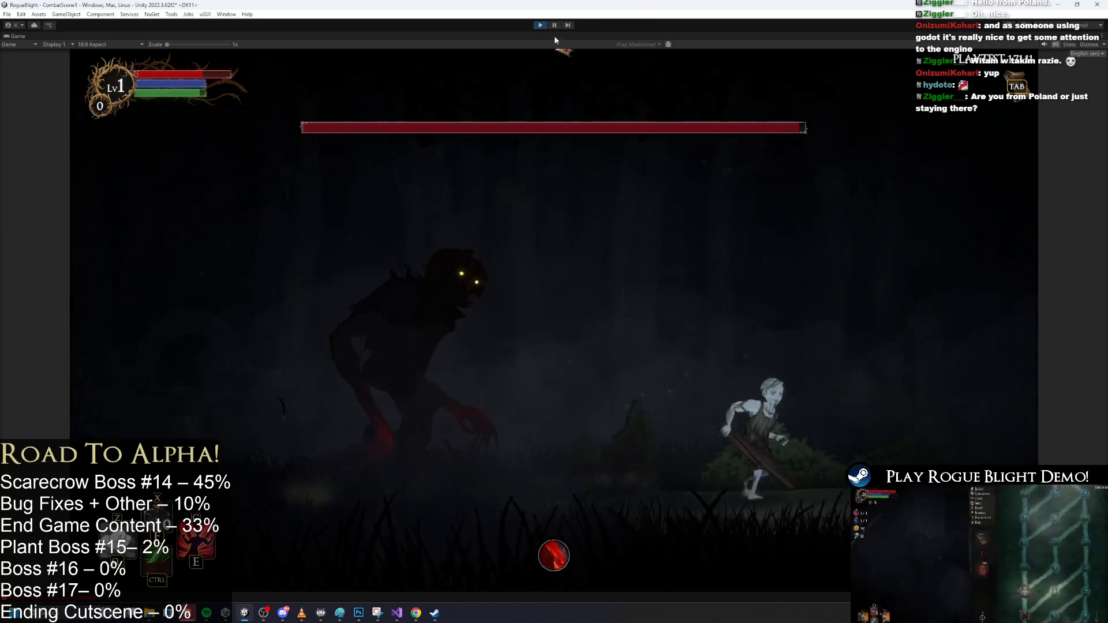
key(a)
key(a)
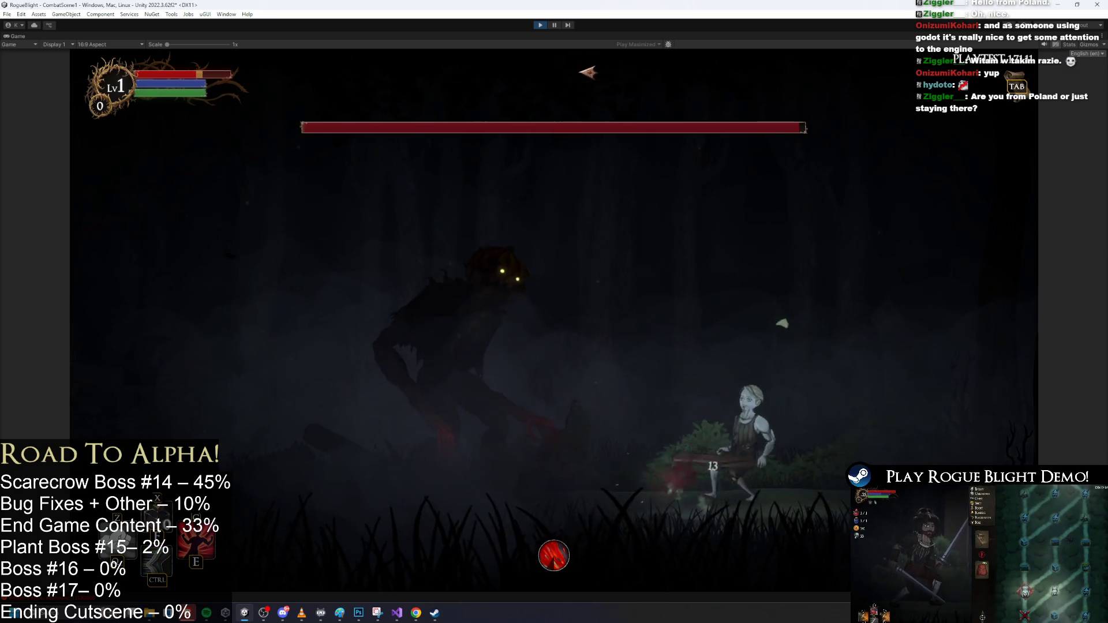
click(540, 26)
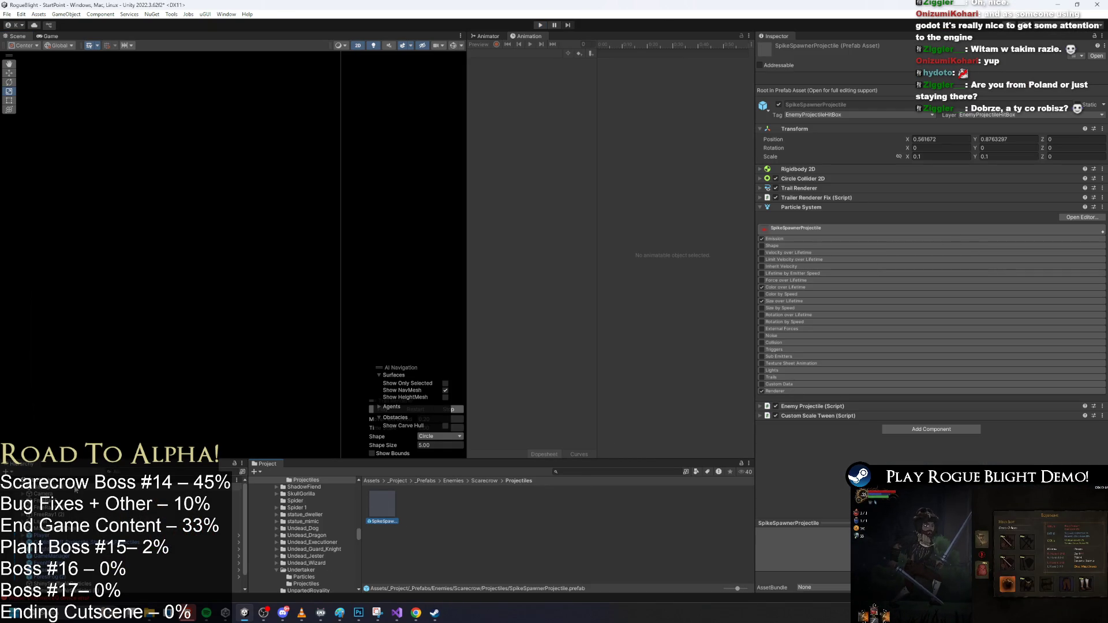
Find and select the Scarecrow prefab, scroll to its On Miss and On Hit options, and save
text(scarecrow prefa)
click(381, 504)
scroll(974, 222, down, 15)
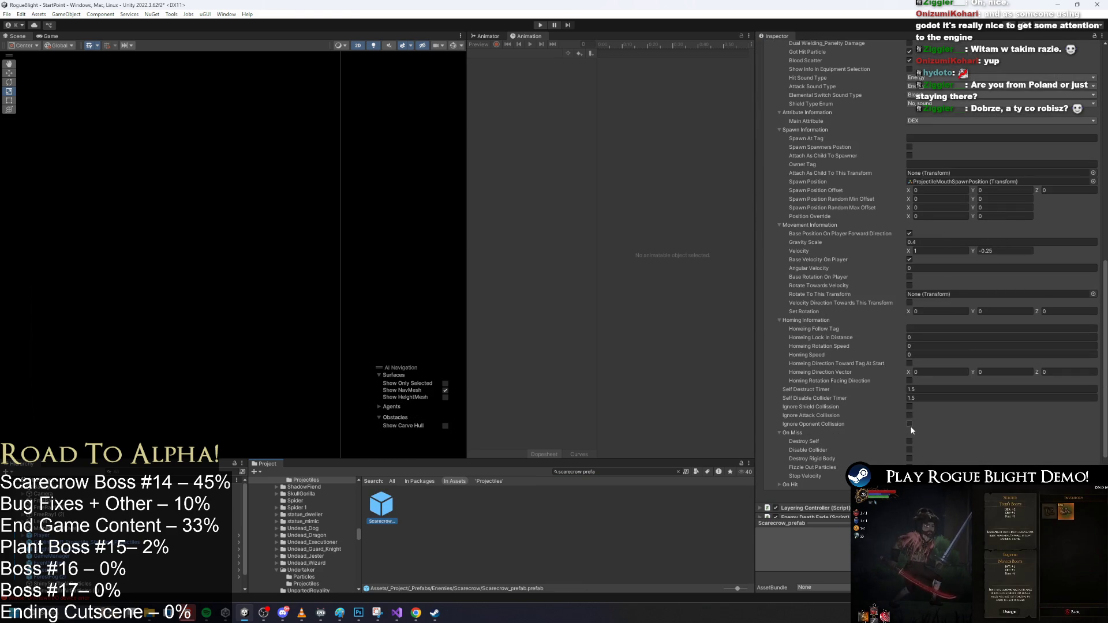
scroll(908, 459, down, 5)
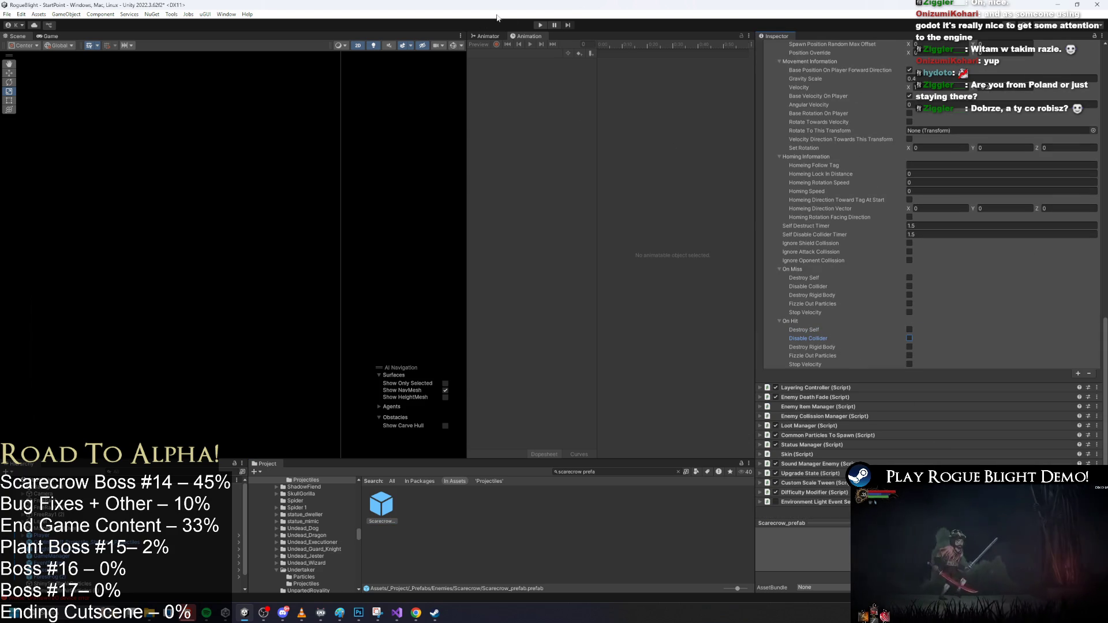
key(ctrl+s)
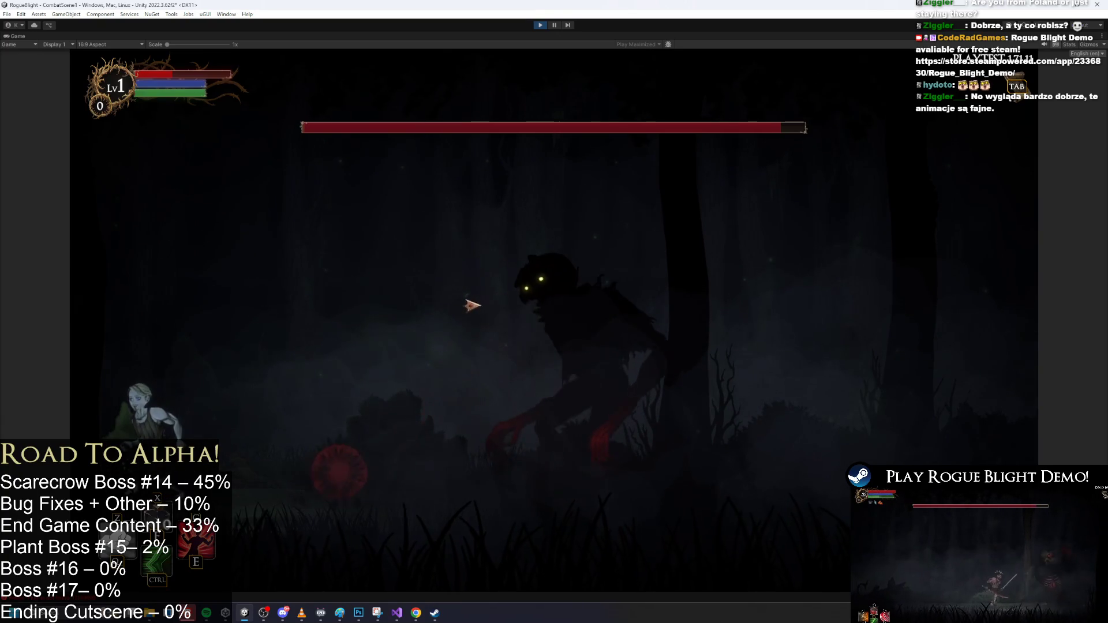
Pause and resume the boss fight, then start a Windows search for Paint
key(Escape)
click(555, 222)
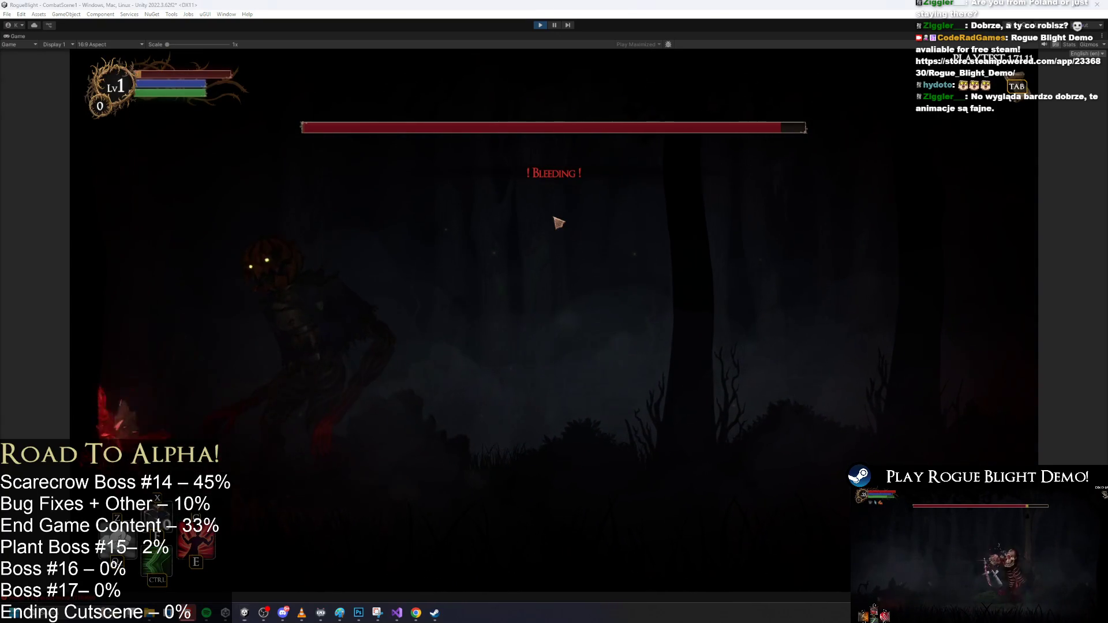
key(super)
key(super)
key(super)
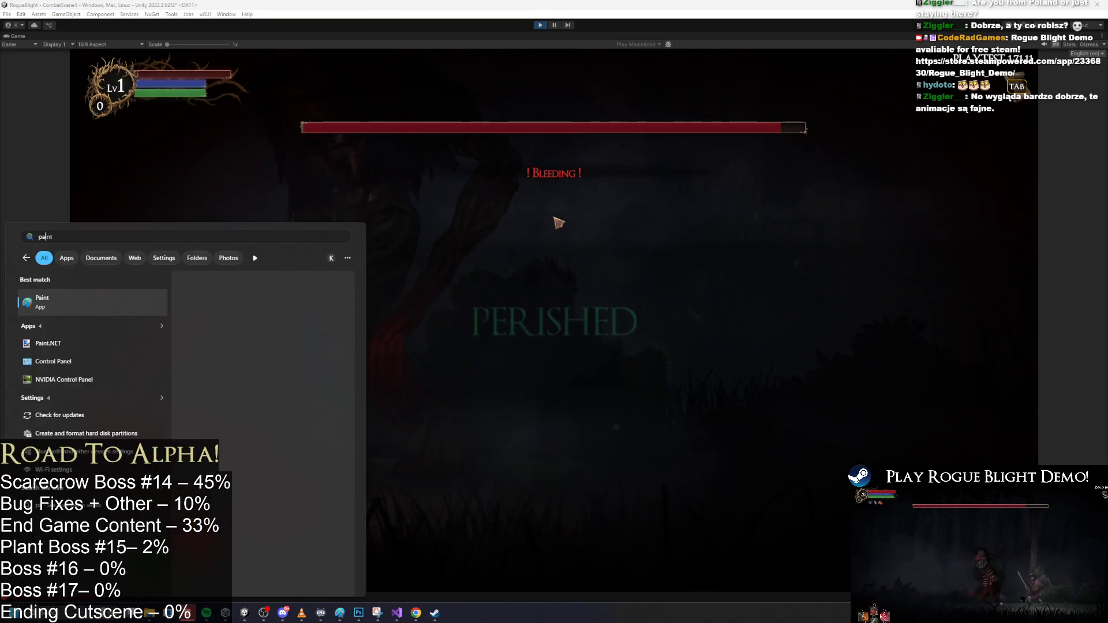
key(super)
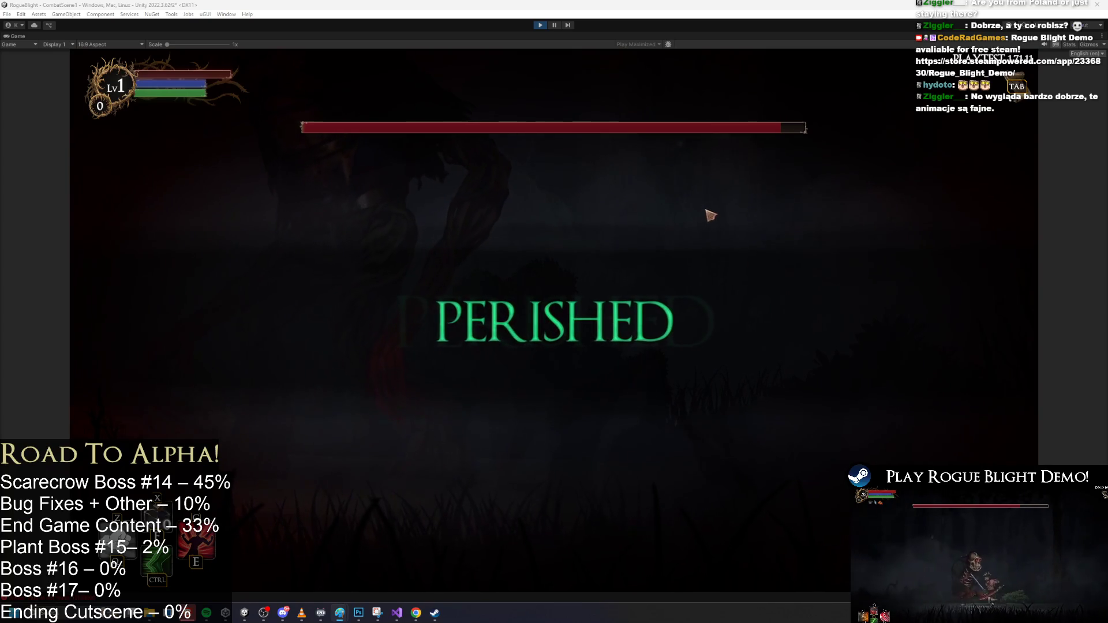
Maximize Paint and paste the game screenshot onto the canvas
double_click(485, 243)
key(ctrl+v)
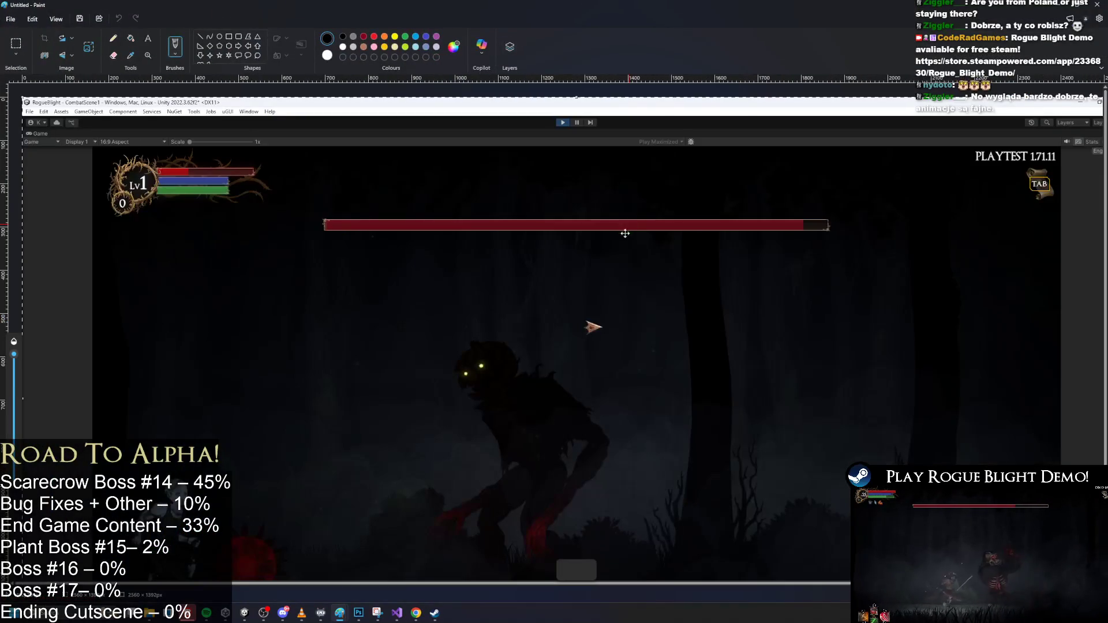
scroll(502, 334, down, 3)
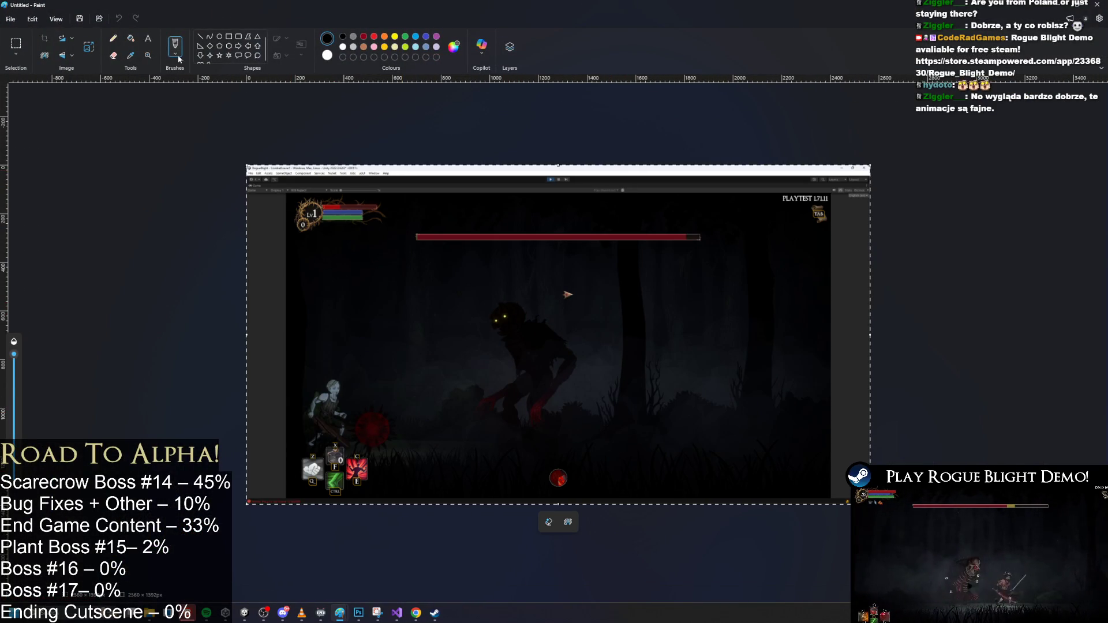
Draw red brush arcs marking the spikes' intended flight paths, then close Paint without saving
click(174, 50)
click(363, 36)
drag(369, 404, 371, 370)
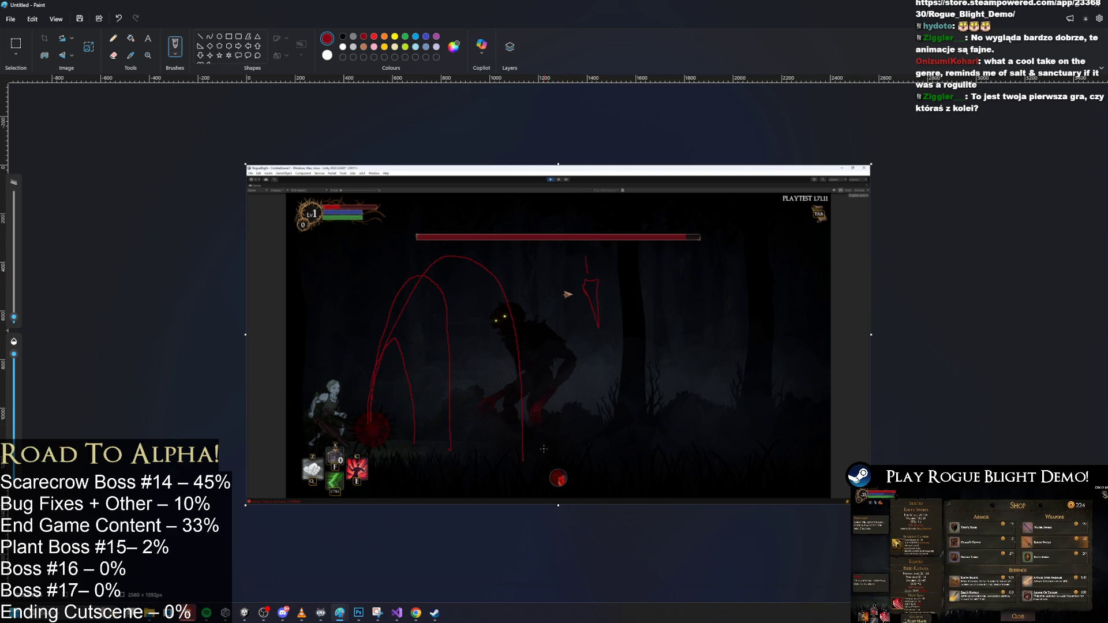
ctrl+scroll(547, 464, up, 2)
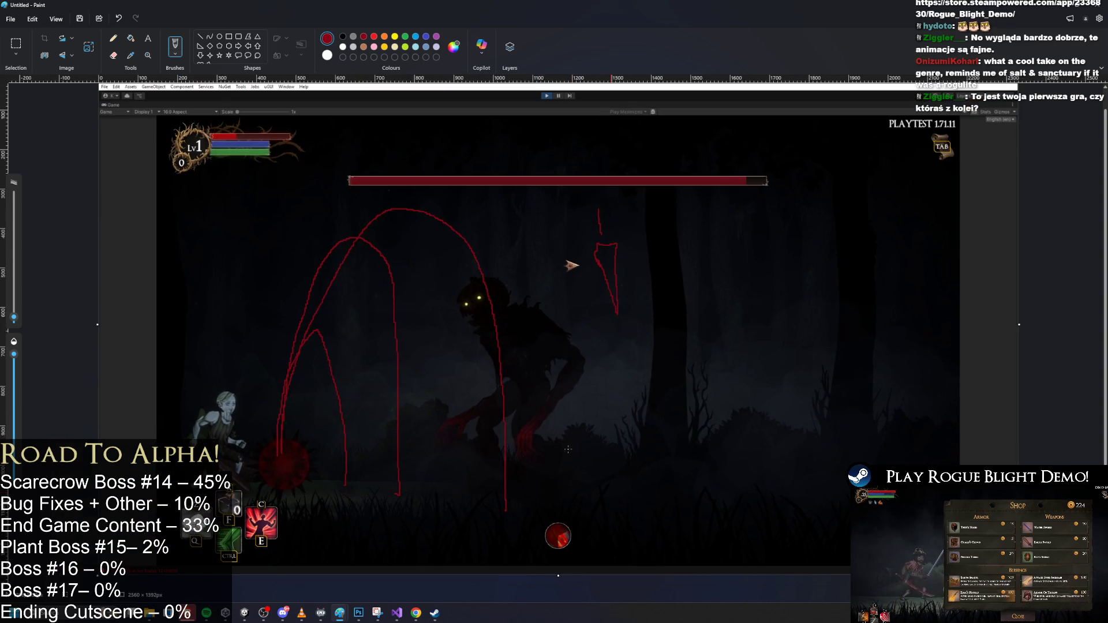
scroll(583, 434, down, 1)
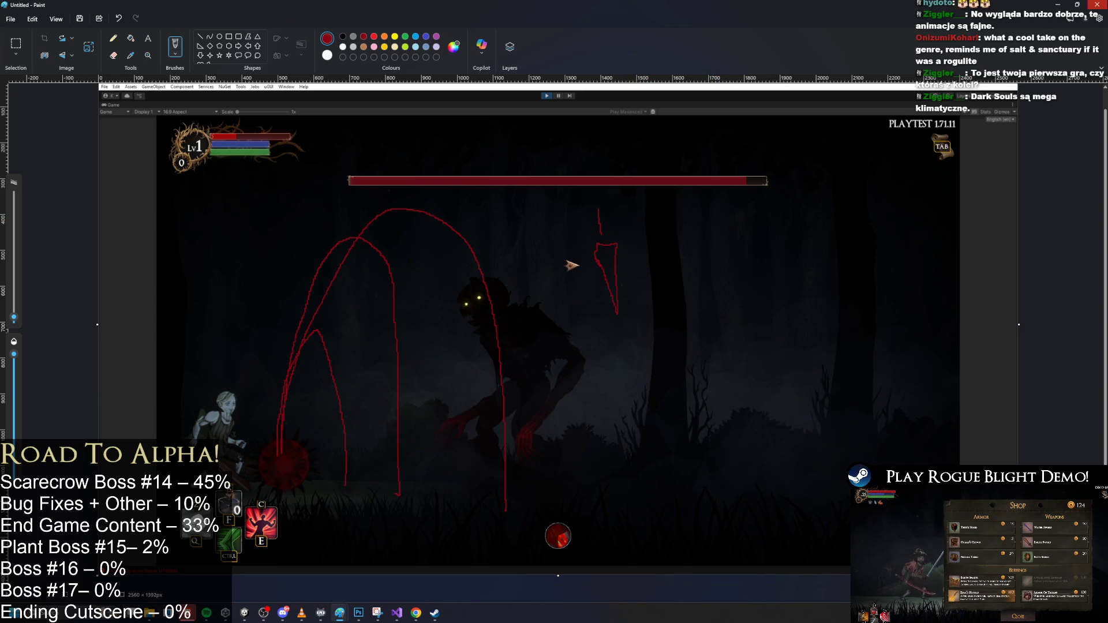
click(1097, 4)
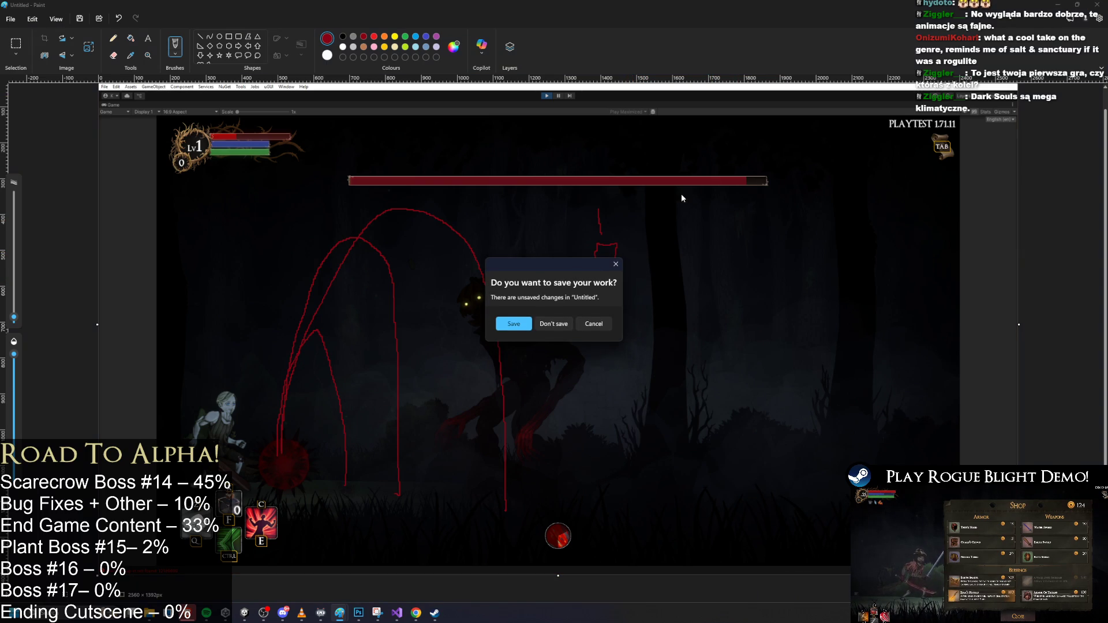
click(555, 323)
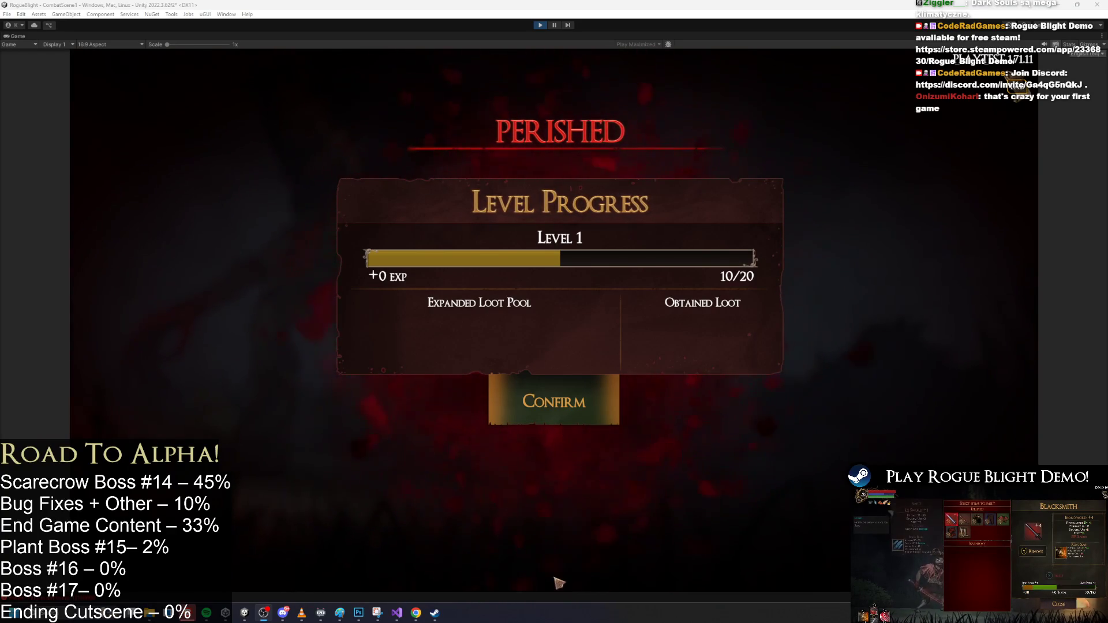
Confirm the Perished level progress (10/20 EXP) and bring the Twitch browser forward
click(577, 400)
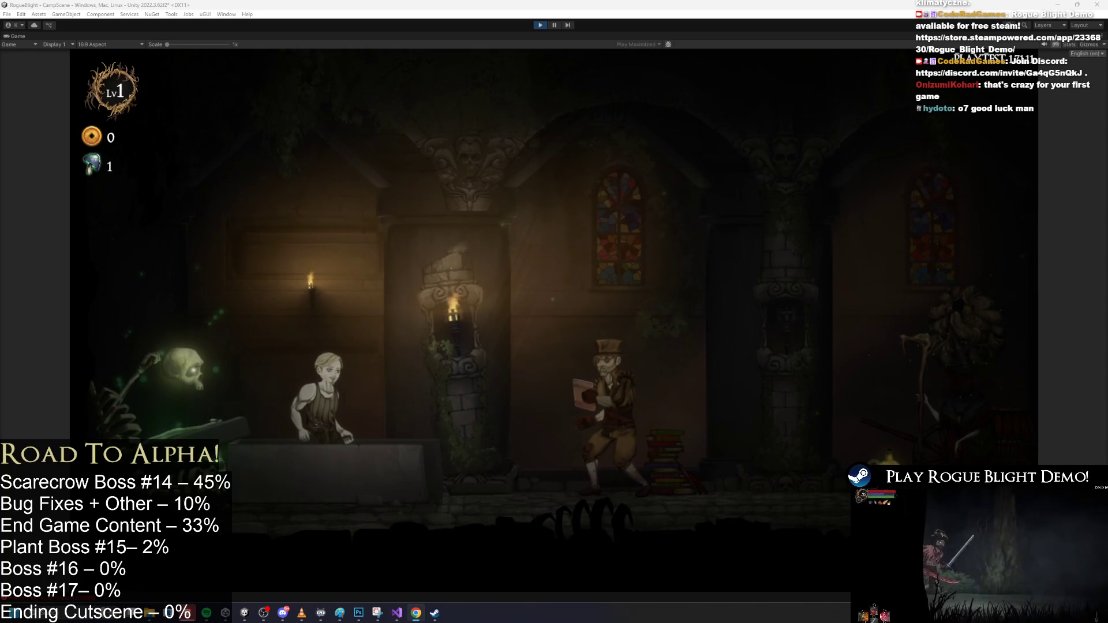
click(416, 613)
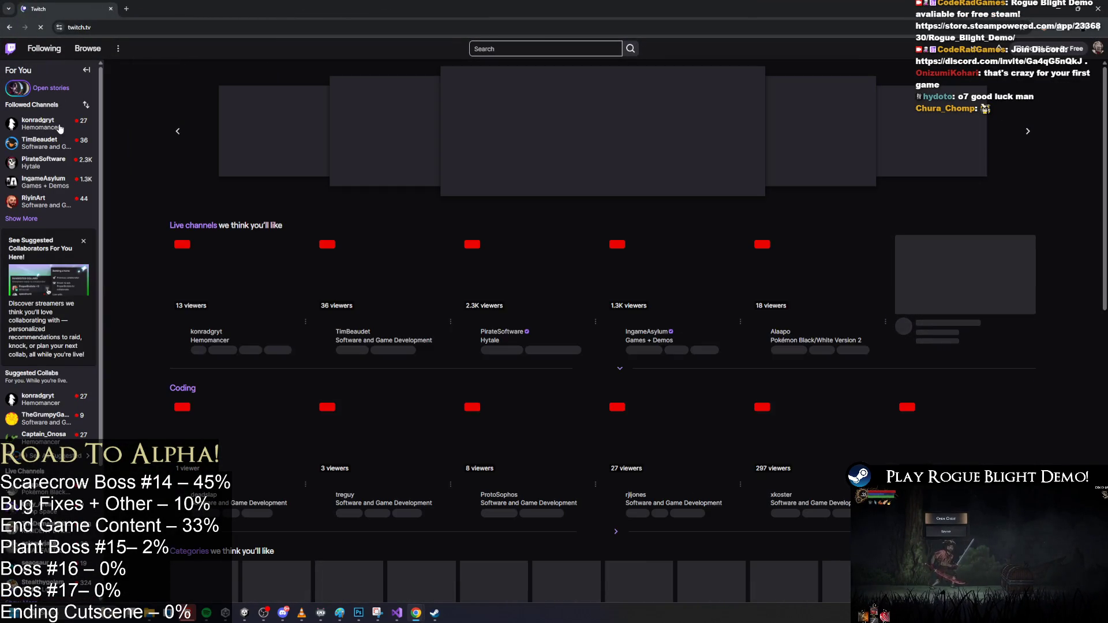
Open a followed channel's live Hemomancer stream in a new tab, then return to Unity
middle_click(64, 127)
click(180, 10)
click(162, 28)
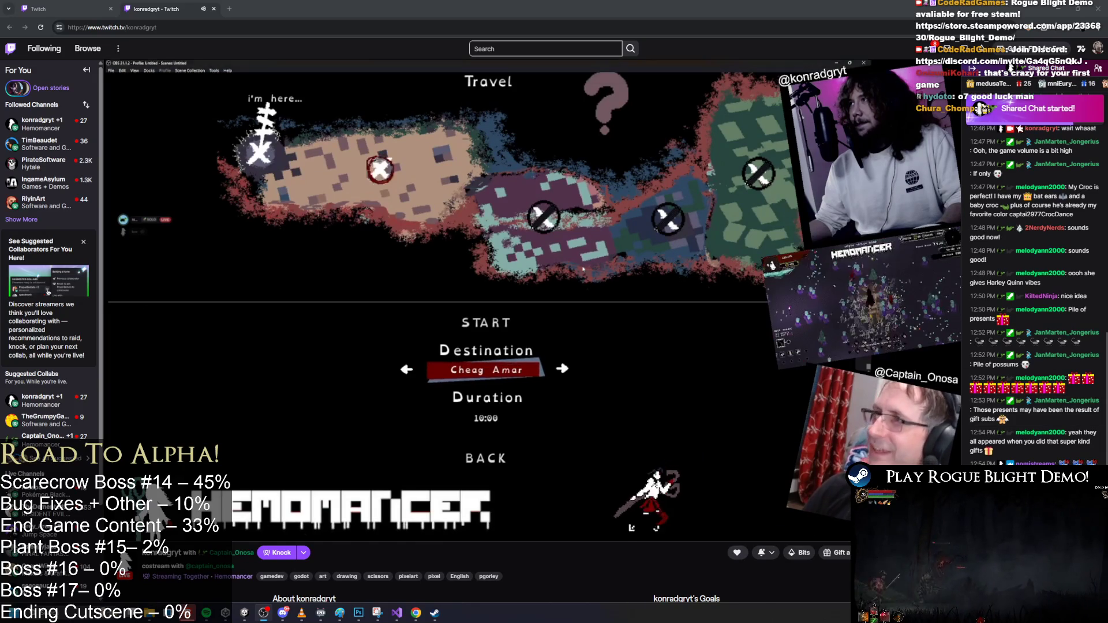
key(alt+Tab)
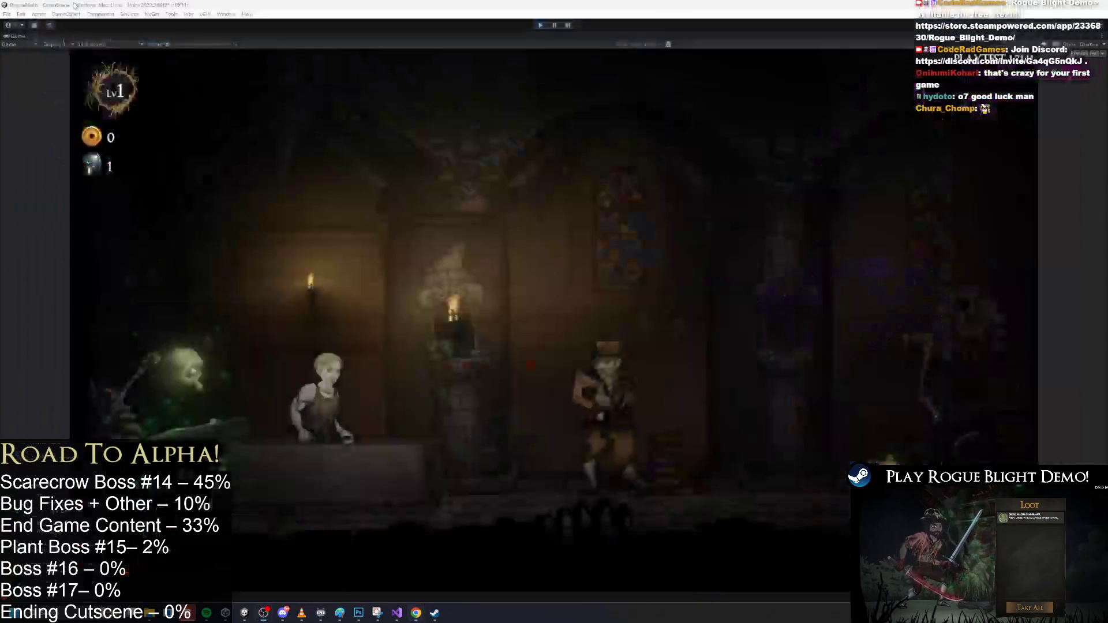